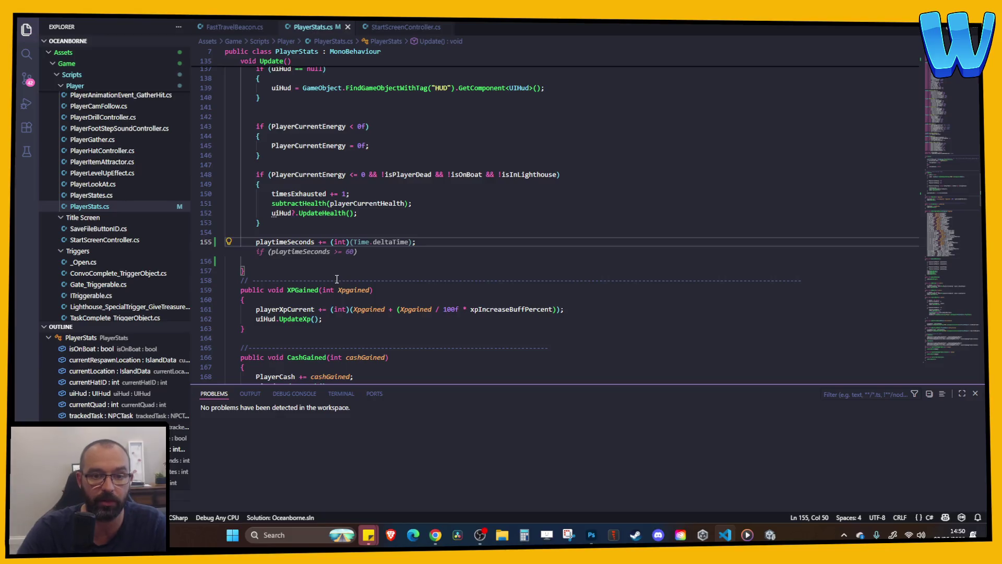
- Accept Copilot's Update() code that rolls seconds into minutes and minutes into hours at 60
{"action": "key", "text": "Tab"}
{"action": "left_click", "coordinate": [337, 251]}
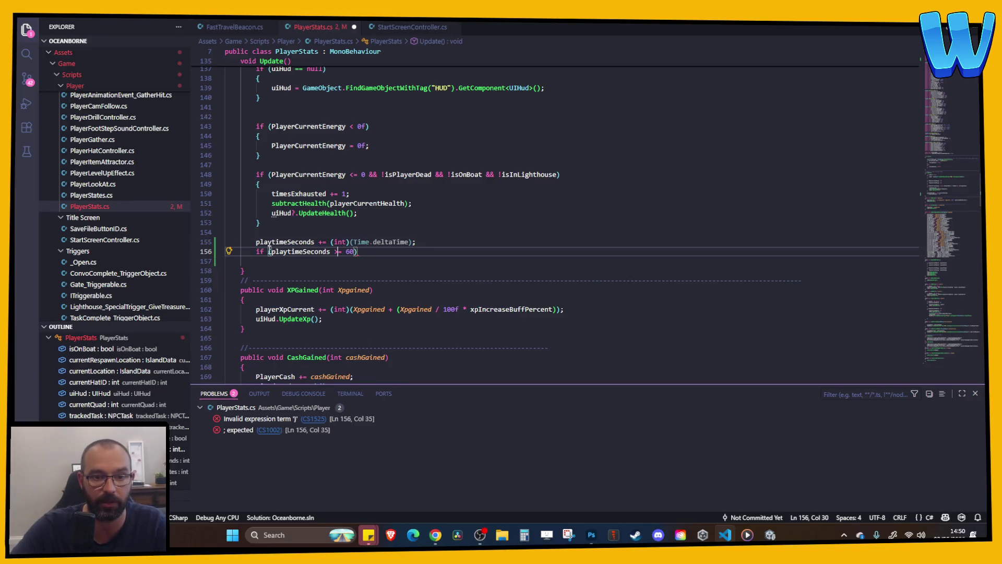
{"action": "left_click", "coordinate": [370, 256]}
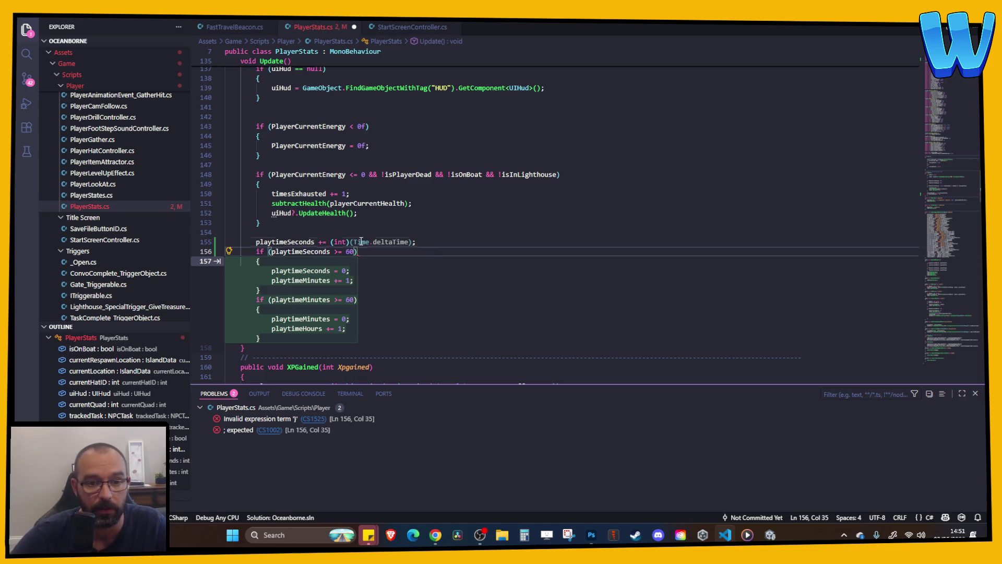
{"action": "left_click", "coordinate": [334, 252]}
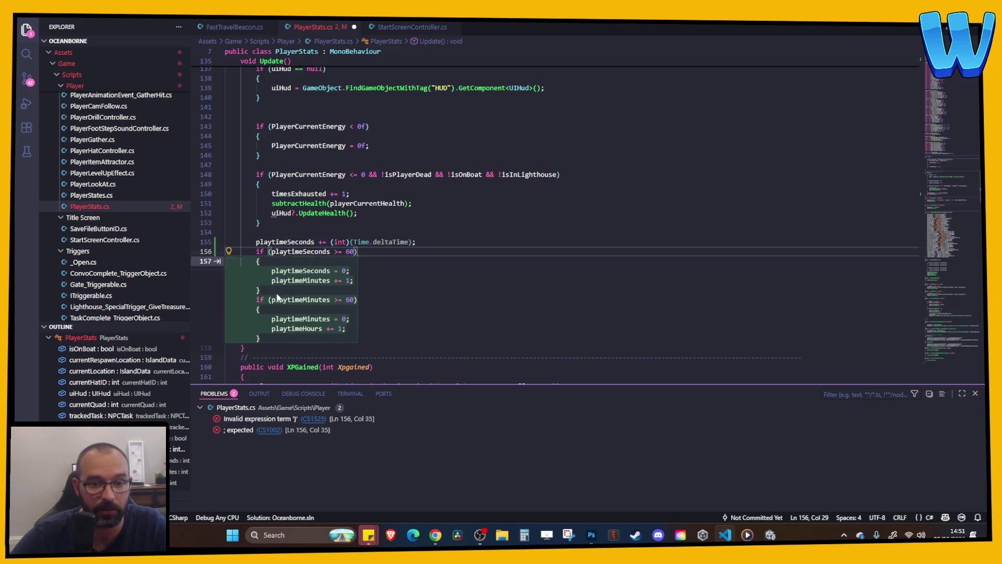
{"action": "key", "text": "Tab"}
{"action": "left_click", "coordinate": [393, 307]}
{"action": "left_click", "coordinate": [354, 280]}
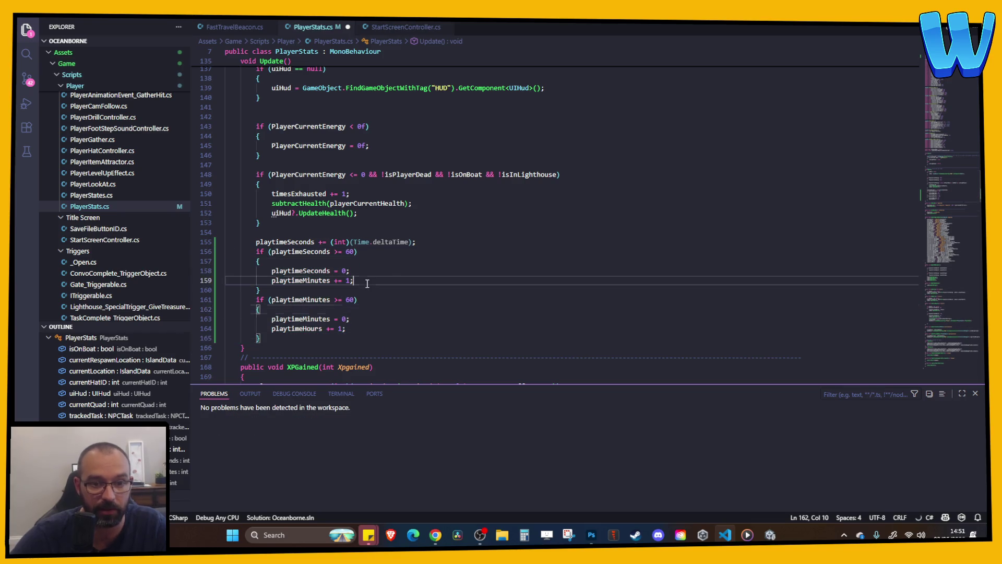
- Save PlayerStats.cs and switch to the Unity editor
{"action": "key", "text": "ctrl+s"}
{"action": "left_click", "coordinate": [418, 253]}
{"action": "key", "text": "shift+Up"}
{"action": "key", "text": "shift+Up"}
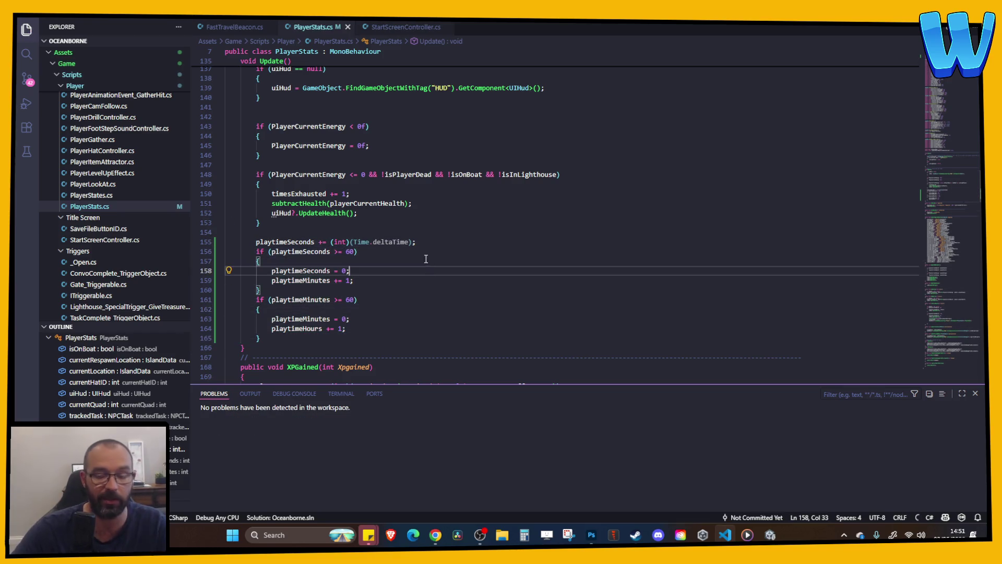
{"action": "key", "text": "alt+Tab"}
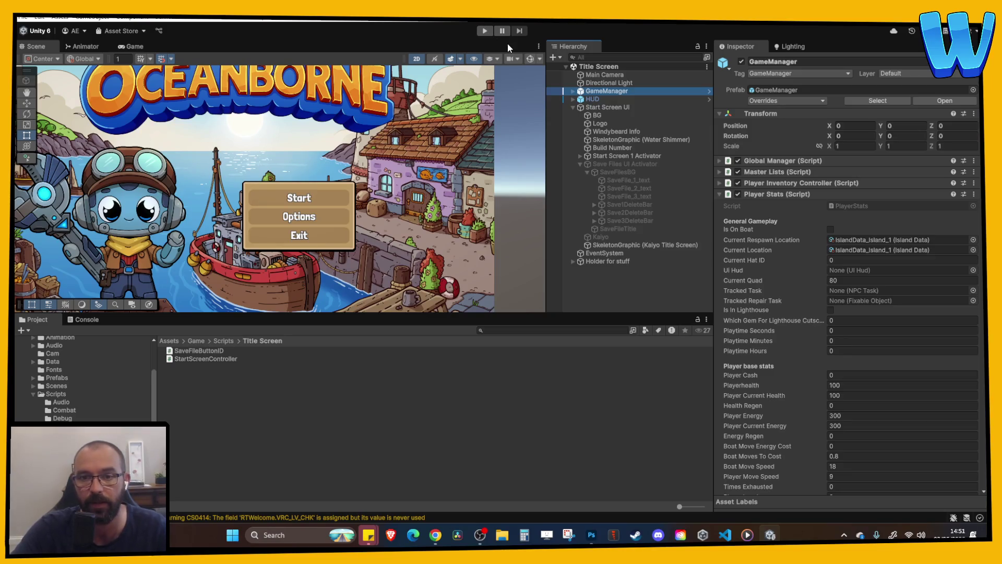
- Turn on Play Maximized in the Game view, then go back to the Scene view
{"action": "left_click", "coordinate": [134, 46]}
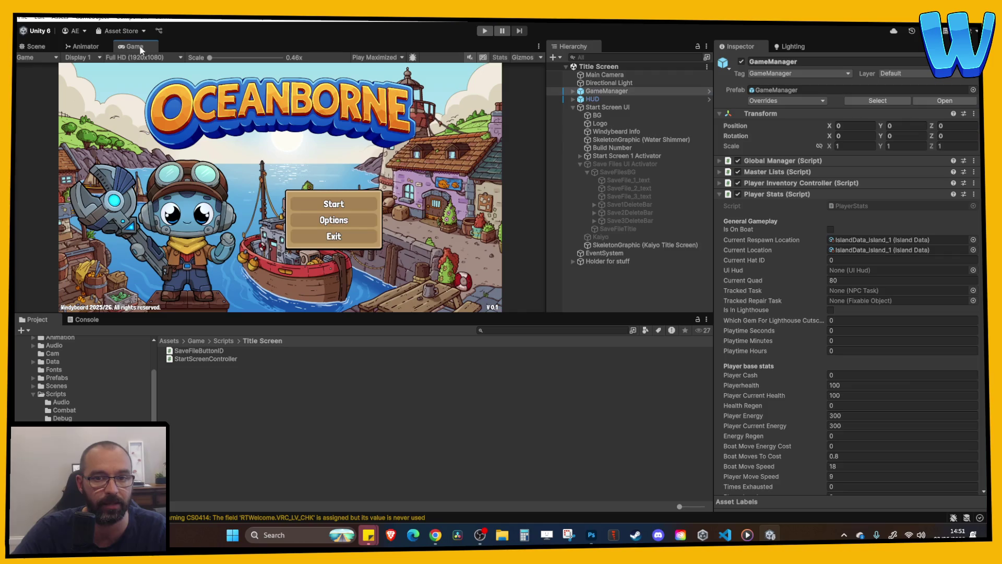
{"action": "left_click", "coordinate": [389, 58]}
{"action": "left_click", "coordinate": [392, 79]}
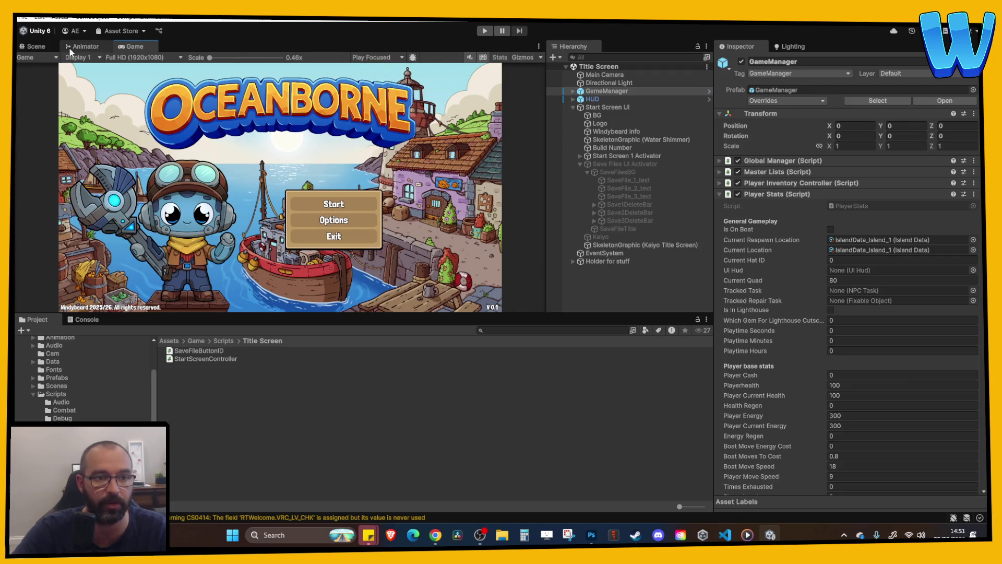
{"action": "left_click", "coordinate": [36, 46]}
- Play the title screen, check the Playtime Seconds, Minutes and Hours values, stop, and return to VS Code
{"action": "left_click", "coordinate": [484, 31]}
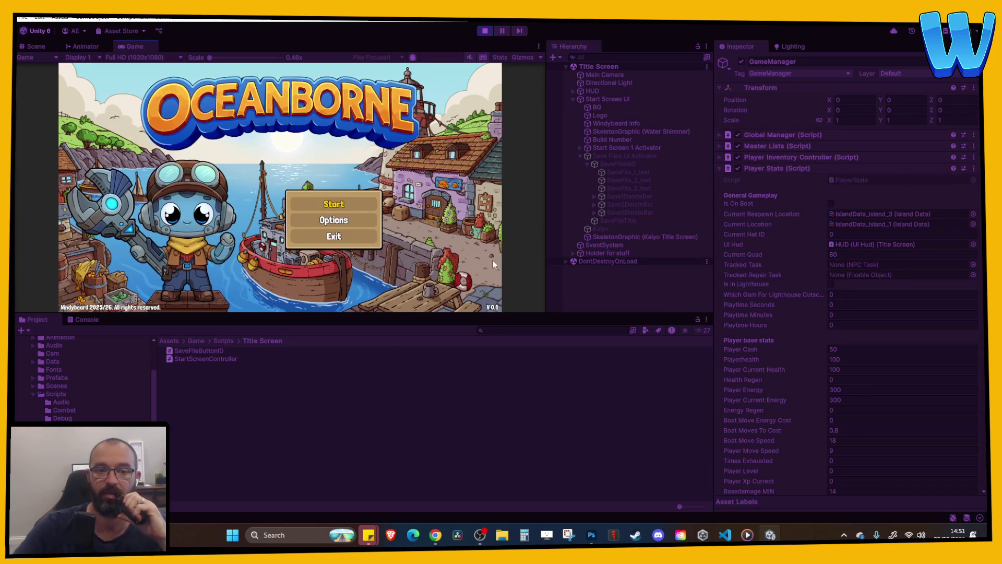
{"action": "left_click", "coordinate": [845, 307]}
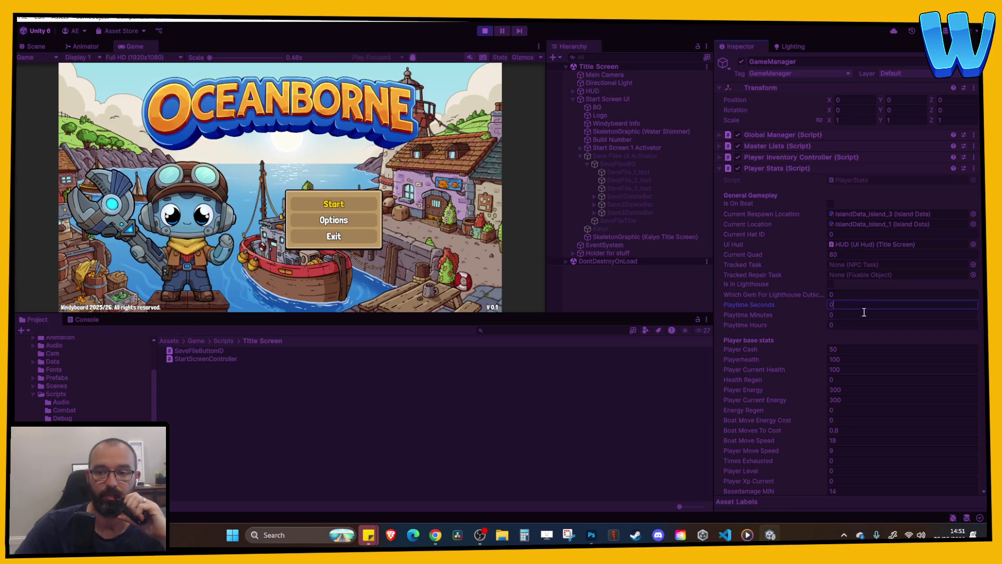
{"action": "key", "text": "Tab"}
{"action": "key", "text": "Tab"}
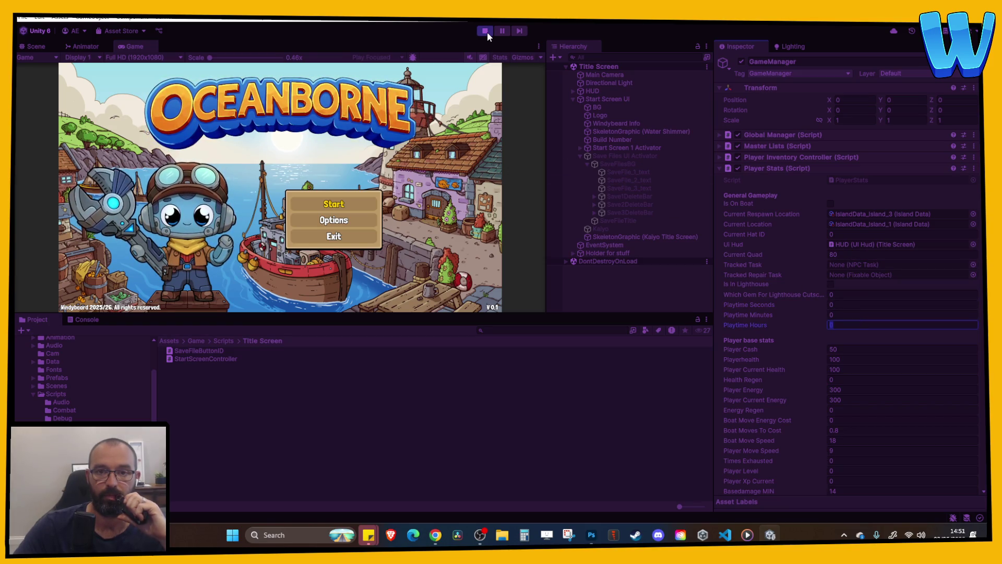
{"action": "left_click", "coordinate": [486, 31]}
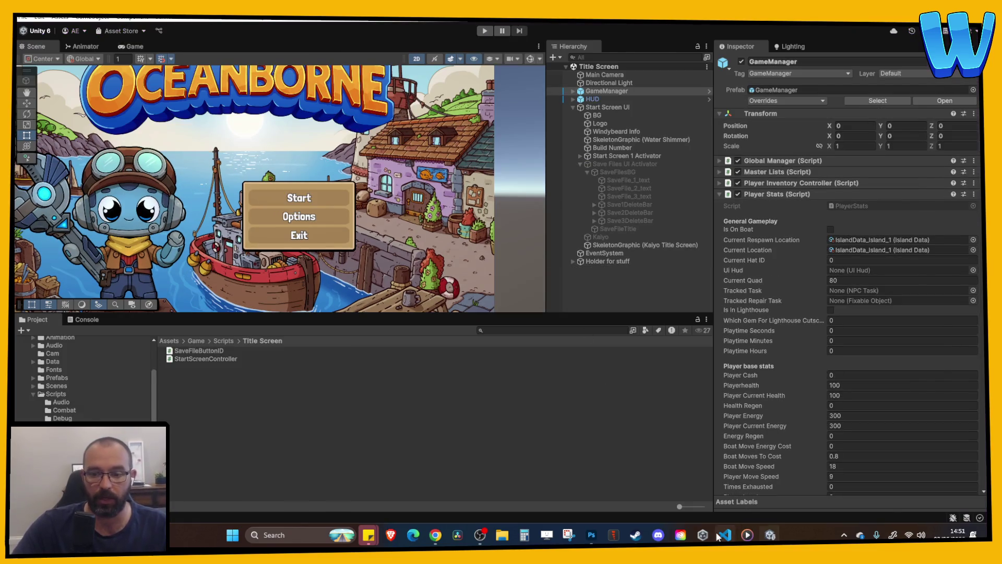
{"action": "left_click", "coordinate": [723, 533]}
{"action": "scroll", "coordinate": [411, 285], "scroll_direction": "down", "scroll_amount": 1}
{"action": "scroll", "coordinate": [411, 286], "scroll_direction": "up", "scroll_amount": 1}
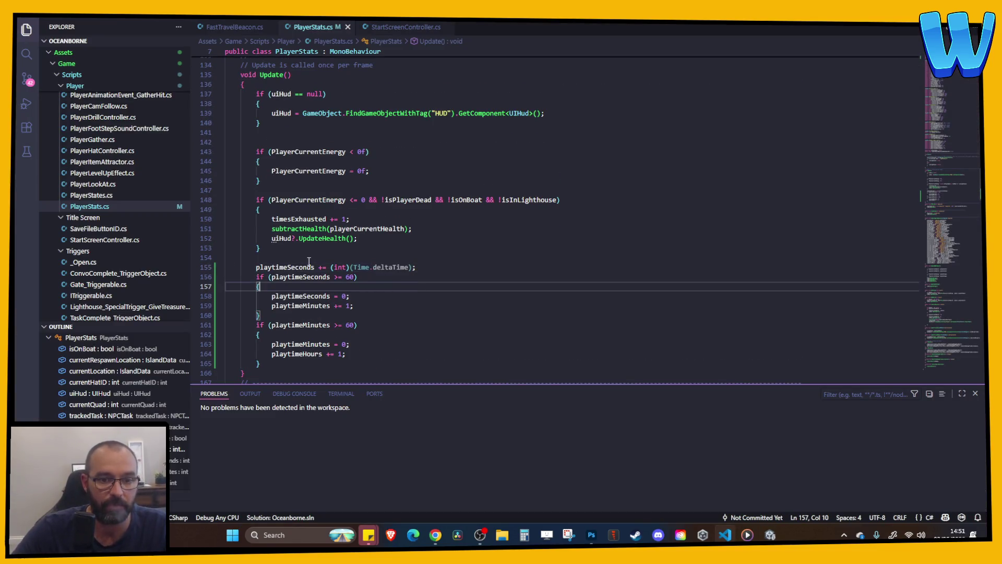
{"action": "double_click", "coordinate": [348, 268]}
{"action": "left_click", "coordinate": [427, 268]}
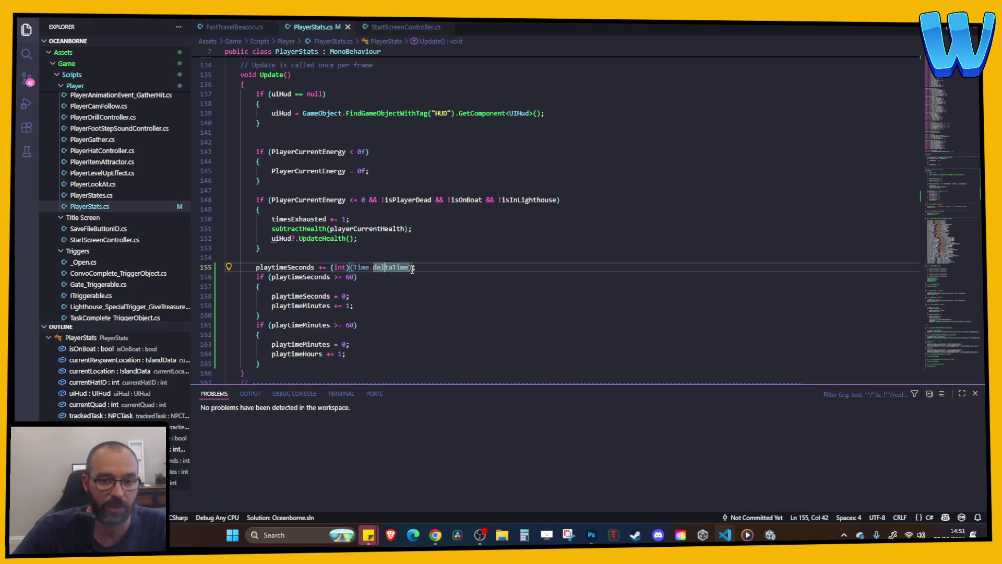
{"action": "left_click_drag", "start_coordinate": [427, 268], "coordinate": [320, 268]}
{"action": "left_click", "coordinate": [320, 268]}
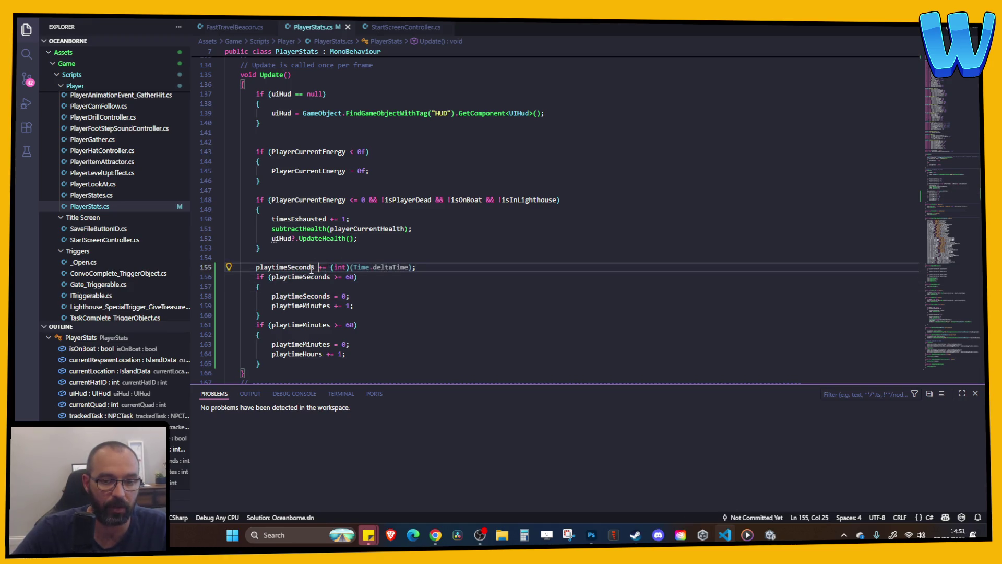
{"action": "double_click", "coordinate": [379, 268]}
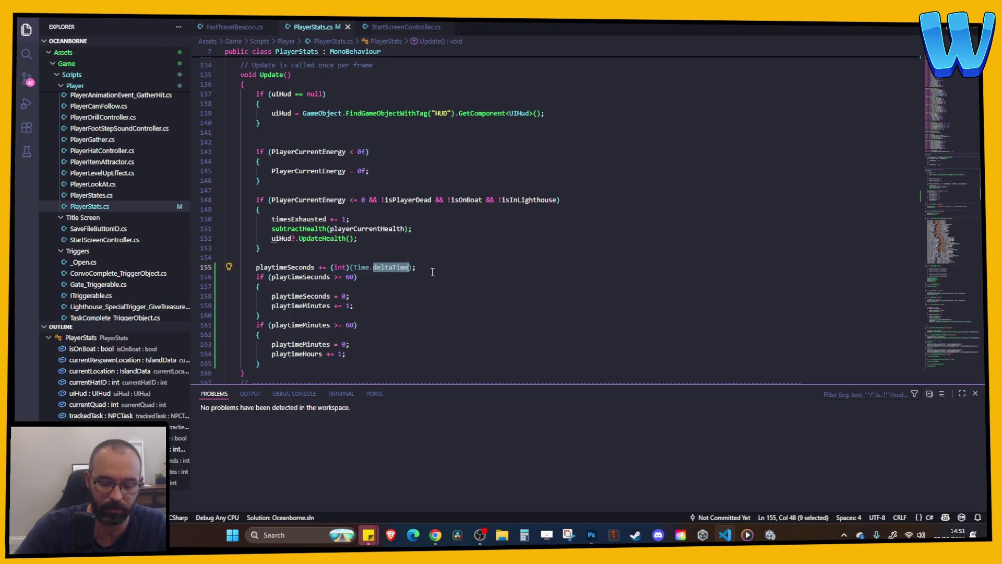
{"action": "type", "text": "time"}
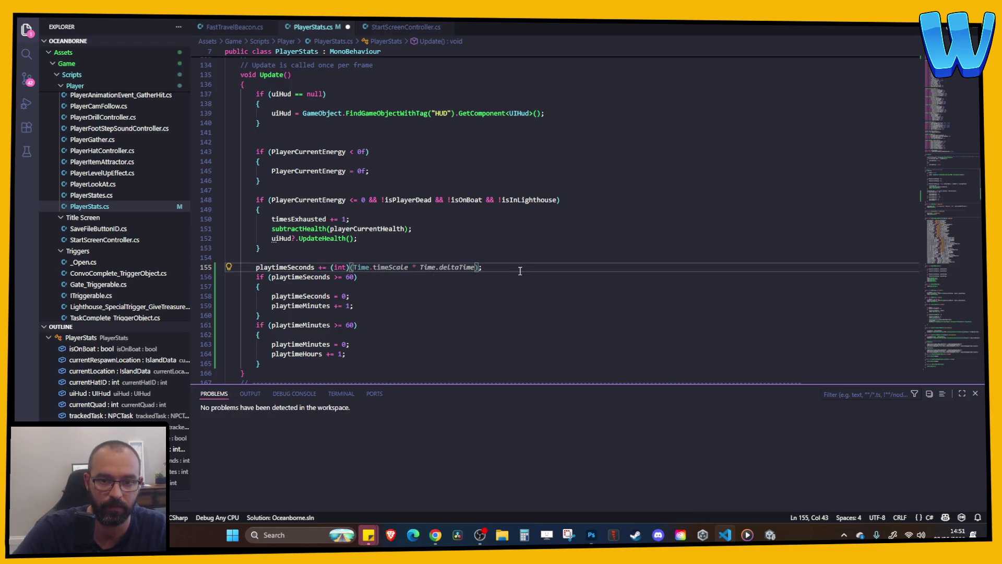
{"action": "key", "text": "ctrl+z"}
{"action": "left_click", "coordinate": [468, 267]}
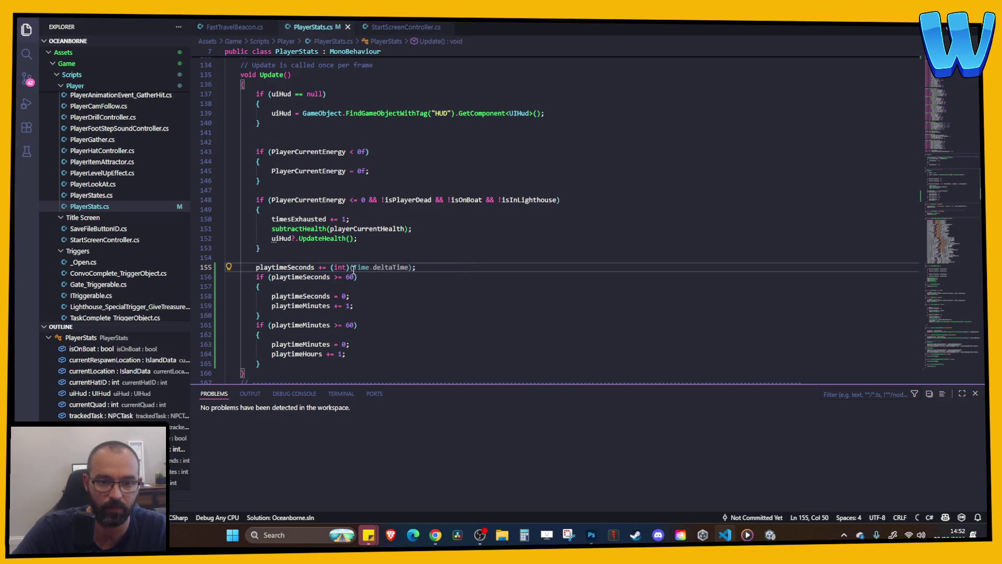
{"action": "scroll", "coordinate": [439, 266], "scroll_direction": "down", "scroll_amount": 1}
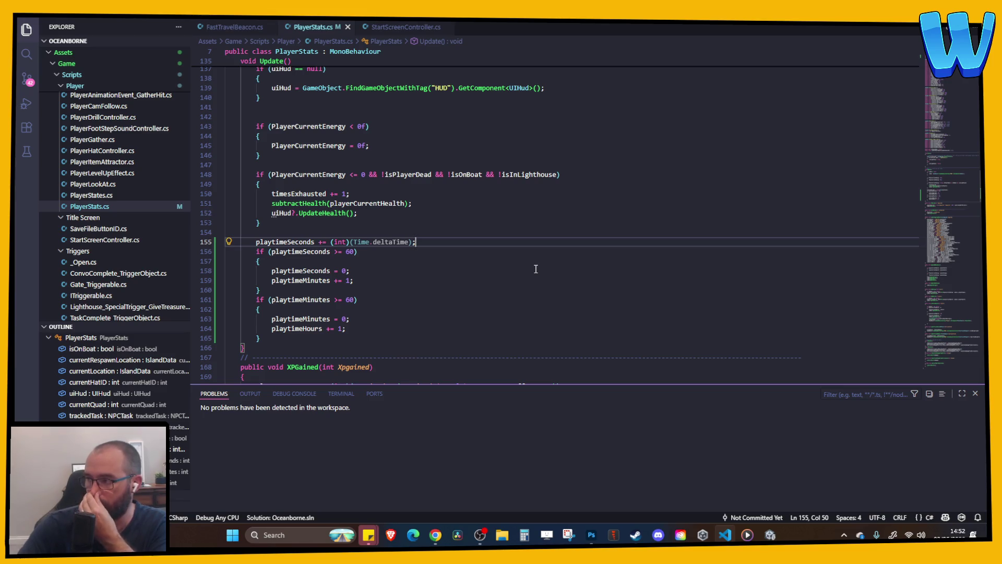
{"action": "double_click", "coordinate": [285, 242]}
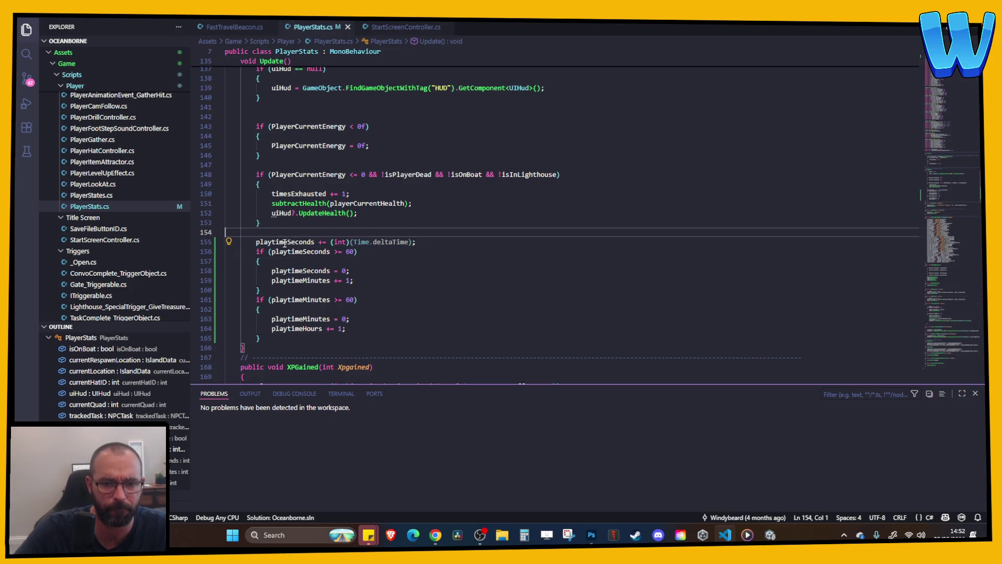
{"action": "left_click", "coordinate": [375, 242]}
{"action": "left_click", "coordinate": [436, 535]}
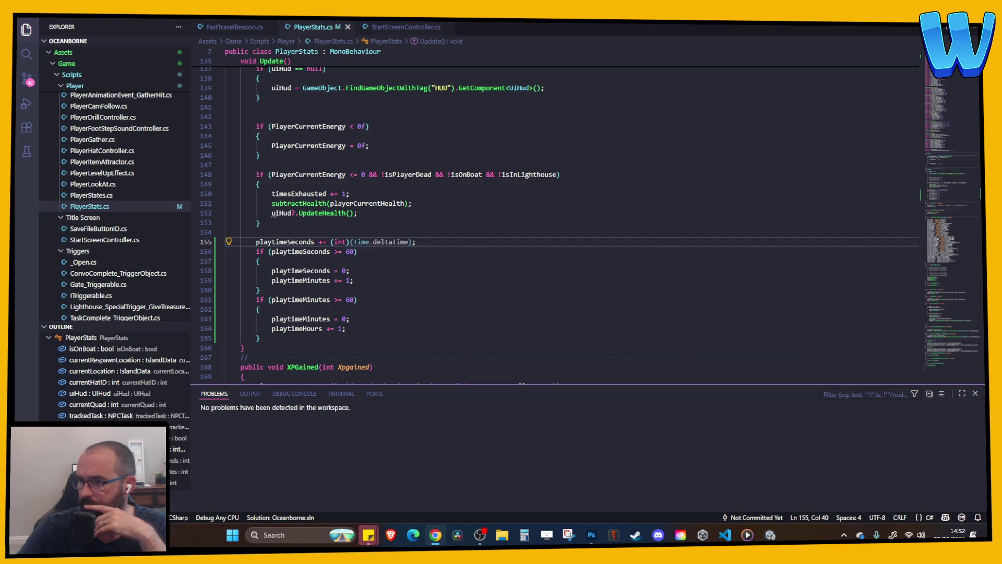
{"action": "mouse_move", "coordinate": [301, 243]}
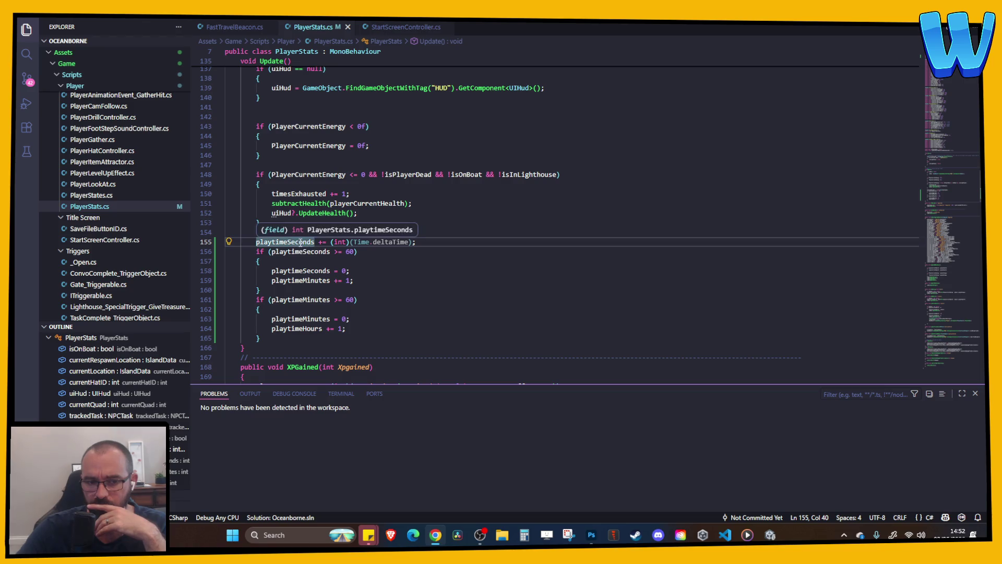
{"action": "mouse_move", "coordinate": [344, 240]}
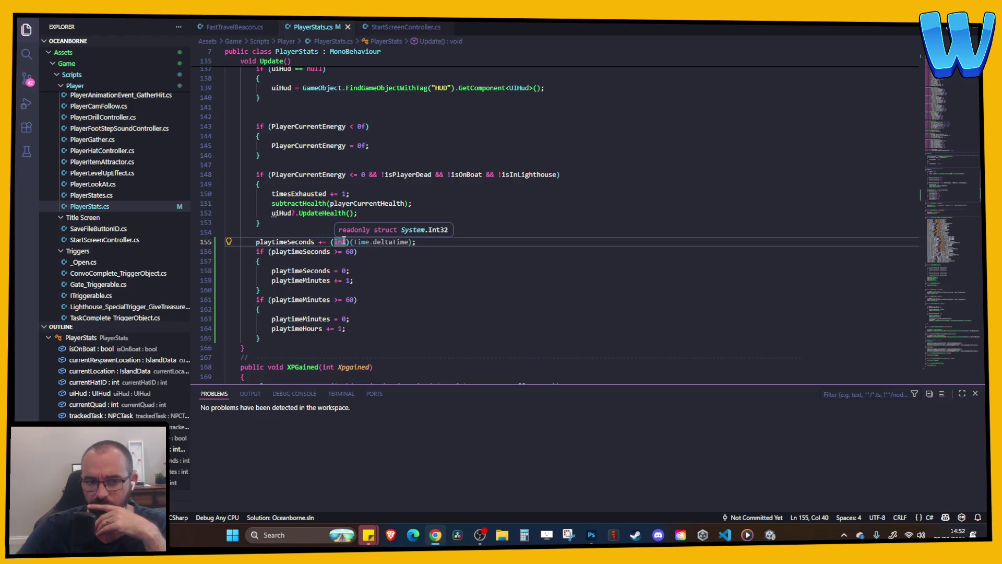
{"action": "left_click", "coordinate": [424, 242]}
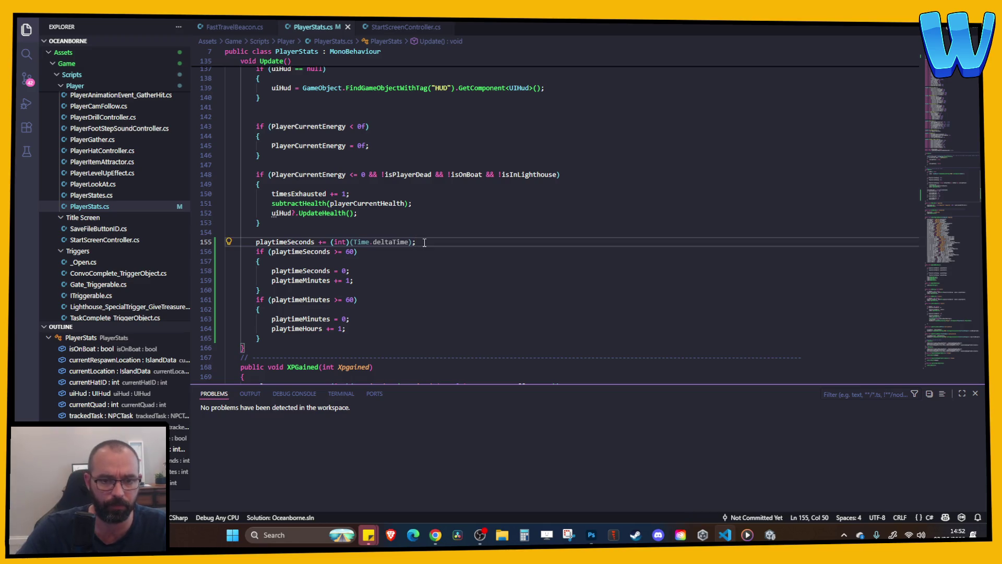
{"action": "key", "text": "Return"}
{"action": "type", "text": "de"}
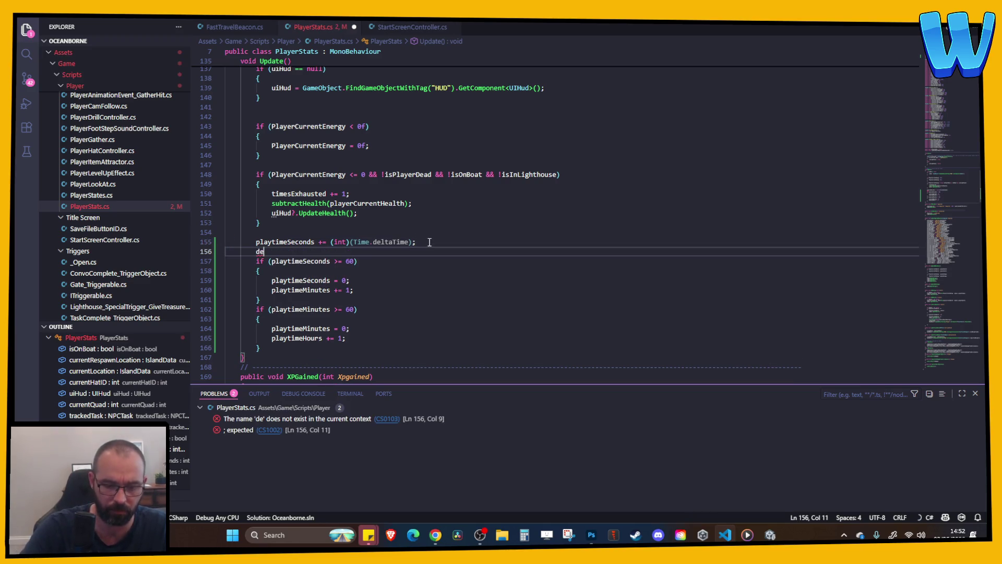
{"action": "type", "text": "bug.log"}
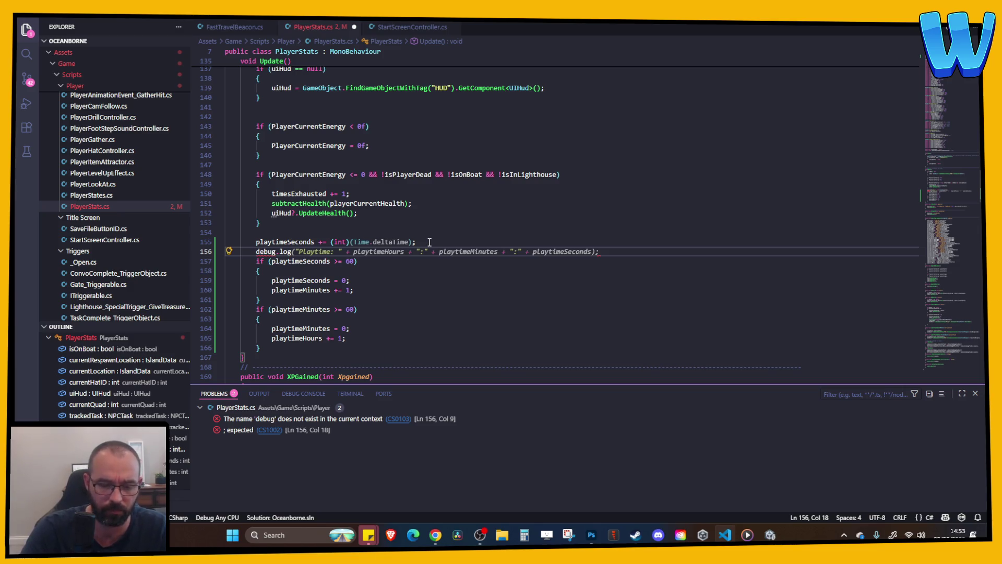
{"action": "type", "text": "("}
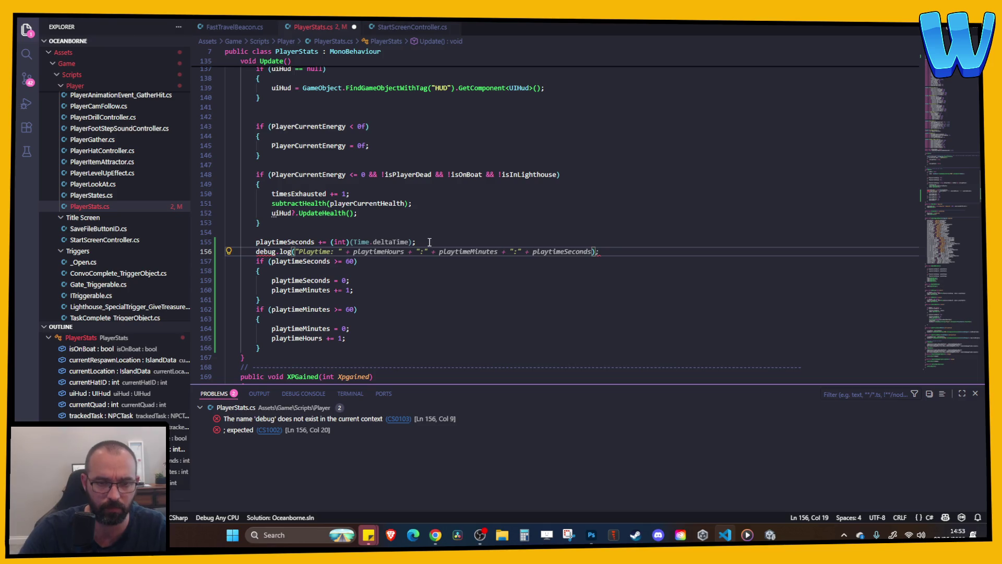
{"action": "key", "text": "ctrl+z"}
{"action": "key", "text": "ctrl+z"}
{"action": "key", "text": "ctrl+z"}
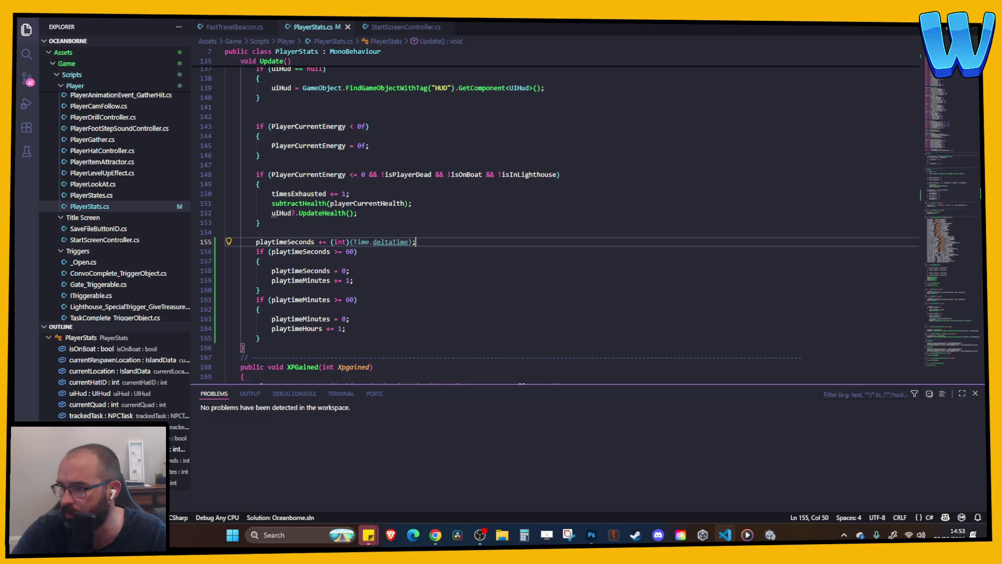
{"action": "scroll", "coordinate": [607, 228], "scroll_direction": "up", "scroll_amount": 6}
{"action": "scroll", "coordinate": [607, 228], "scroll_direction": "up", "scroll_amount": 3}
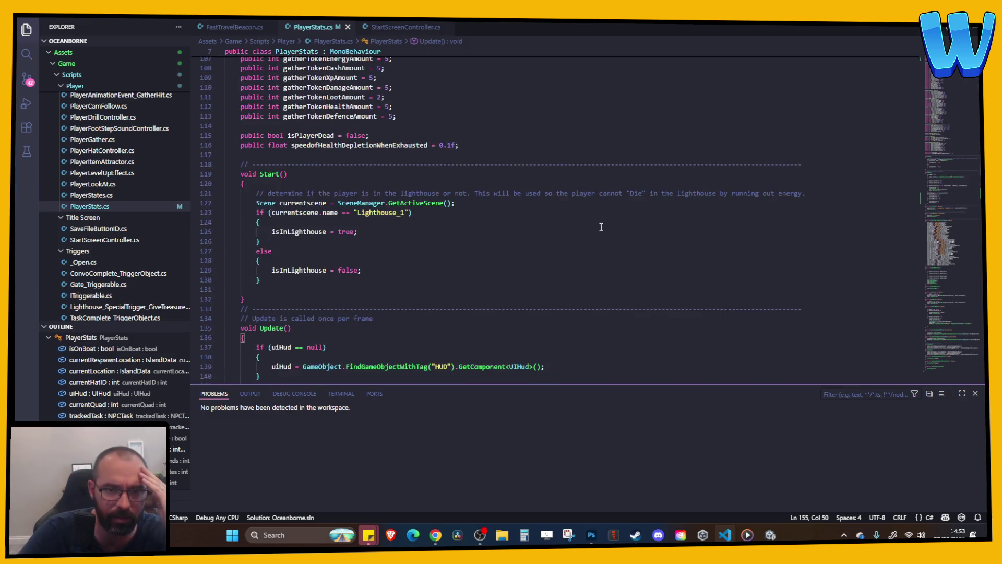
{"action": "scroll", "coordinate": [601, 227], "scroll_direction": "down", "scroll_amount": 20}
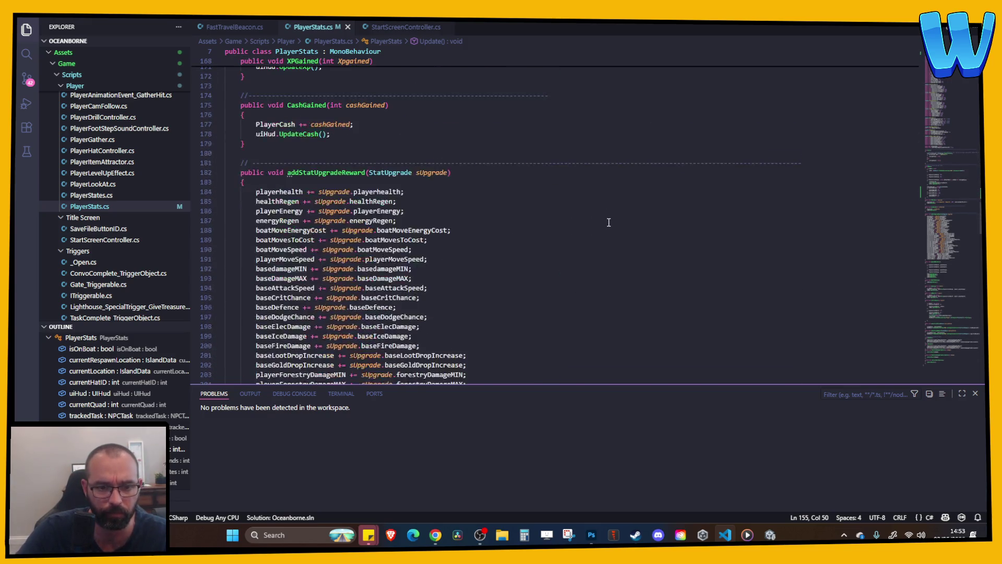
{"action": "scroll", "coordinate": [609, 221], "scroll_direction": "up", "scroll_amount": 12}
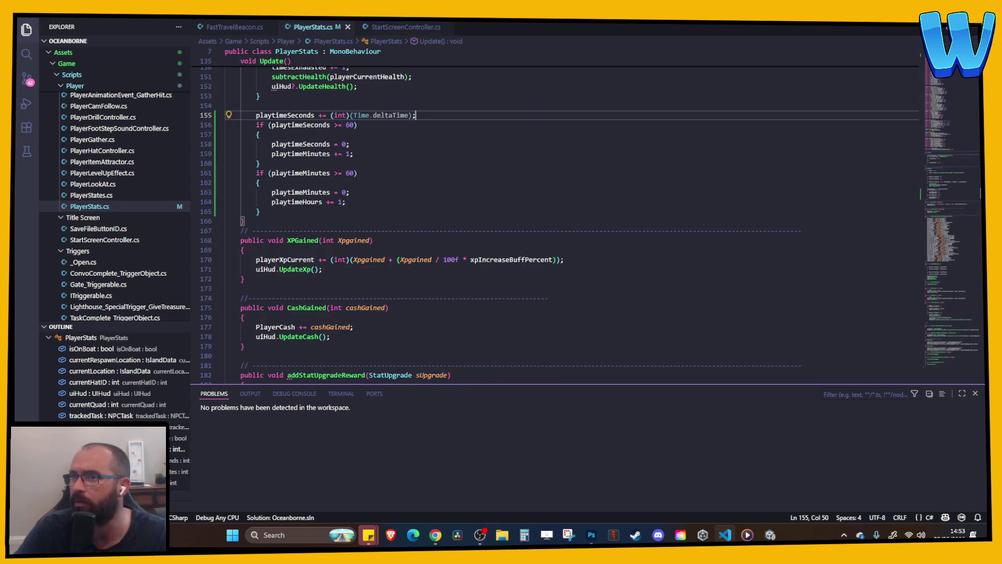
{"action": "key", "text": "alt+Tab"}
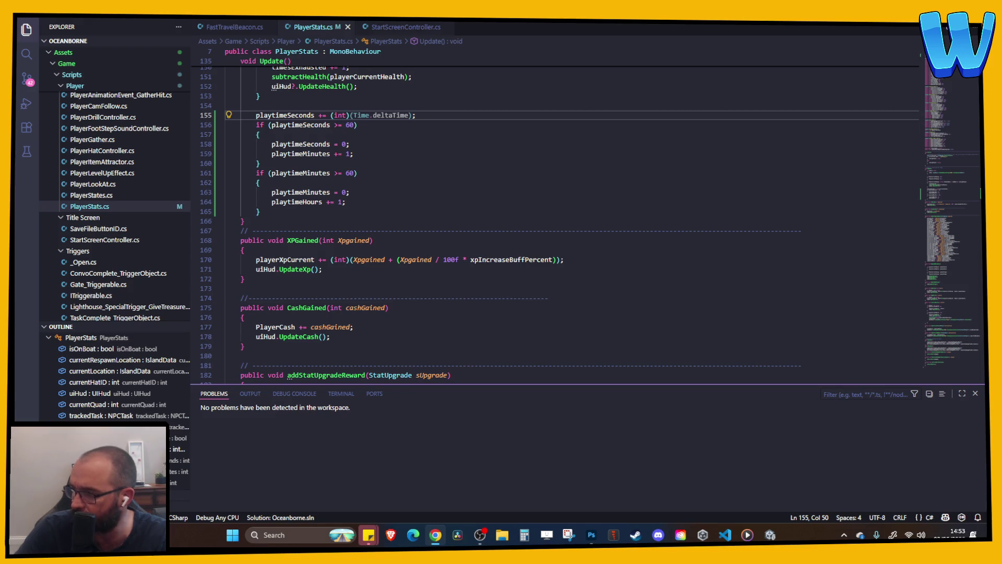
{"action": "scroll", "coordinate": [344, 191], "scroll_direction": "up", "scroll_amount": 2}
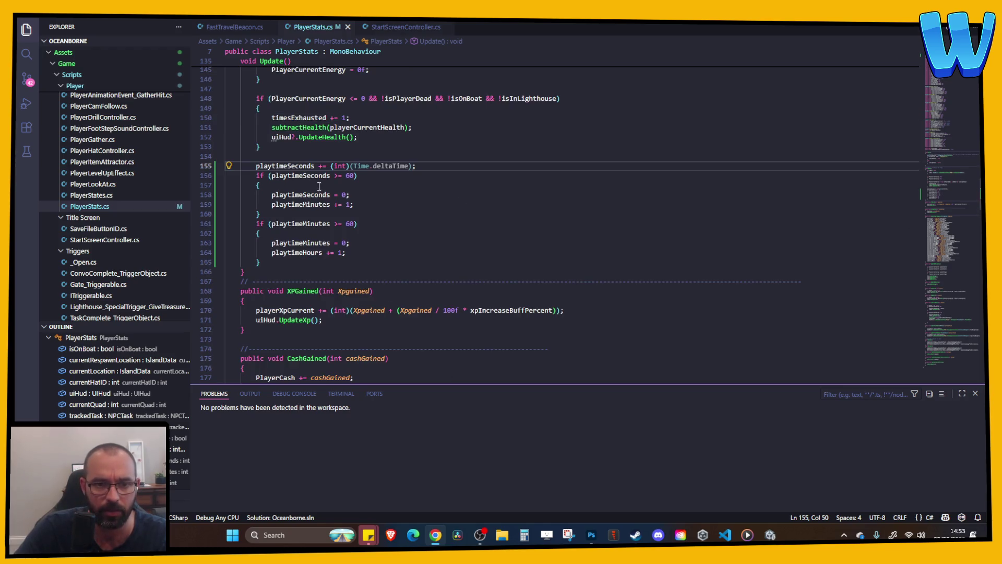
{"action": "scroll", "coordinate": [303, 176], "scroll_direction": "up", "scroll_amount": 5}
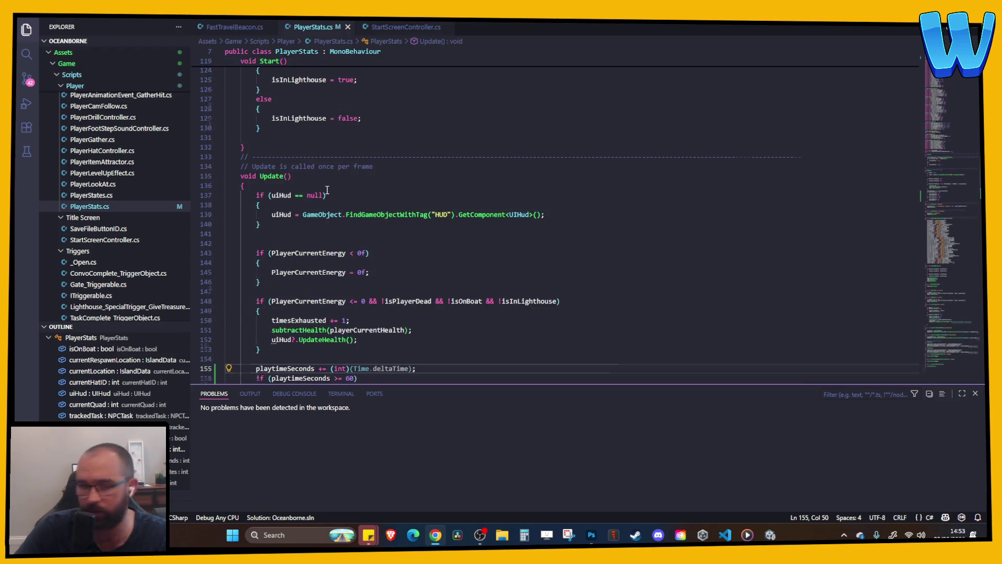
{"action": "scroll", "coordinate": [327, 189], "scroll_direction": "up", "scroll_amount": 7}
{"action": "scroll", "coordinate": [328, 189], "scroll_direction": "up", "scroll_amount": 3}
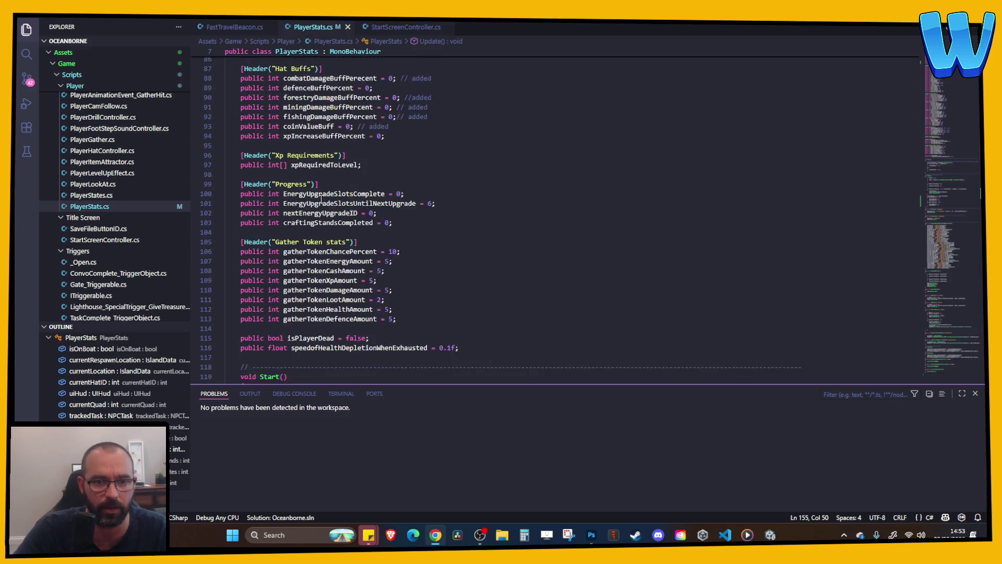
{"action": "scroll", "coordinate": [315, 192], "scroll_direction": "up", "scroll_amount": 15}
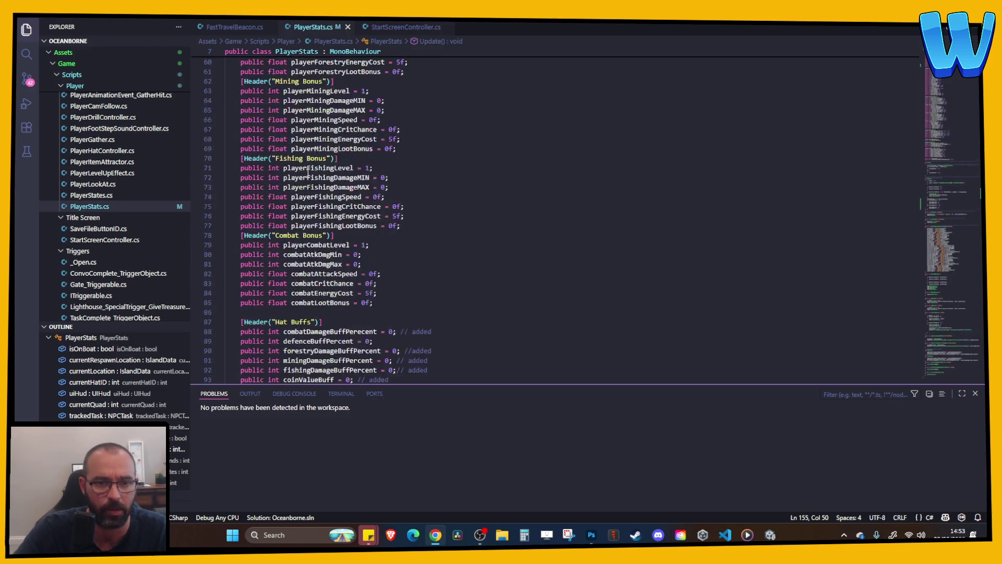
{"action": "scroll", "coordinate": [297, 165], "scroll_direction": "up", "scroll_amount": 9}
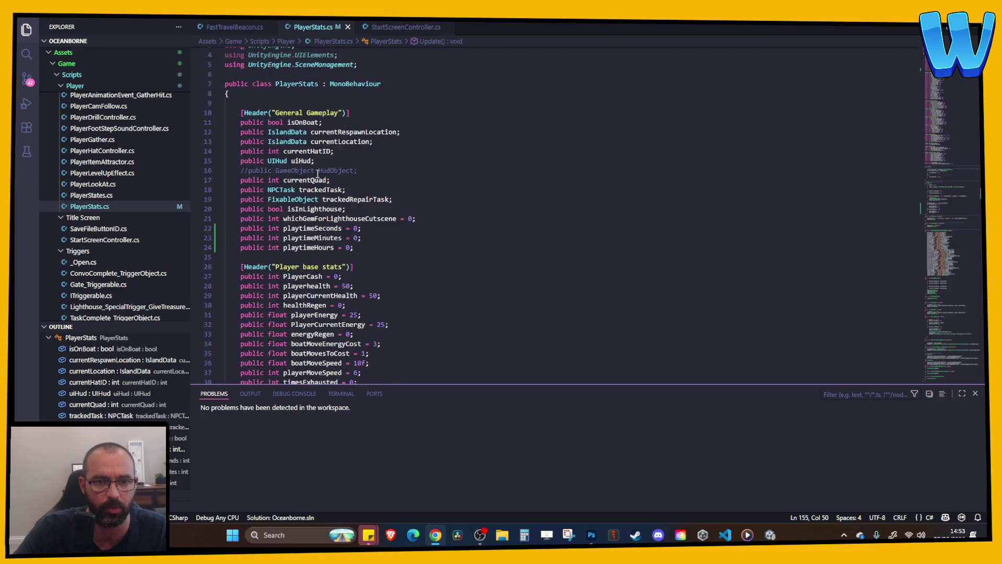
- Change playtimeSeconds, playtimeMinutes and playtimeHours from int to float and save
{"action": "double_click", "coordinate": [275, 227]}
{"action": "type", "text": "float"}
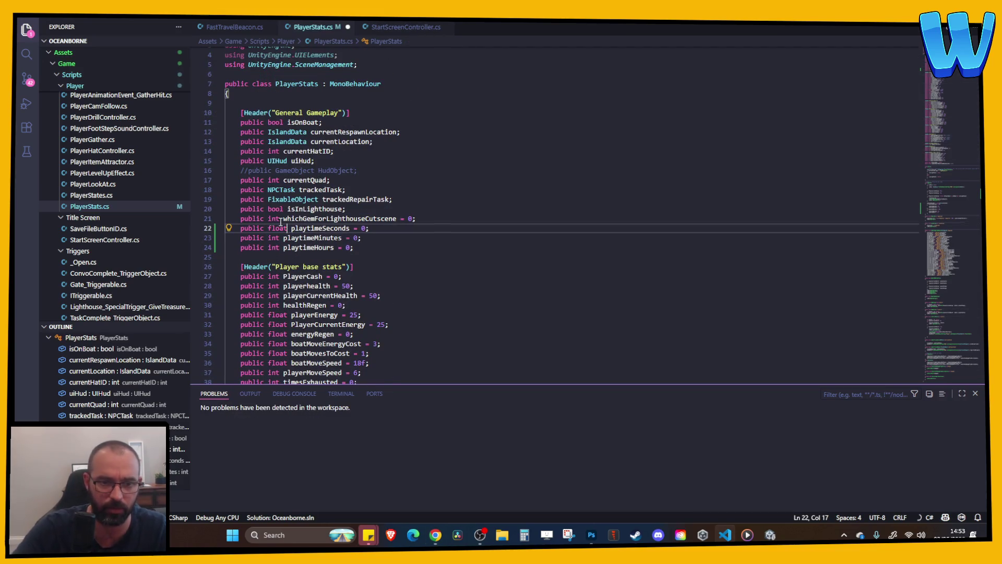
{"action": "double_click", "coordinate": [277, 228]}
{"action": "left_click", "coordinate": [274, 238]}
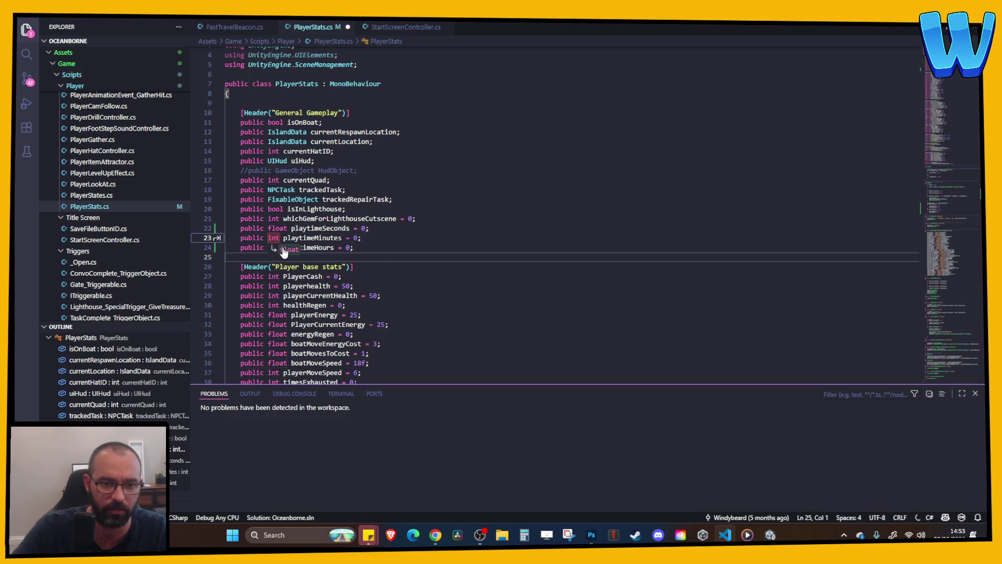
{"action": "key", "text": "Tab"}
{"action": "key", "text": "Tab"}
{"action": "key", "text": "Tab"}
{"action": "left_click", "coordinate": [387, 266]}
{"action": "key", "text": "ctrl+s"}
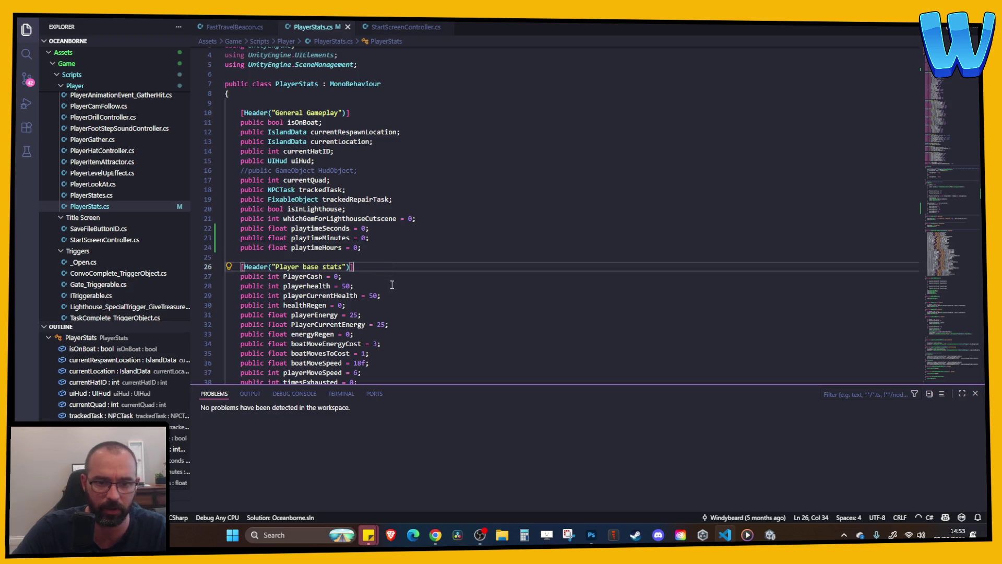
{"action": "scroll", "coordinate": [389, 282], "scroll_direction": "down", "scroll_amount": 20}
{"action": "scroll", "coordinate": [392, 282], "scroll_direction": "down", "scroll_amount": 13}
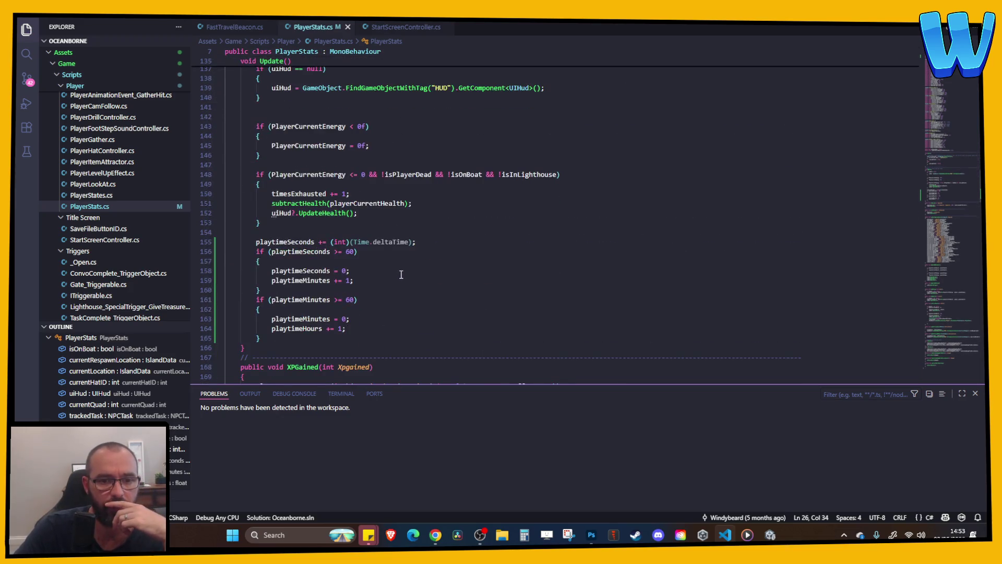
- Remove the (int) cast and its parentheses around Time.deltaTime on line 155, then save
{"action": "double_click", "coordinate": [290, 242]}
{"action": "left_click_drag", "start_coordinate": [331, 242], "coordinate": [350, 242]}
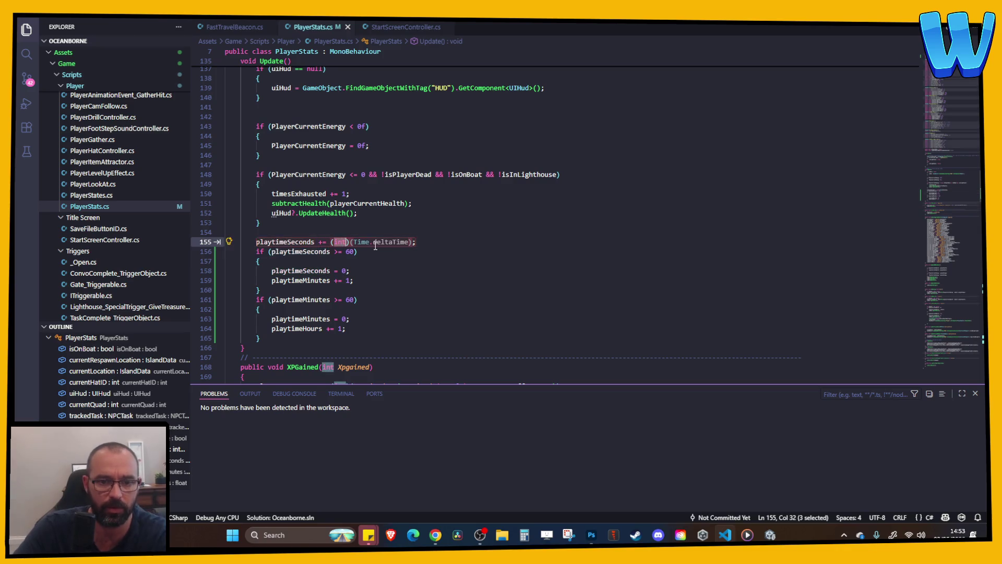
{"action": "key", "text": "BackSpace"}
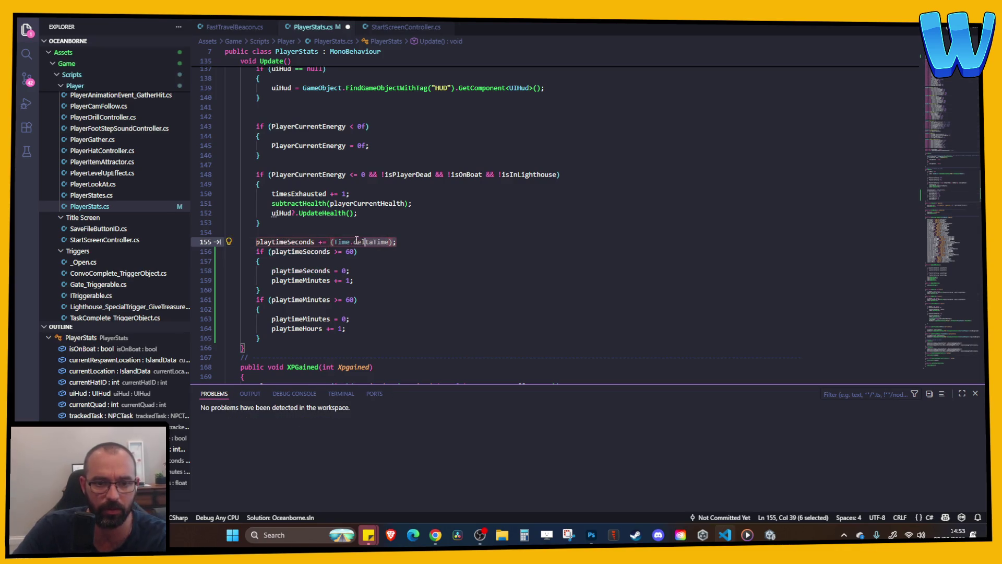
{"action": "key", "text": "Delete"}
{"action": "left_click", "coordinate": [395, 242]}
{"action": "key", "text": "BackSpace"}
{"action": "left_click", "coordinate": [405, 243]}
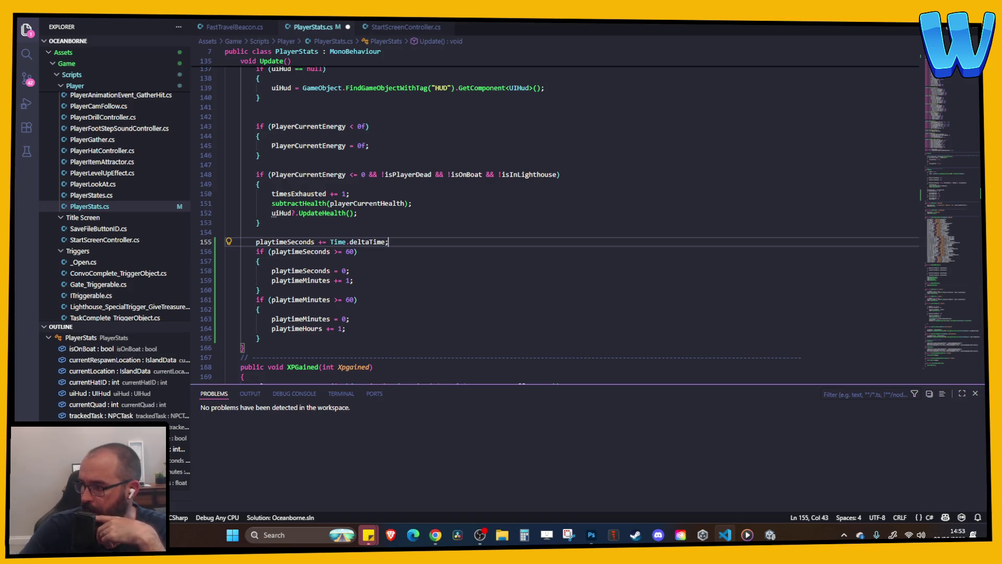
{"action": "key", "text": "alt+Tab"}
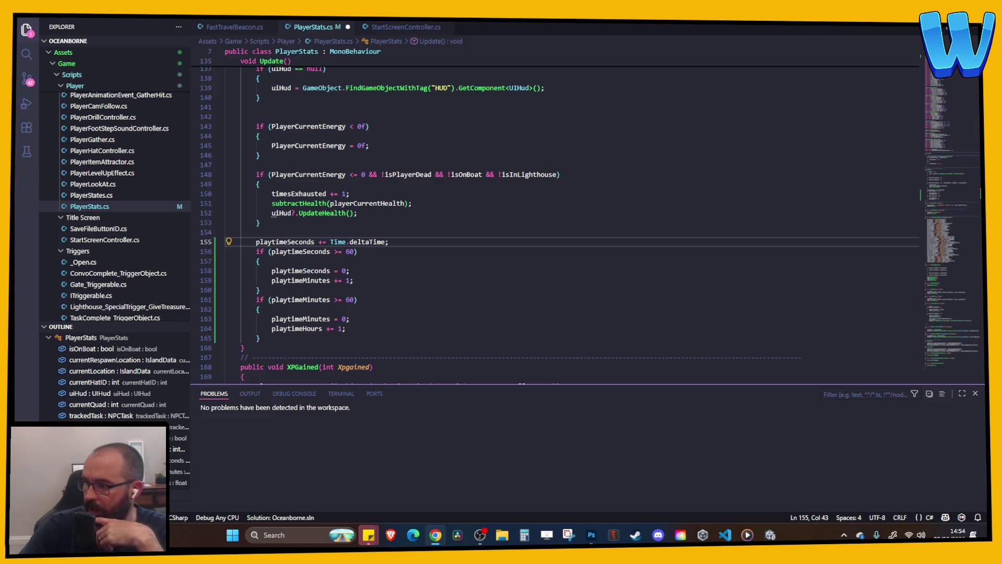
{"action": "left_click", "coordinate": [410, 239]}
{"action": "key", "text": "ctrl+s"}
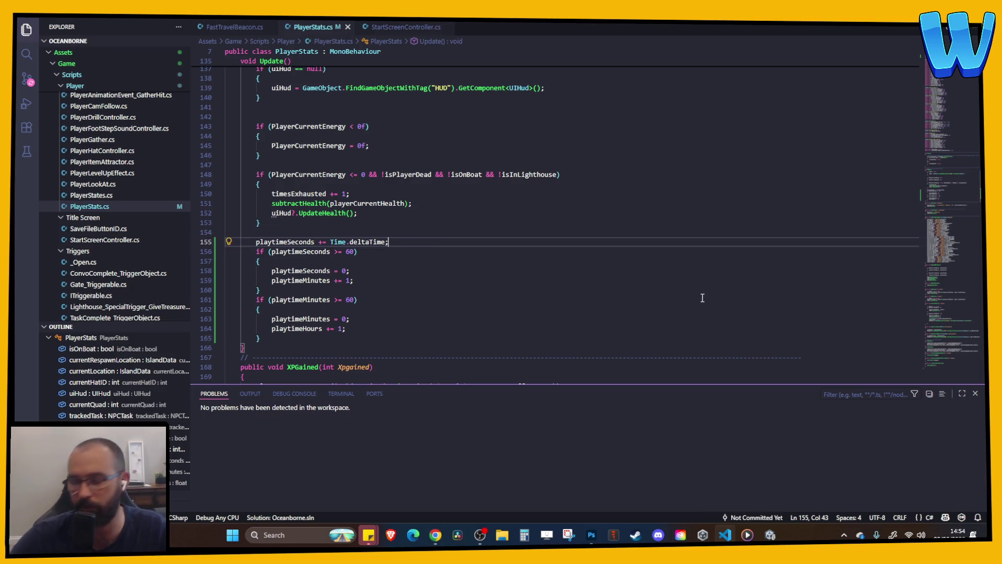
- Look over the seconds-to-minutes rollover code, then switch to Unity to recompile
{"action": "mouse_move", "coordinate": [700, 293]}
{"action": "left_mouse_down"}
{"action": "mouse_move", "coordinate": [571, 324]}
{"action": "mouse_move", "coordinate": [309, 253]}
{"action": "left_mouse_up"}
{"action": "left_click", "coordinate": [376, 261]}
{"action": "left_click", "coordinate": [250, 242]}
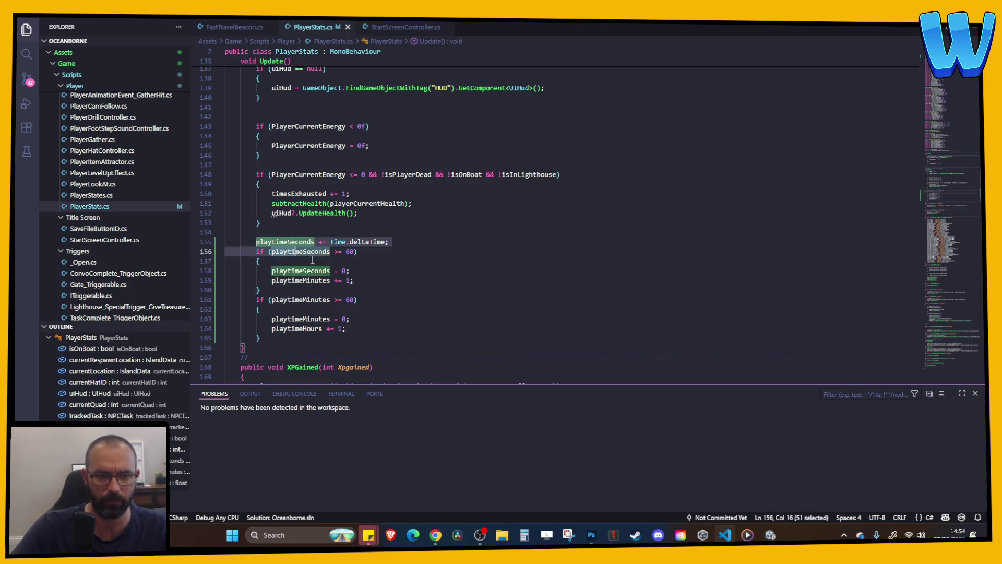
{"action": "left_click", "coordinate": [475, 329]}
{"action": "key", "text": "alt+Tab"}
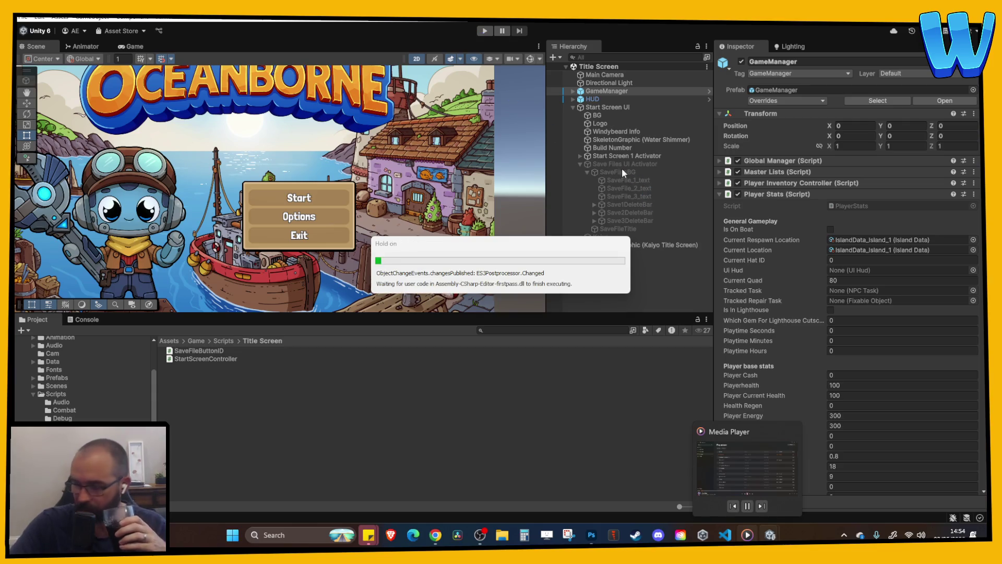
{"action": "left_click", "coordinate": [486, 31]}
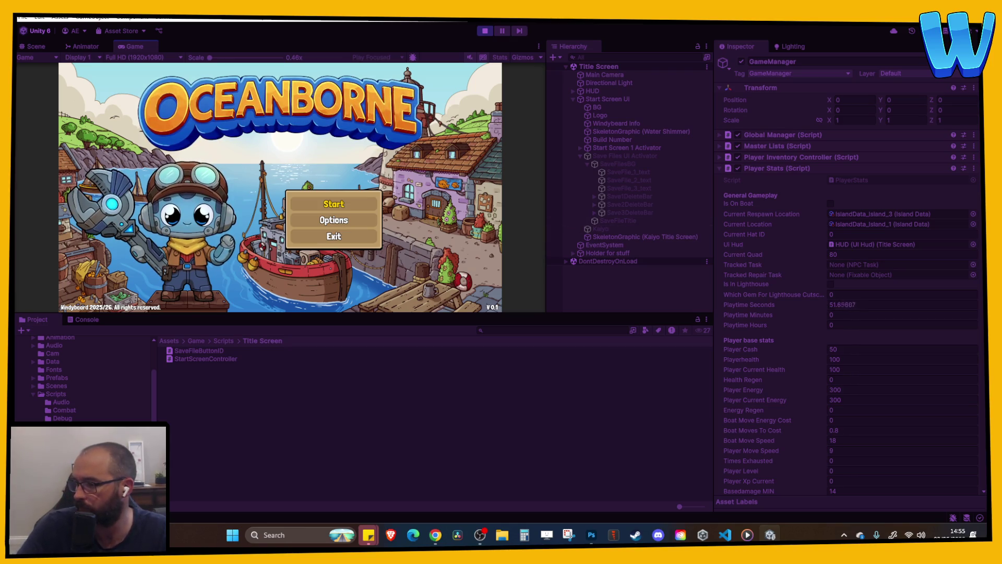
{"action": "left_click", "coordinate": [569, 535]}
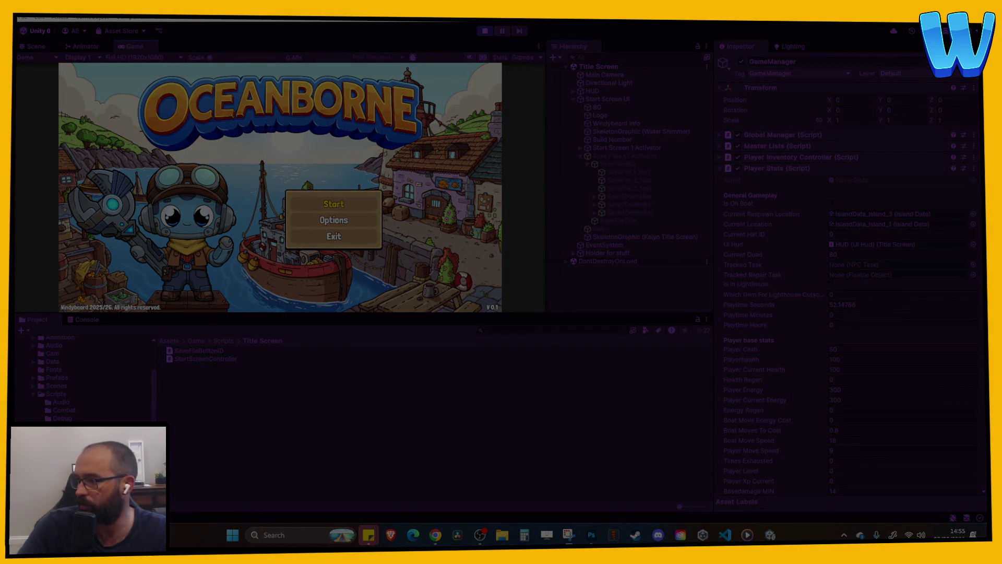
{"action": "key", "text": "Escape"}
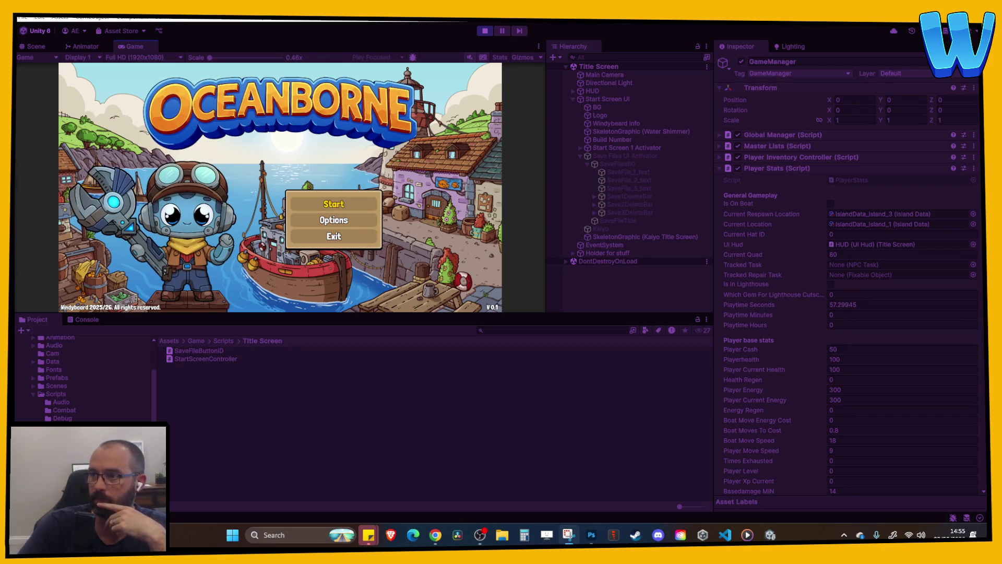
{"action": "left_click", "coordinate": [569, 534]}
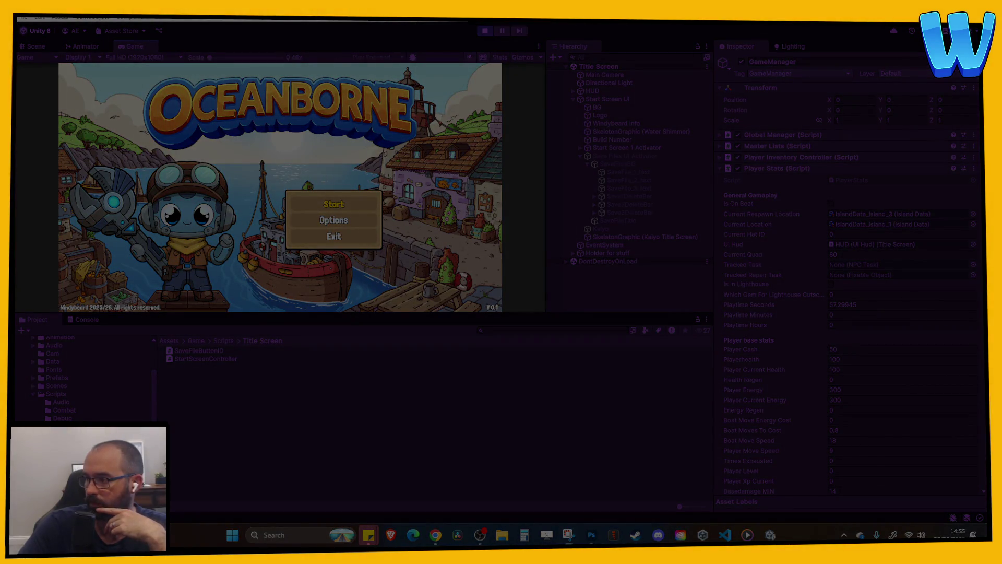
{"action": "key", "text": "Escape"}
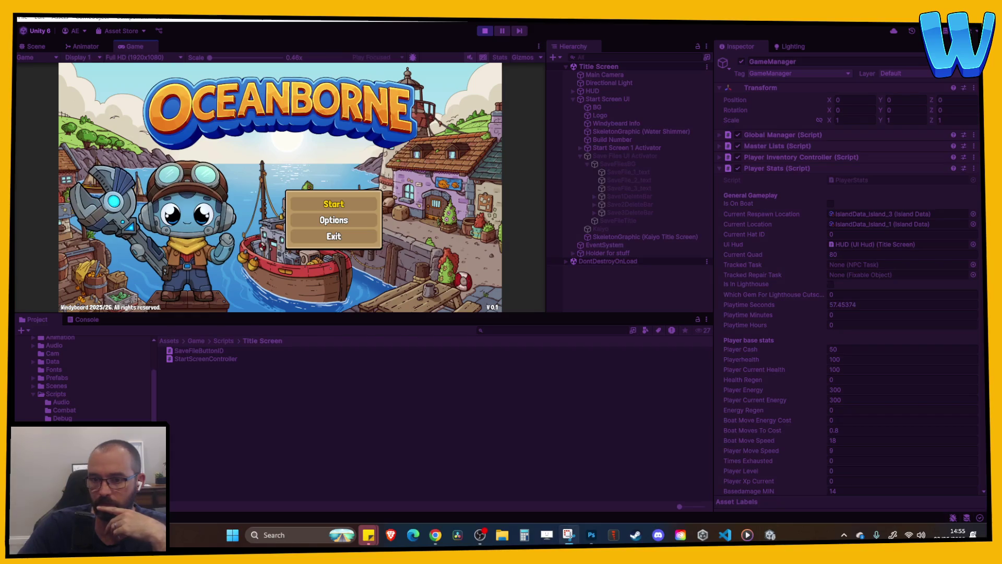
{"action": "left_click", "coordinate": [869, 325]}
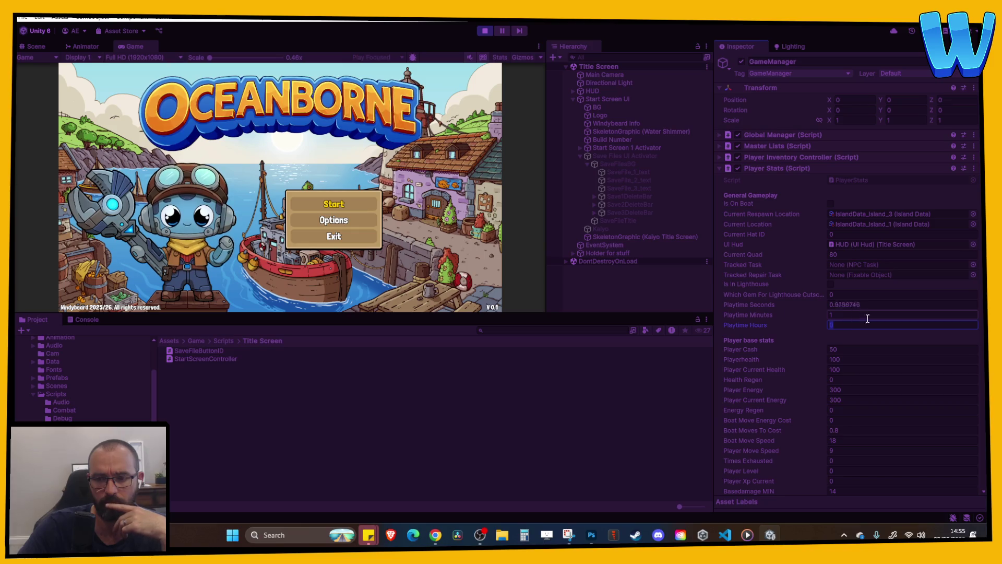
{"action": "key", "text": "Return"}
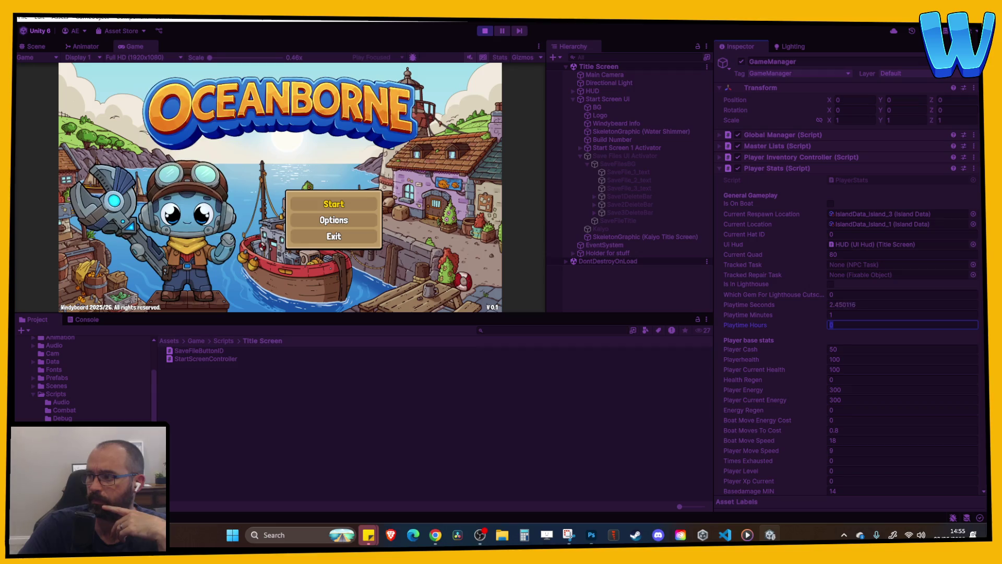
{"action": "key", "text": "Return"}
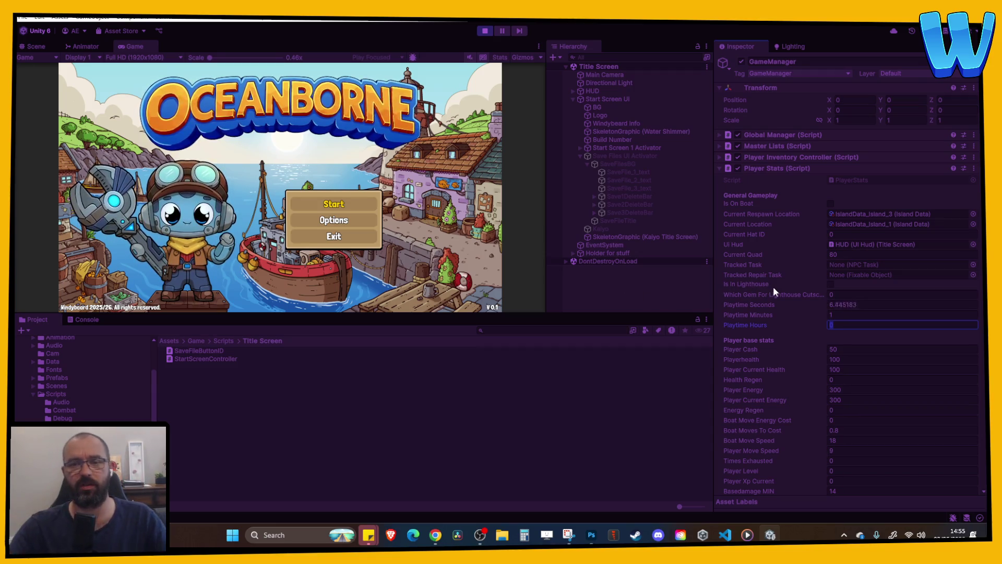
{"action": "left_click", "coordinate": [481, 33]}
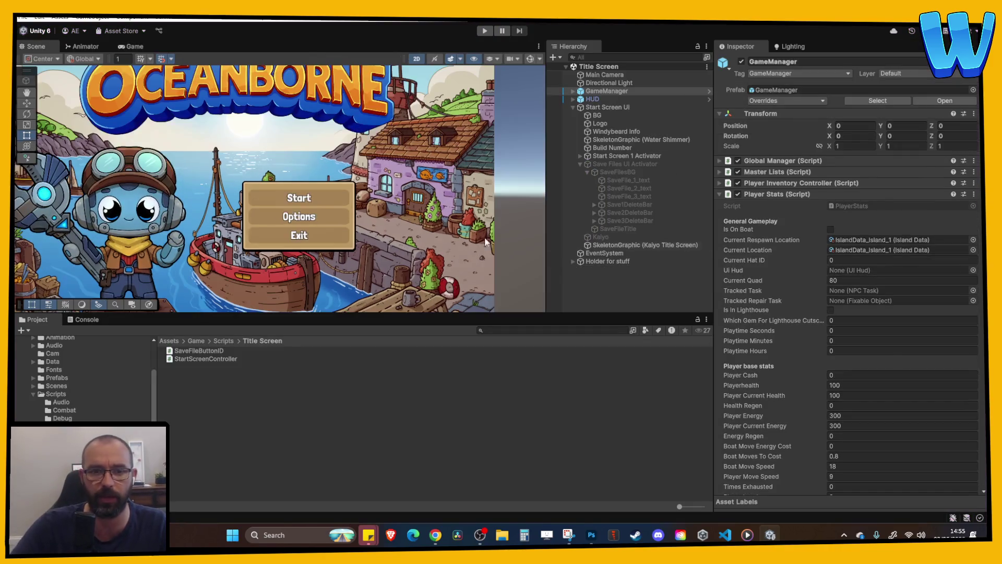
- Comment out the playtime-counting lines 155–165 in PlayerStats' Update with Ctrl+/
{"action": "left_click", "coordinate": [726, 536]}
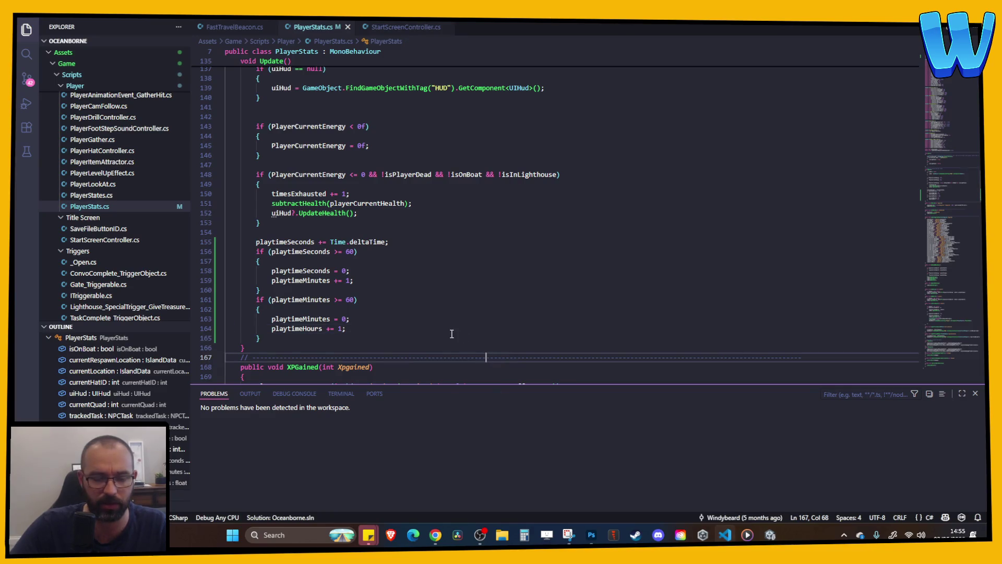
{"action": "scroll", "coordinate": [474, 350], "scroll_direction": "up", "scroll_amount": 10}
{"action": "left_click", "coordinate": [473, 349]}
{"action": "scroll", "coordinate": [444, 314], "scroll_direction": "down", "scroll_amount": 10}
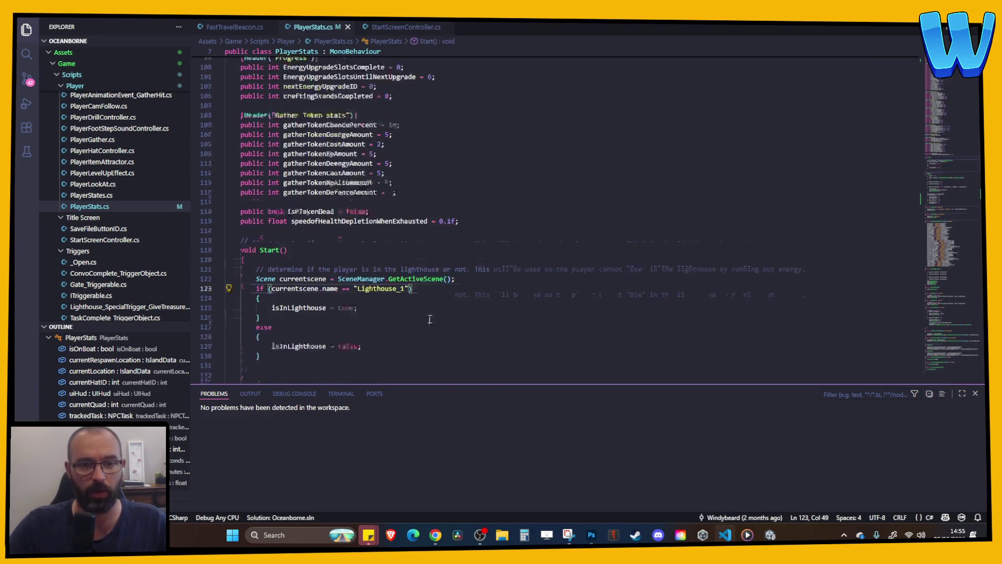
{"action": "scroll", "coordinate": [337, 256], "scroll_direction": "down", "scroll_amount": 4}
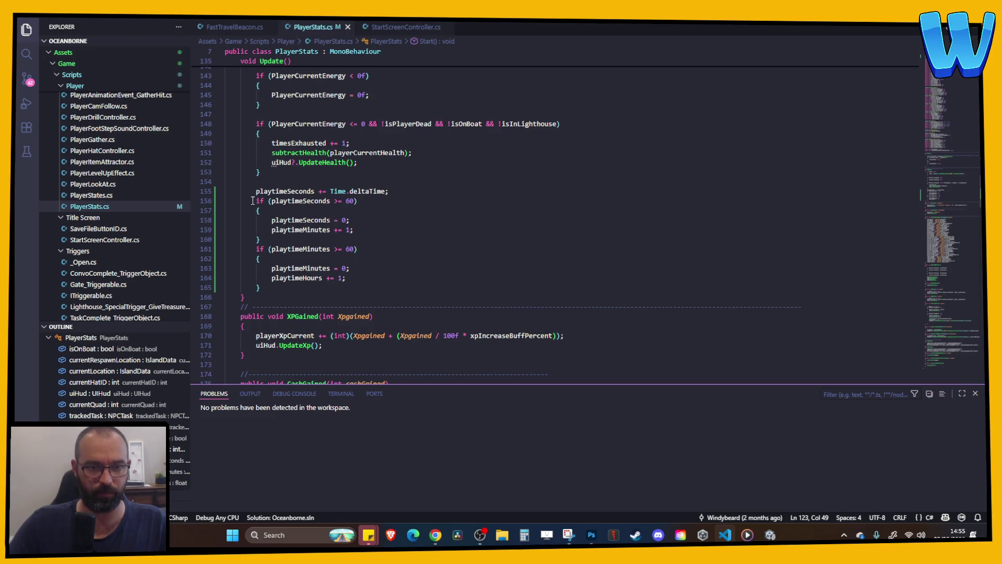
{"action": "mouse_move", "coordinate": [255, 191]}
{"action": "left_mouse_down"}
{"action": "mouse_move", "coordinate": [334, 229]}
{"action": "mouse_move", "coordinate": [338, 287]}
{"action": "left_mouse_up"}
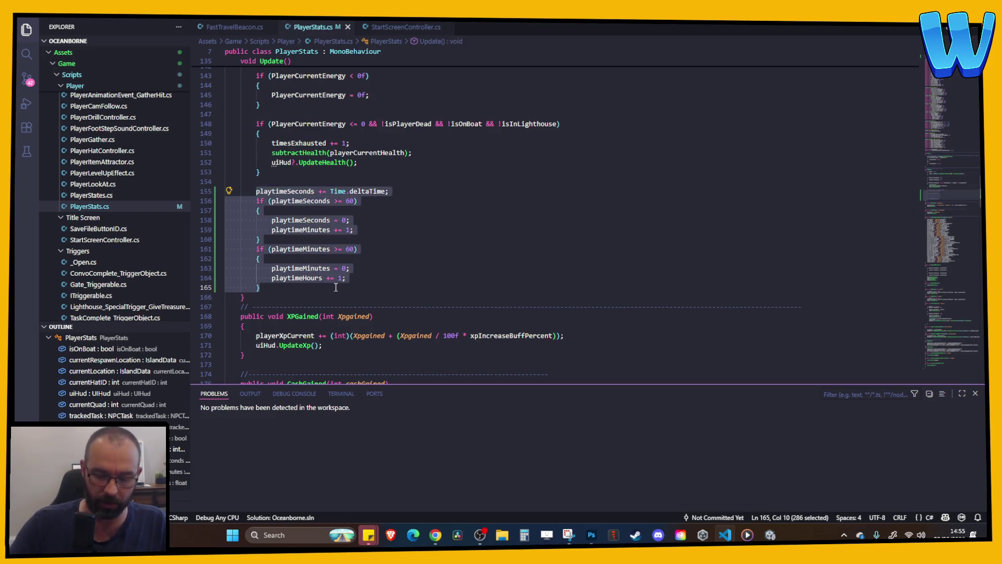
{"action": "key", "text": "ctrl+slash"}
- Add the note 'Working but very inefficient' to line 155, then go back to Unity
{"action": "left_click", "coordinate": [411, 191]}
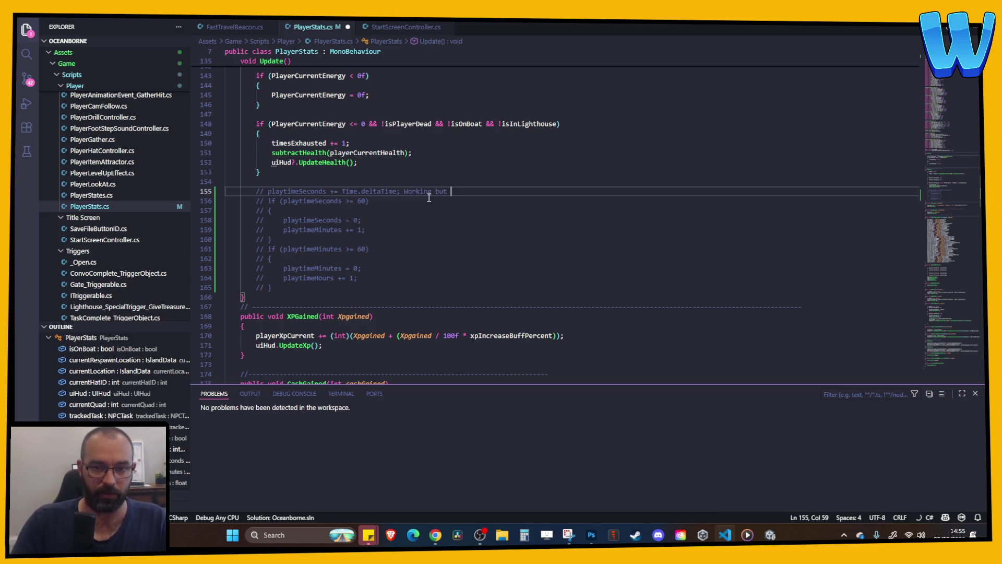
{"action": "type", "text": "very innef"}
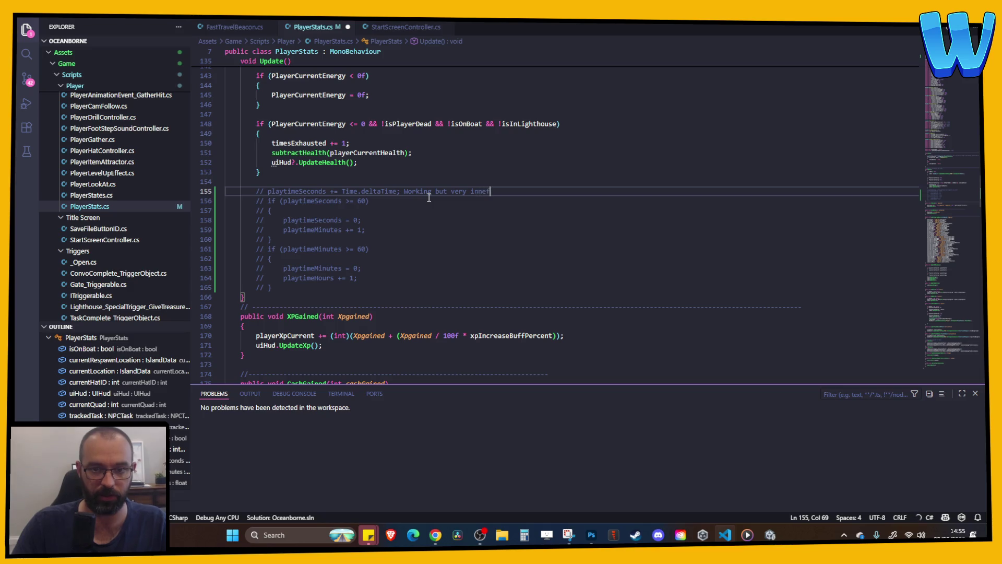
{"action": "type", "text": "icient"}
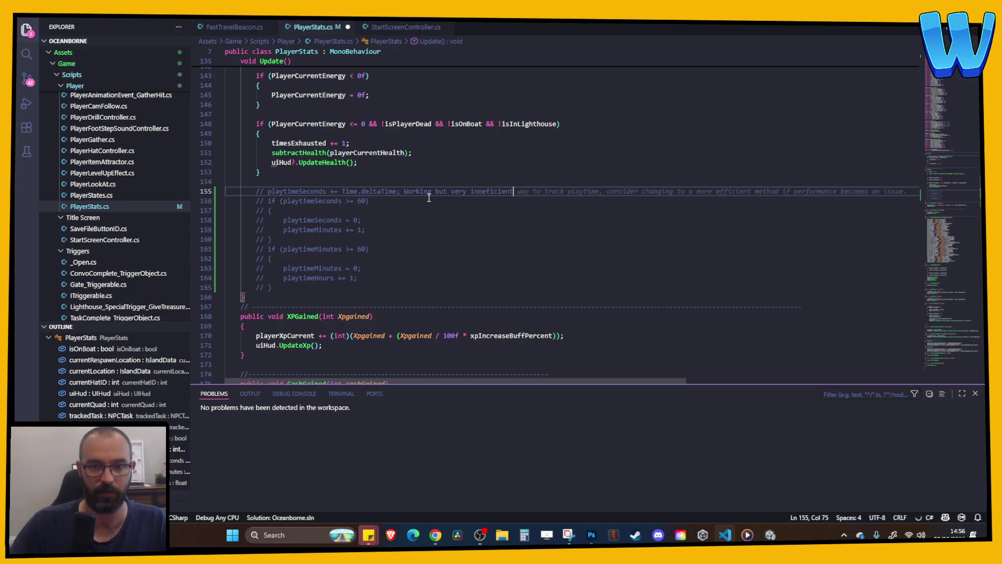
{"action": "left_click", "coordinate": [466, 223]}
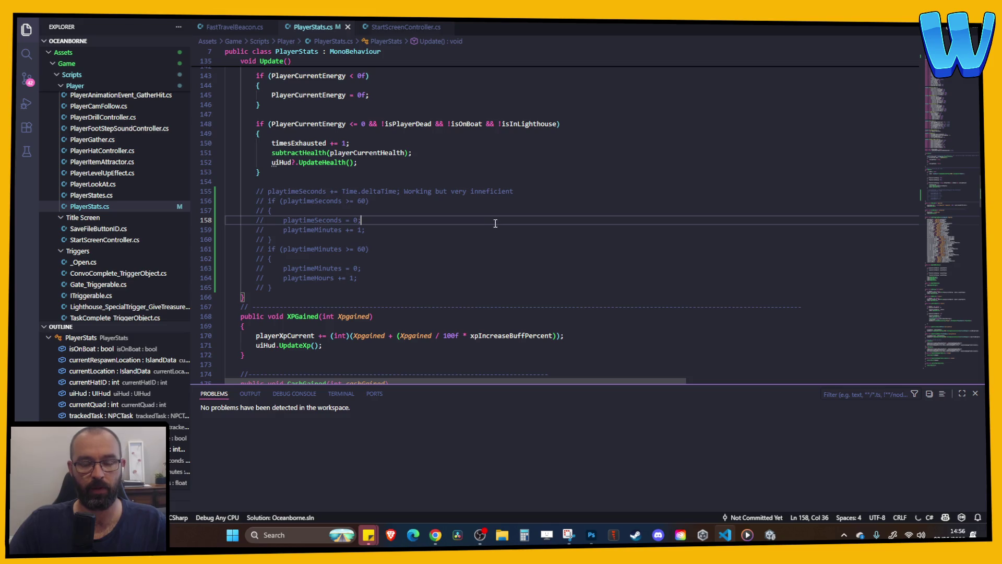
{"action": "scroll", "coordinate": [495, 223], "scroll_direction": "up", "scroll_amount": 20}
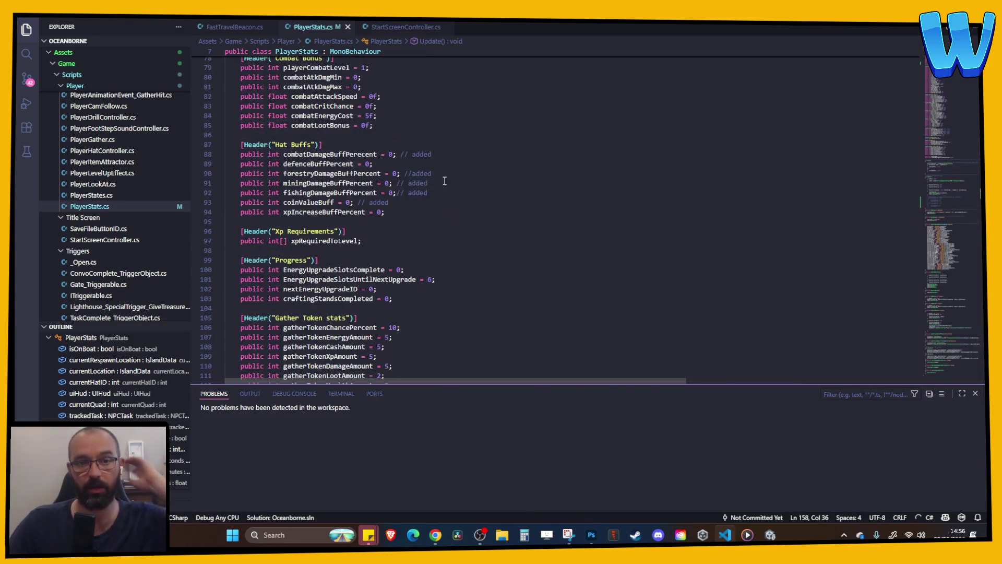
{"action": "scroll", "coordinate": [445, 181], "scroll_direction": "up", "scroll_amount": 2}
{"action": "mouse_move", "coordinate": [770, 535]}
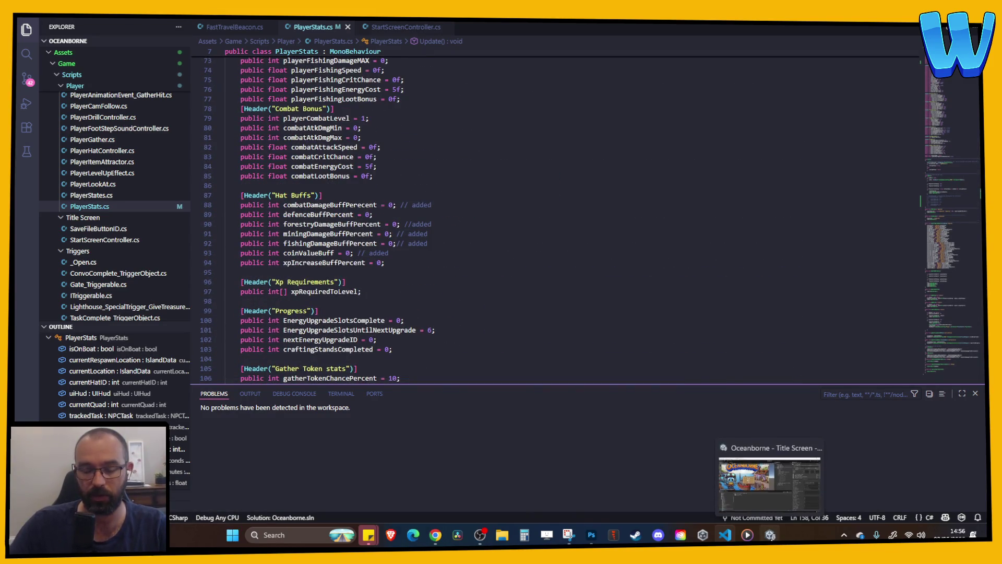
{"action": "left_click", "coordinate": [535, 252]}
{"action": "scroll", "coordinate": [521, 257], "scroll_direction": "down", "scroll_amount": 1}
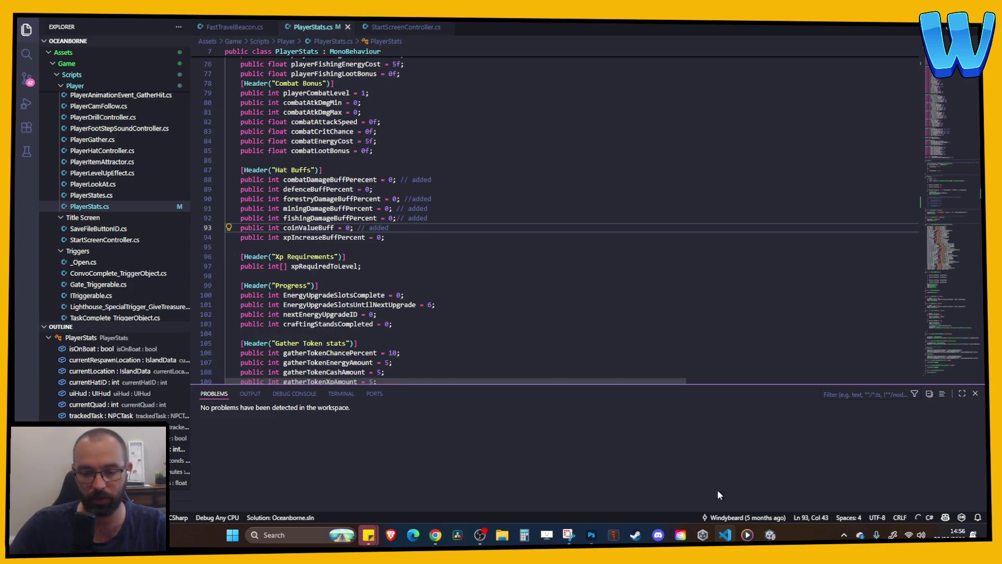
{"action": "left_click", "coordinate": [771, 534]}
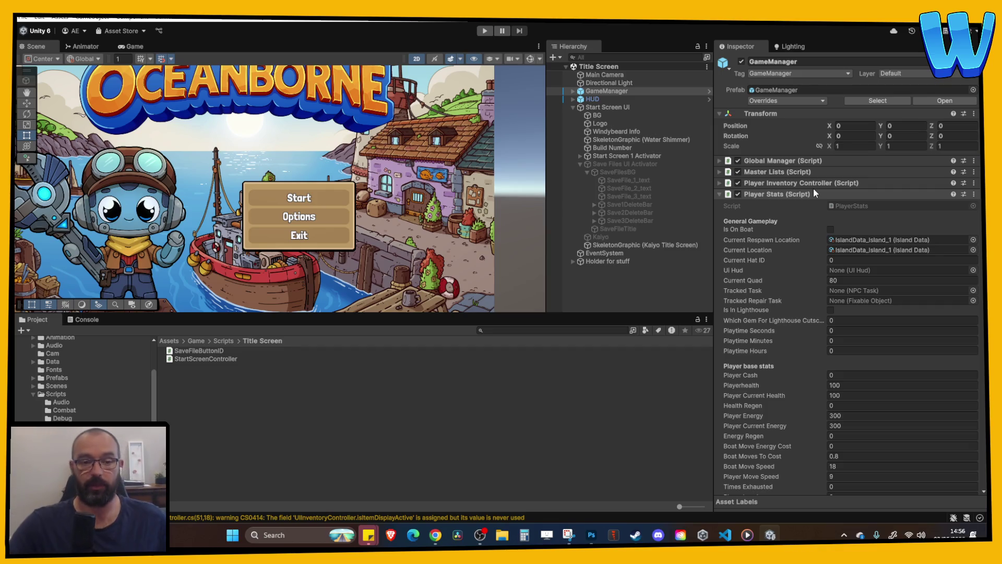
- Open the Lighthouse_1 scene, frame the emblem disc and switch the Scene view to 3D
{"action": "left_click", "coordinate": [67, 385]}
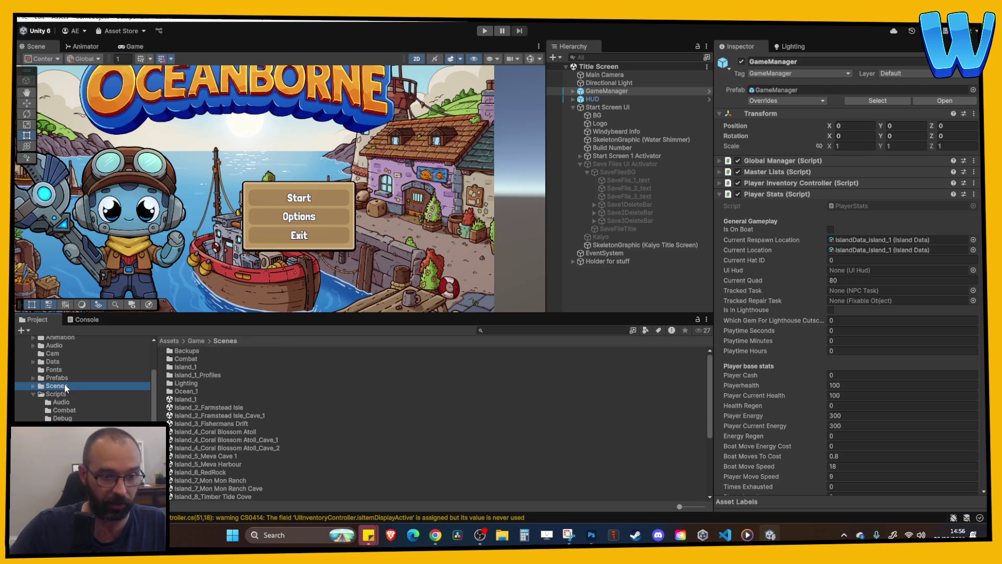
{"action": "scroll", "coordinate": [217, 429], "scroll_direction": "down", "scroll_amount": 5}
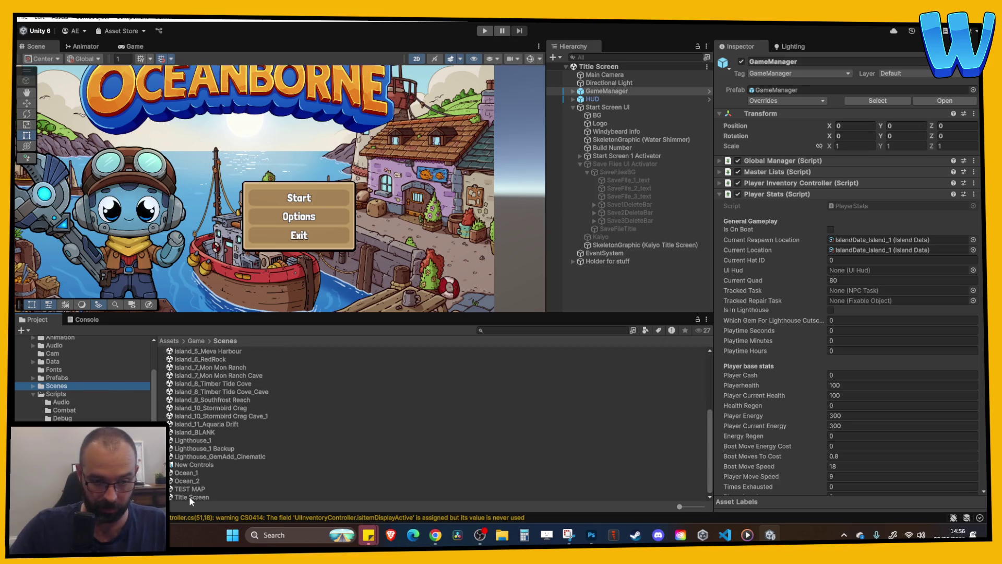
{"action": "left_click", "coordinate": [189, 496]}
{"action": "double_click", "coordinate": [192, 440]}
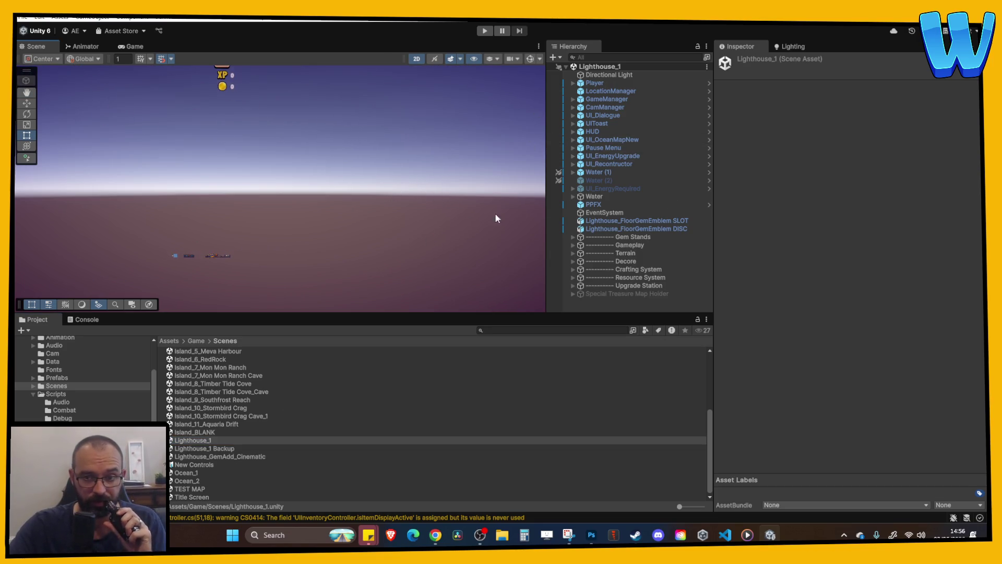
{"action": "left_click", "coordinate": [617, 229]}
{"action": "key", "text": "f"}
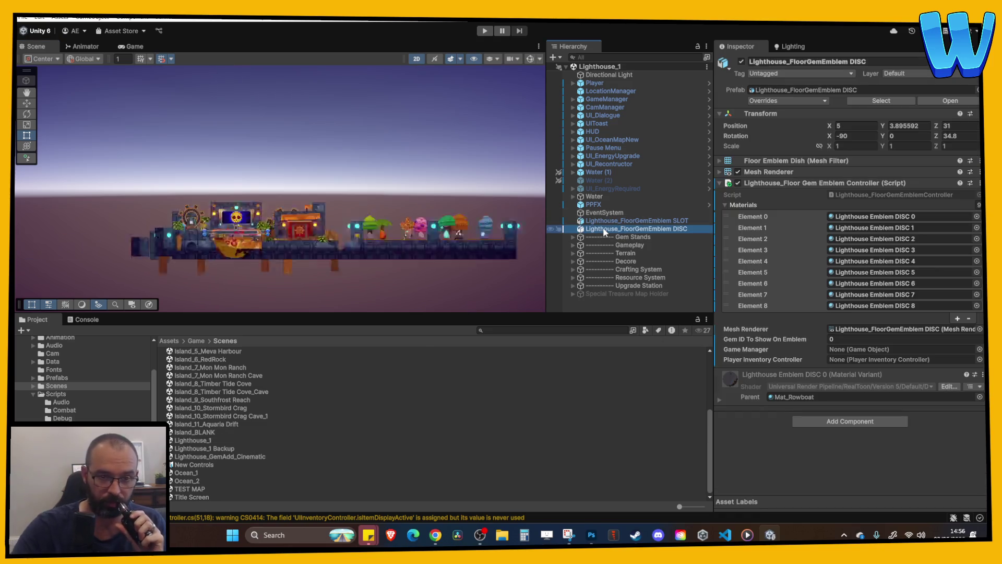
{"action": "left_click", "coordinate": [417, 59]}
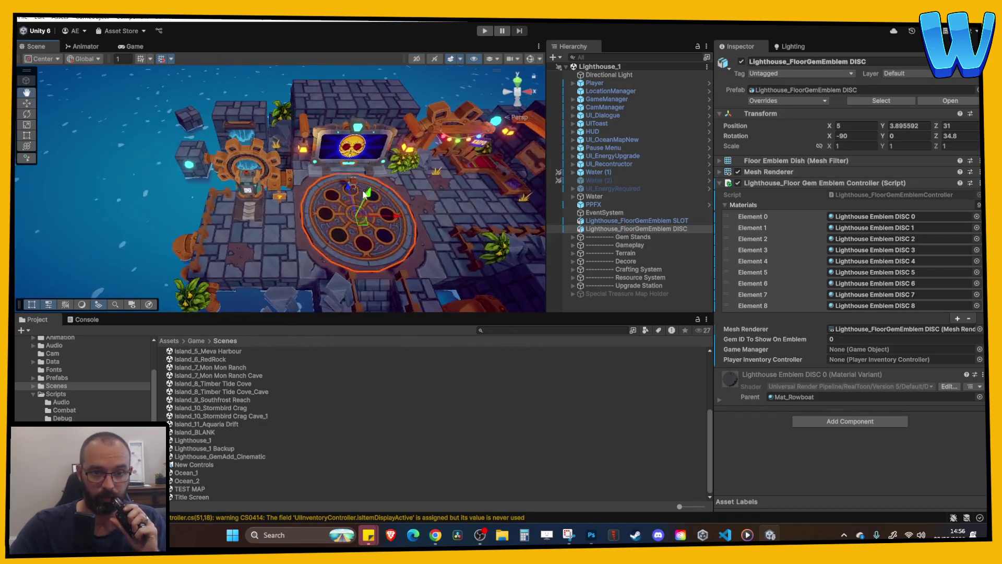
- Select GameManager, collapse Player Stats, expand Save Game (Script) and open its script
{"action": "left_click", "coordinate": [253, 212]}
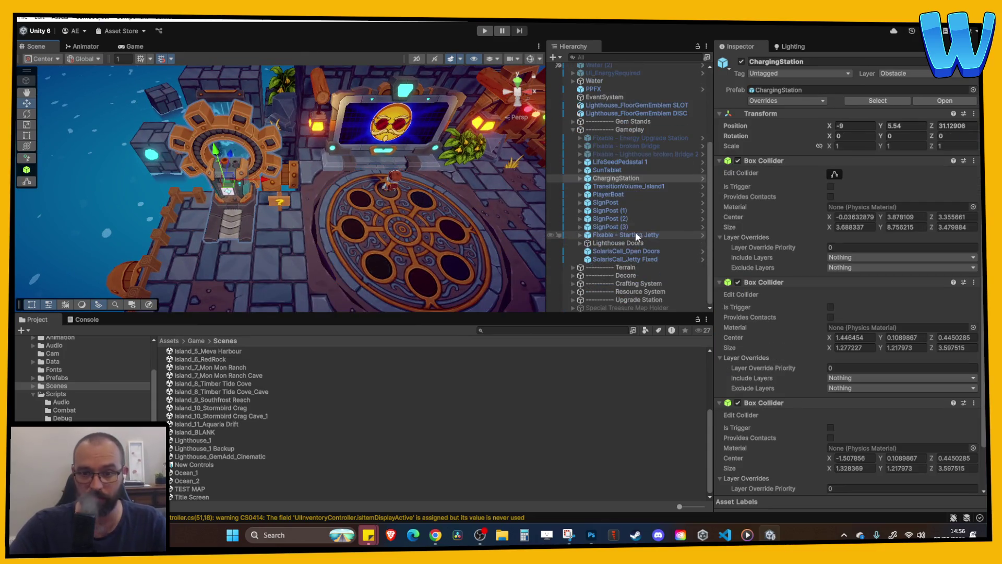
{"action": "left_click", "coordinate": [619, 130]}
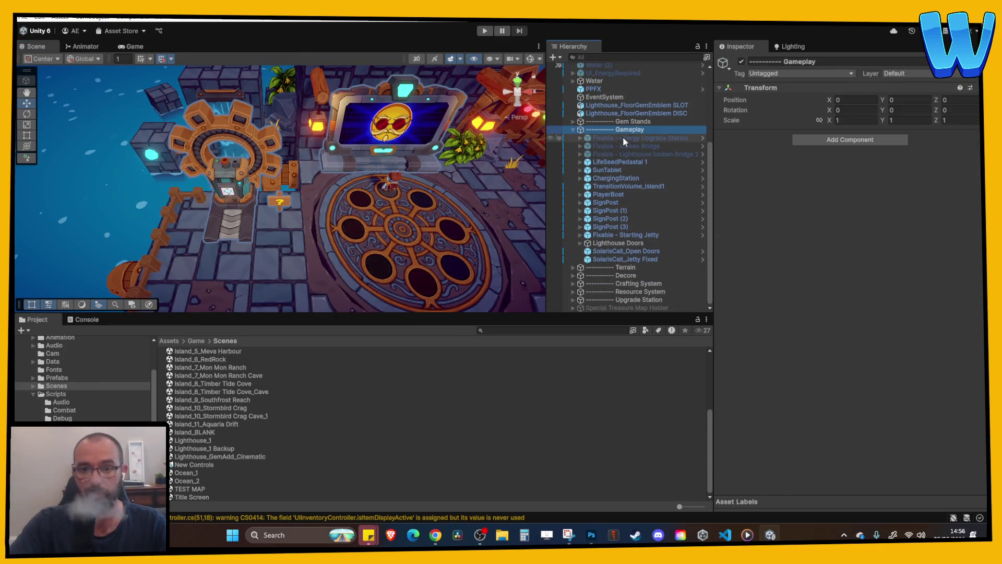
{"action": "left_click", "coordinate": [249, 202]}
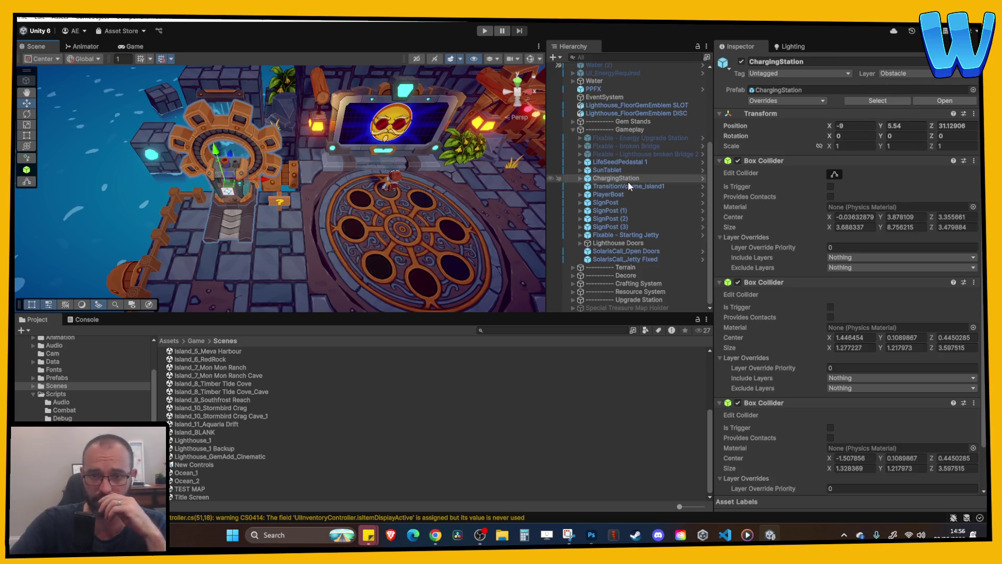
{"action": "scroll", "coordinate": [645, 186], "scroll_direction": "up", "scroll_amount": 5}
{"action": "left_click", "coordinate": [608, 98]}
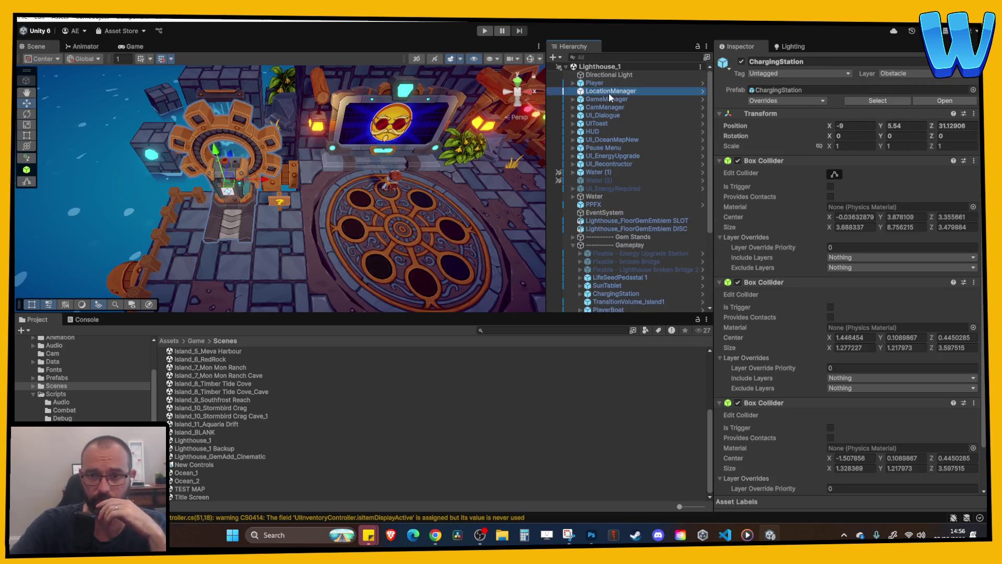
{"action": "scroll", "coordinate": [778, 183], "scroll_direction": "down", "scroll_amount": 3}
{"action": "left_click", "coordinate": [766, 115]}
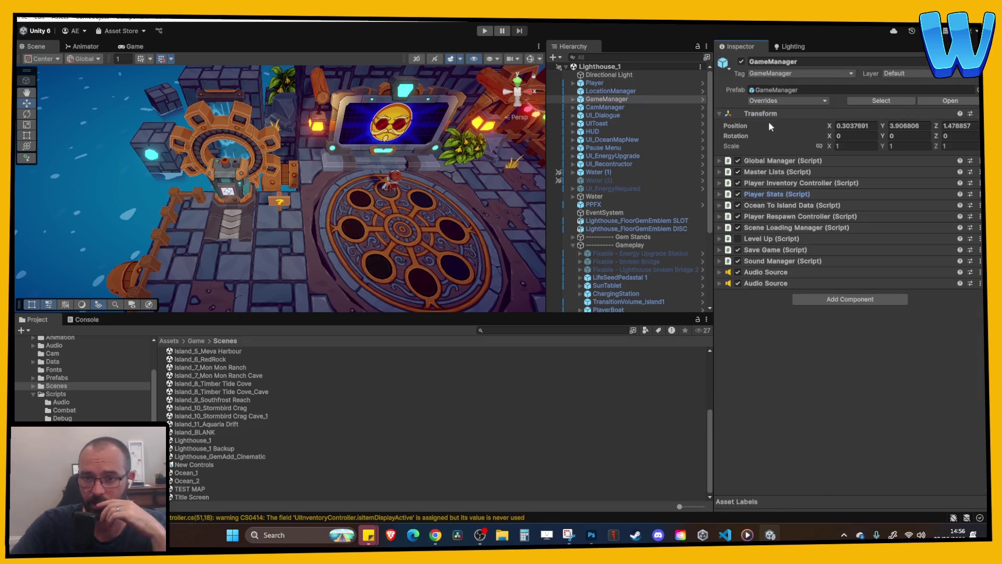
{"action": "left_click", "coordinate": [787, 250]}
{"action": "double_click", "coordinate": [864, 259]}
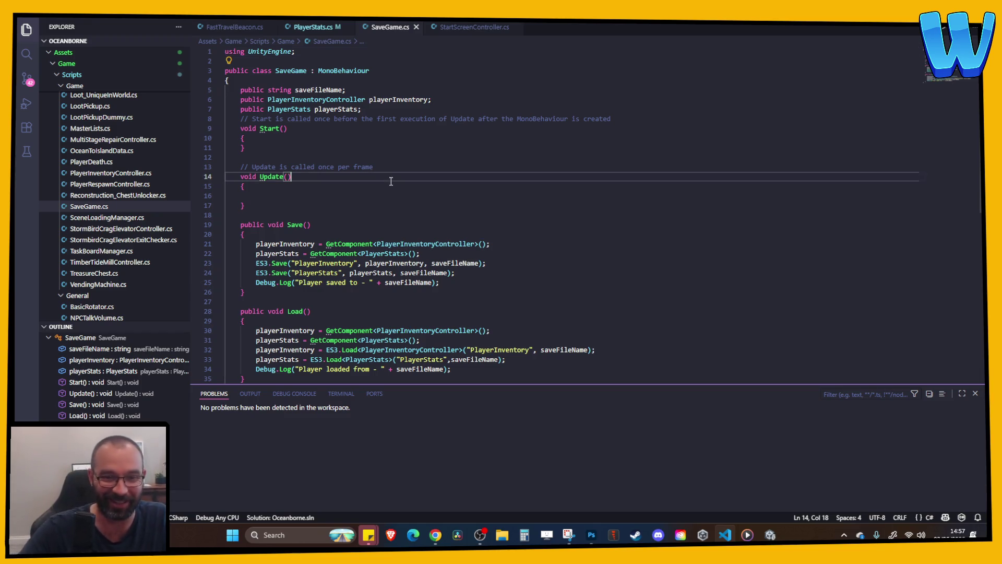
- Read through SaveGame.cs's Save() and Load() methods, then return to the PlayerStats.cs tab
{"action": "left_click", "coordinate": [313, 29]}
{"action": "left_click", "coordinate": [387, 27]}
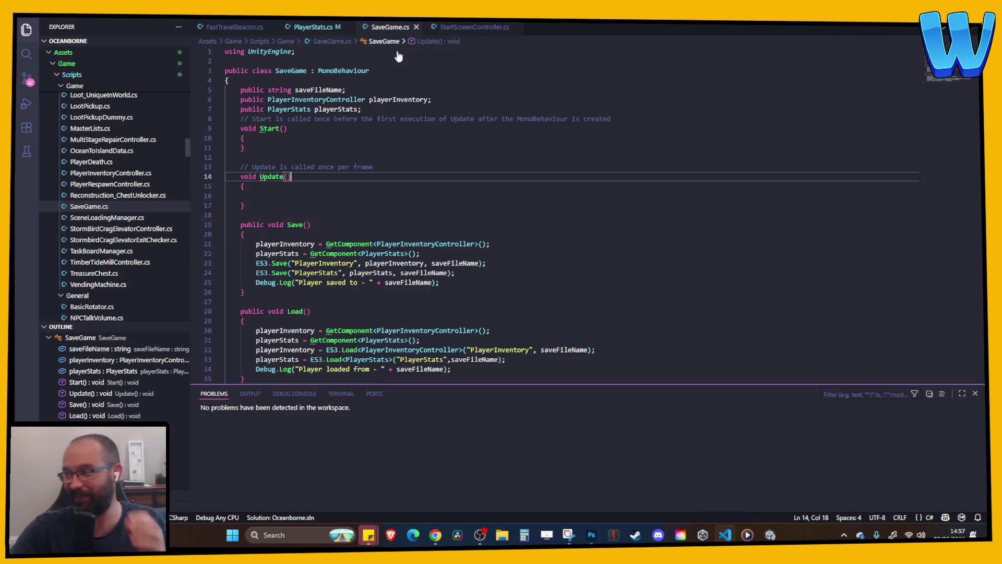
{"action": "left_click", "coordinate": [441, 225]}
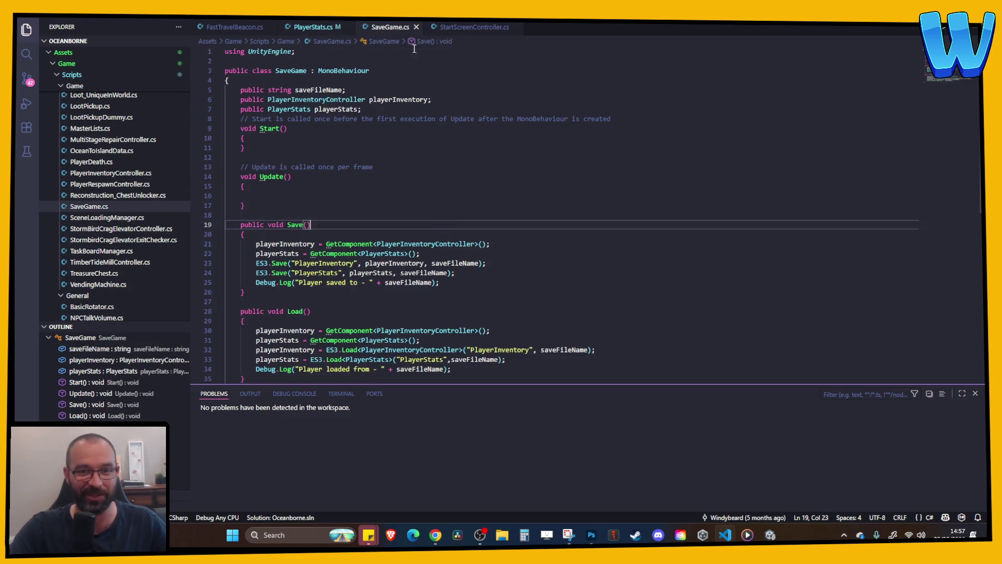
{"action": "scroll", "coordinate": [449, 209], "scroll_direction": "down", "scroll_amount": 2}
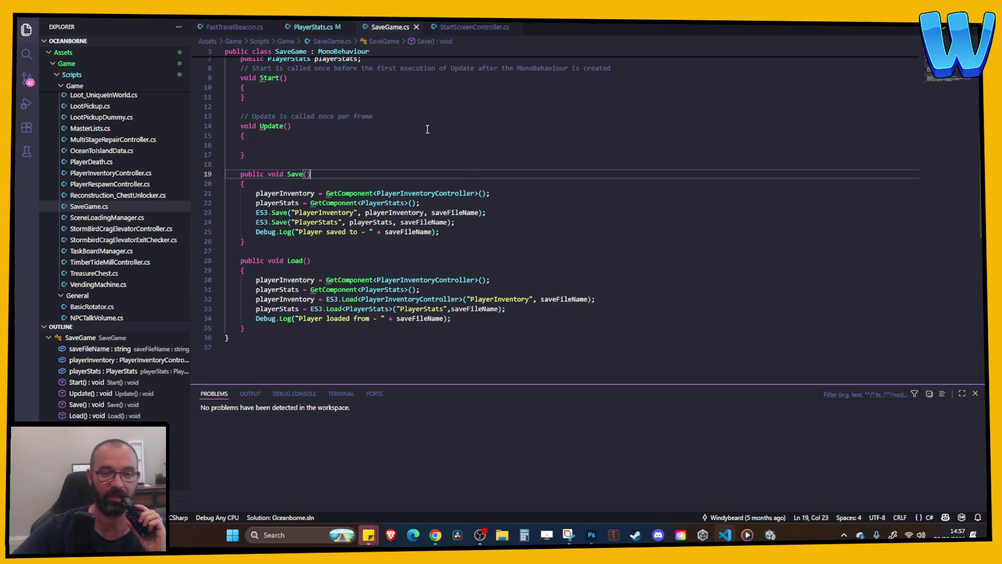
{"action": "scroll", "coordinate": [420, 143], "scroll_direction": "up", "scroll_amount": 2}
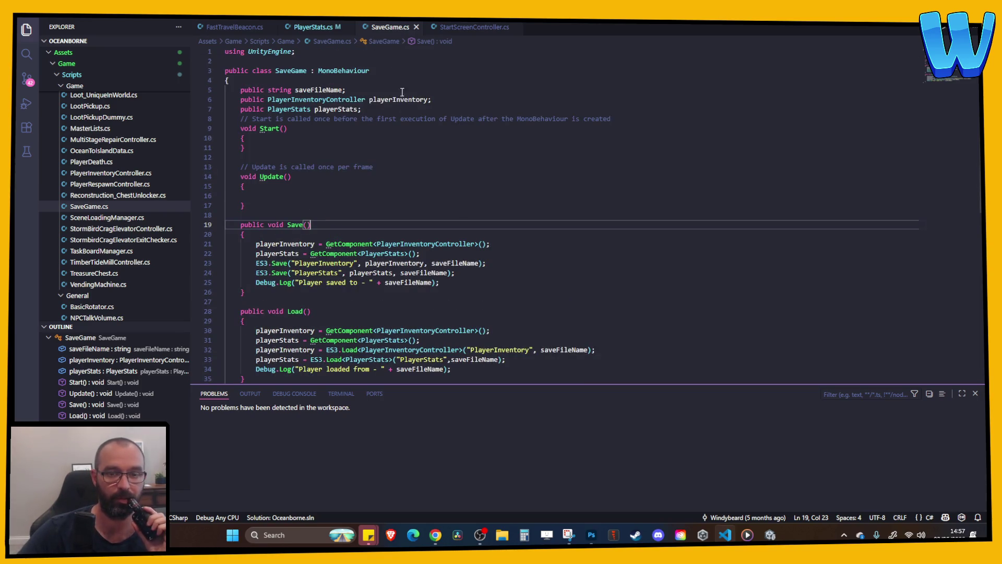
{"action": "left_click", "coordinate": [421, 209]}
{"action": "scroll", "coordinate": [412, 219], "scroll_direction": "down", "scroll_amount": 2}
{"action": "left_click", "coordinate": [510, 229]}
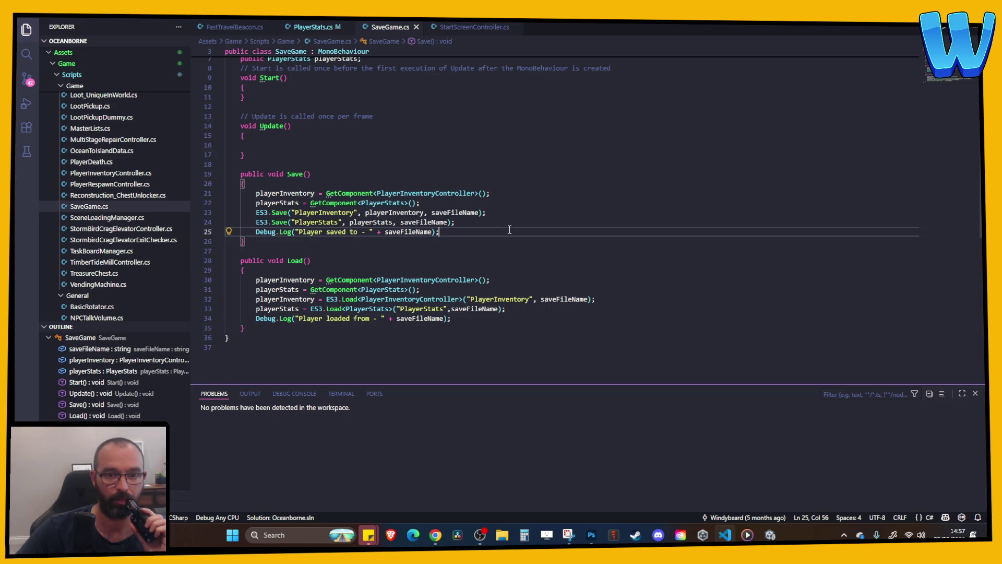
{"action": "scroll", "coordinate": [509, 230], "scroll_direction": "up", "scroll_amount": 2}
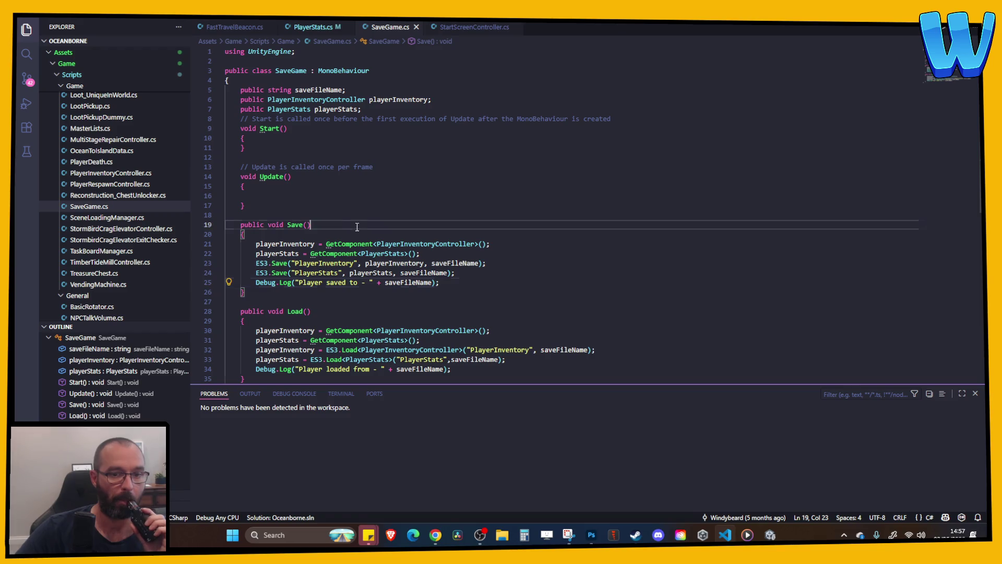
{"action": "left_click", "coordinate": [428, 254]}
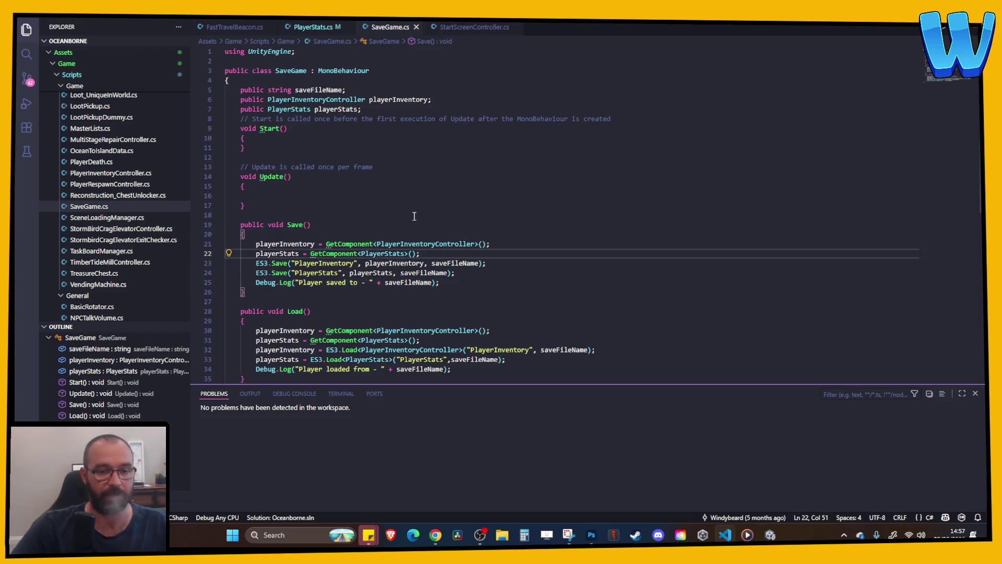
{"action": "key", "text": "Up"}
{"action": "key", "text": "Up"}
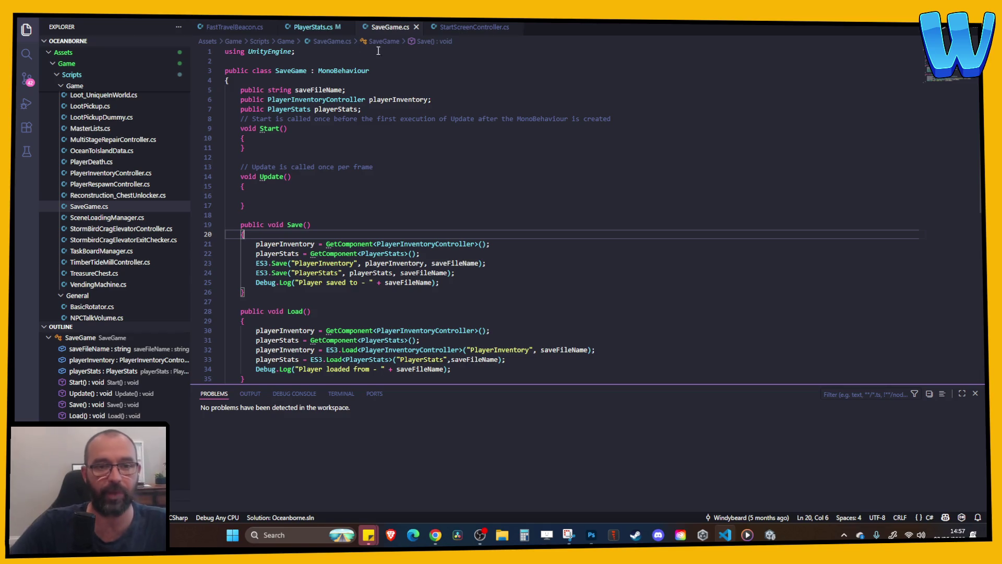
{"action": "left_click", "coordinate": [313, 26]}
{"action": "scroll", "coordinate": [370, 182], "scroll_direction": "up", "scroll_amount": 20}
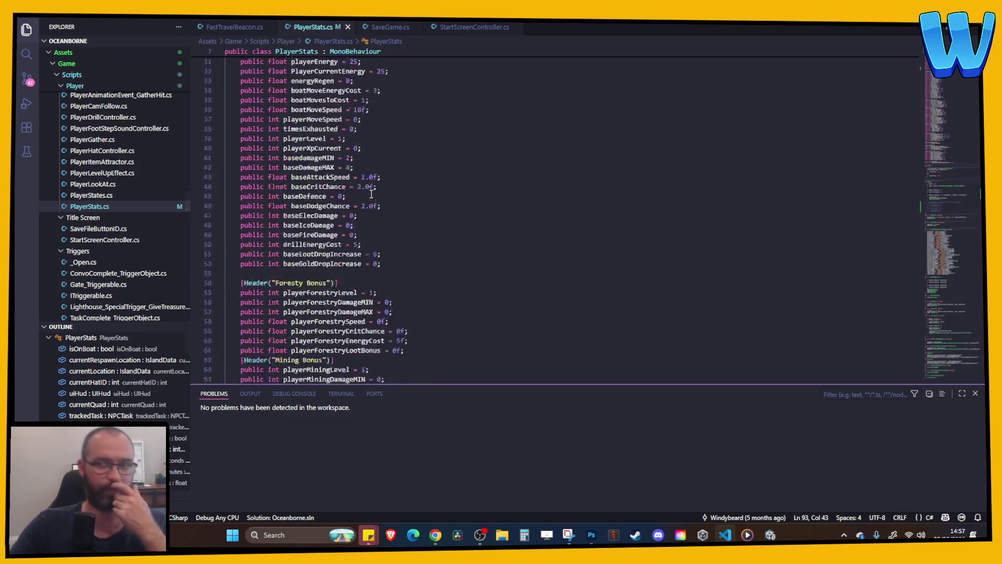
- Review the playtimeSeconds, playtimeMinutes and playtimeHours declarations near the top of PlayerStats.cs
{"action": "left_click", "coordinate": [370, 186]}
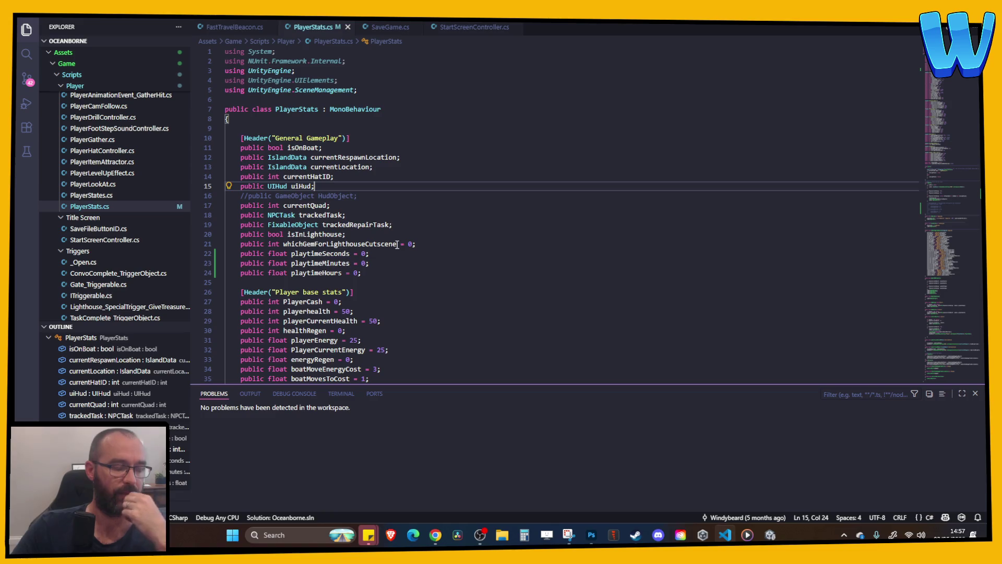
{"action": "mouse_move", "coordinate": [397, 244]}
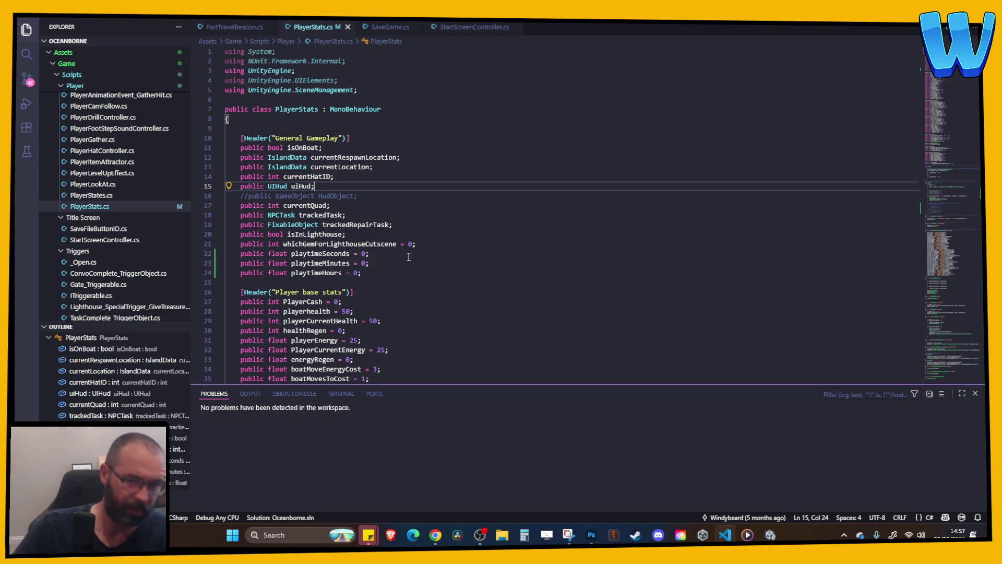
{"action": "left_click", "coordinate": [408, 263]}
{"action": "left_click", "coordinate": [404, 272]}
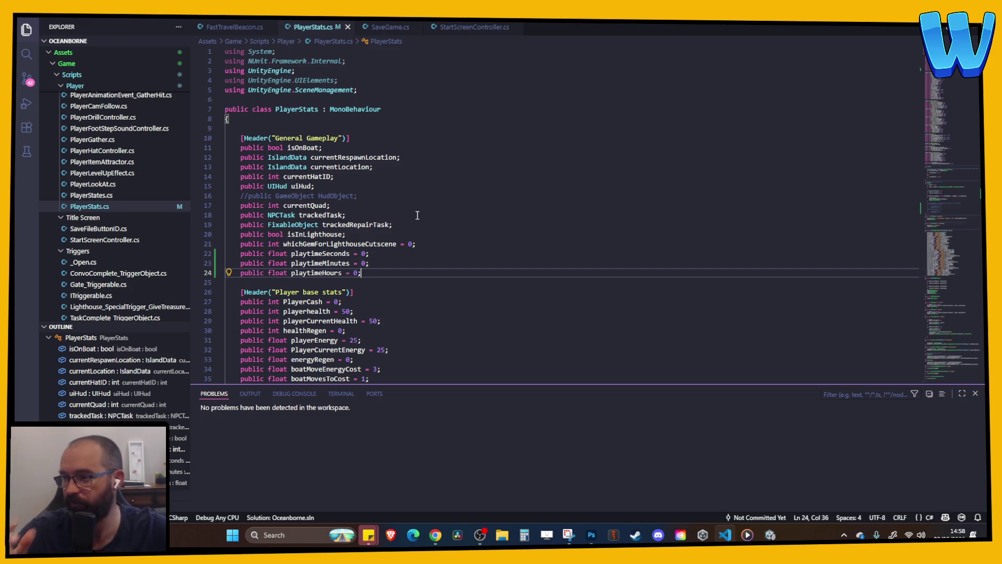
{"action": "left_click", "coordinate": [418, 215]}
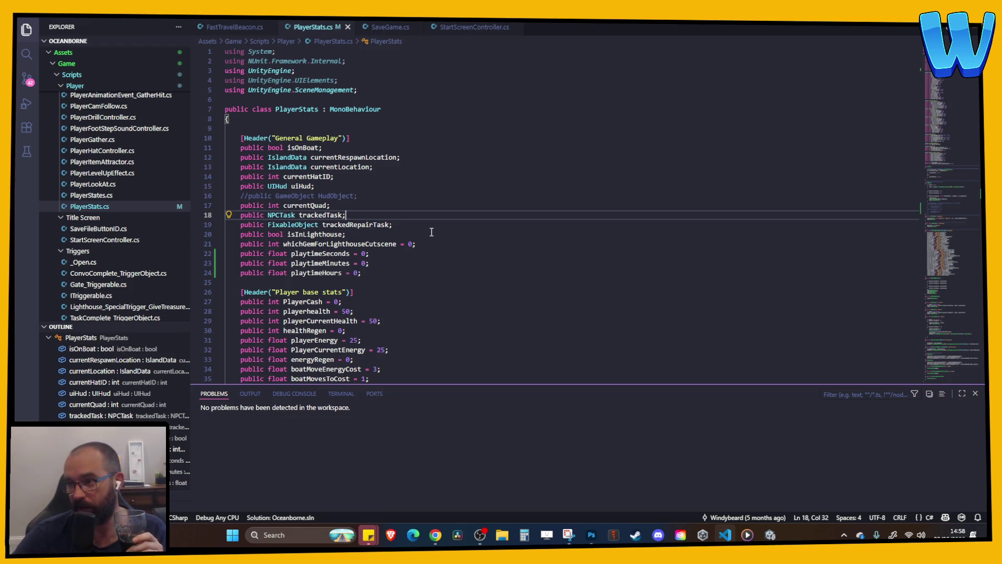
{"action": "scroll", "coordinate": [425, 238], "scroll_direction": "down", "scroll_amount": 8}
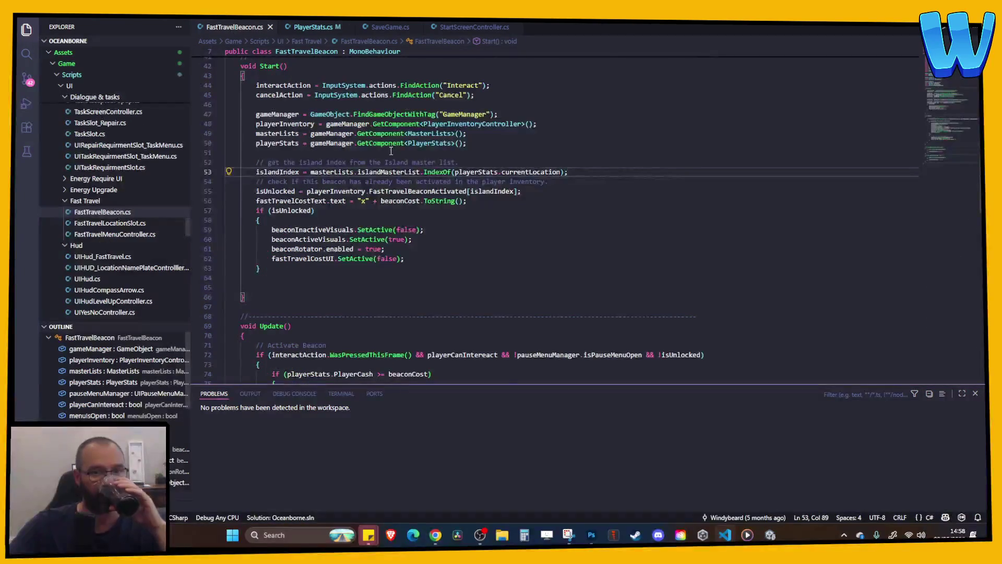
- Close the FastTravelBeacon.cs and SaveGame.cs tabs, leaving PlayerStats.cs in front
{"action": "left_click", "coordinate": [463, 27]}
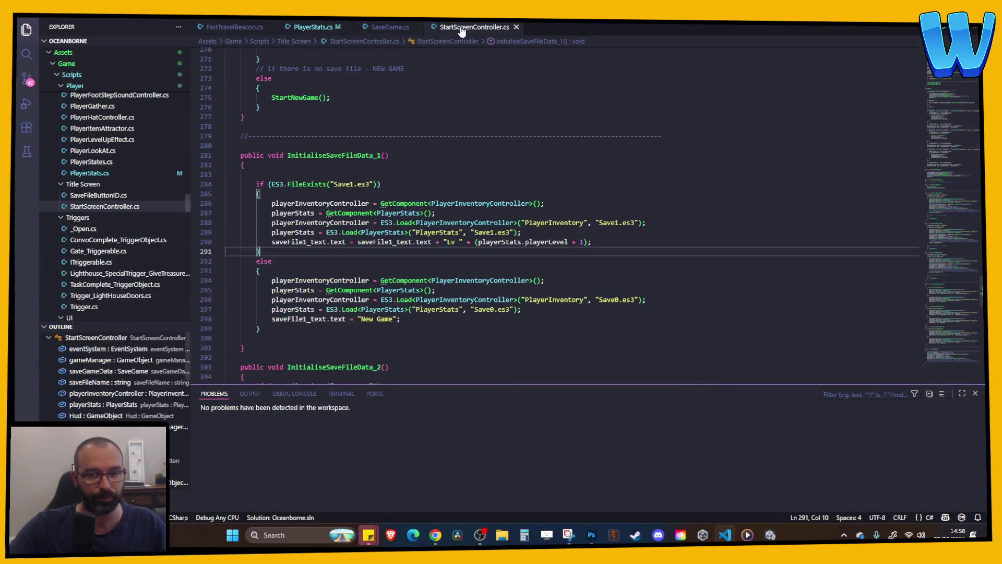
{"action": "left_click", "coordinate": [486, 136]}
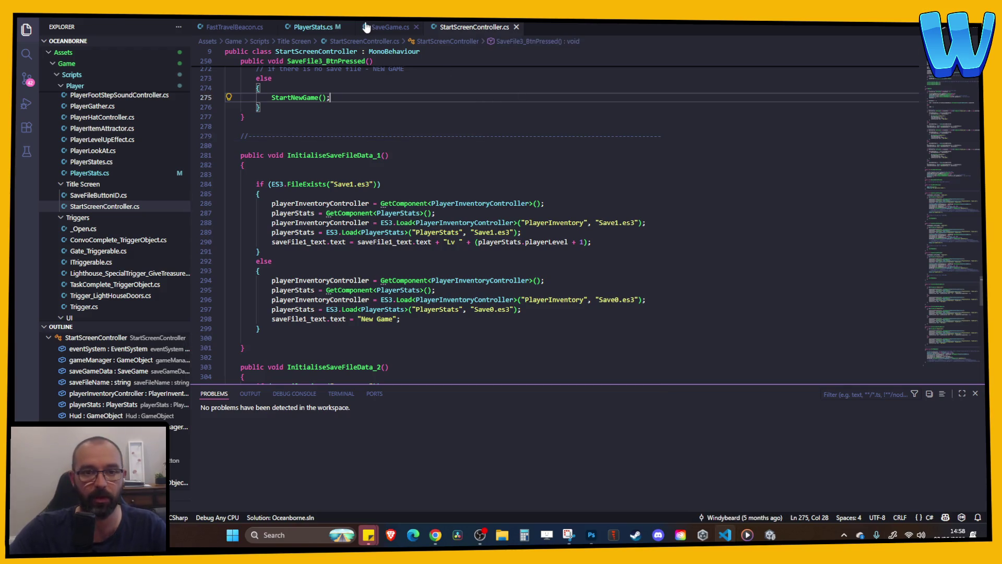
{"action": "left_click", "coordinate": [314, 27]}
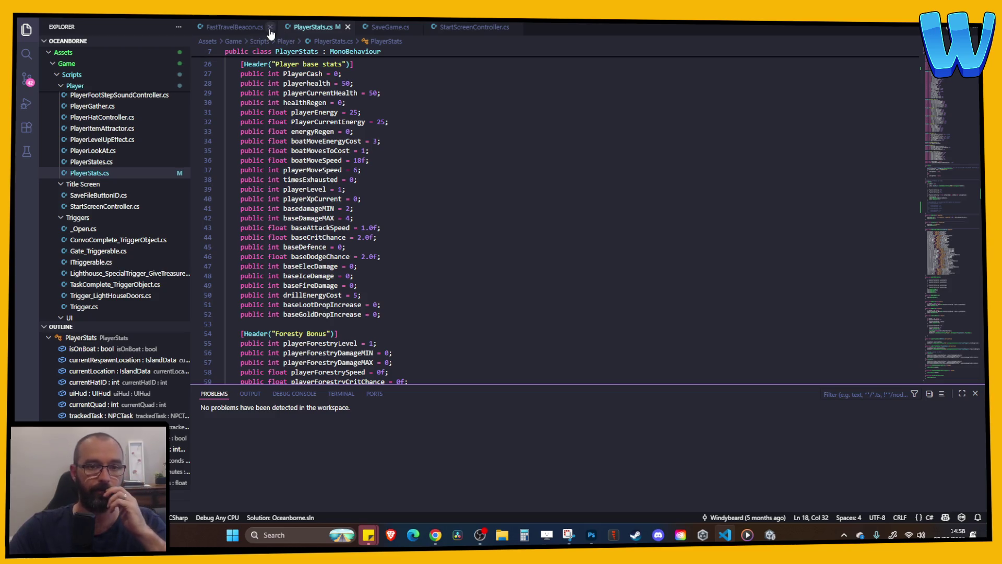
{"action": "left_click", "coordinate": [270, 28]}
{"action": "left_click", "coordinate": [299, 27]}
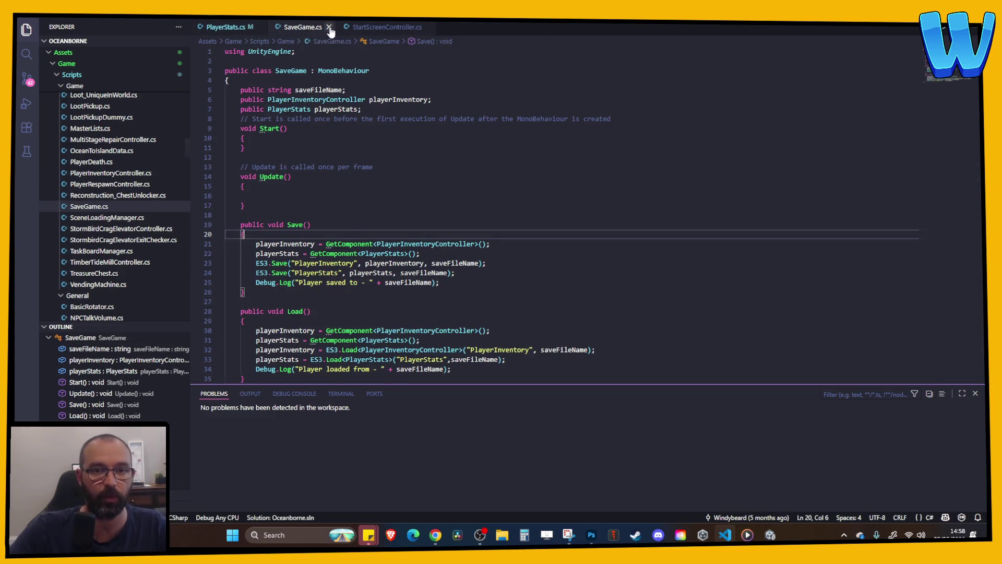
{"action": "left_click", "coordinate": [329, 26]}
{"action": "left_click", "coordinate": [334, 29]}
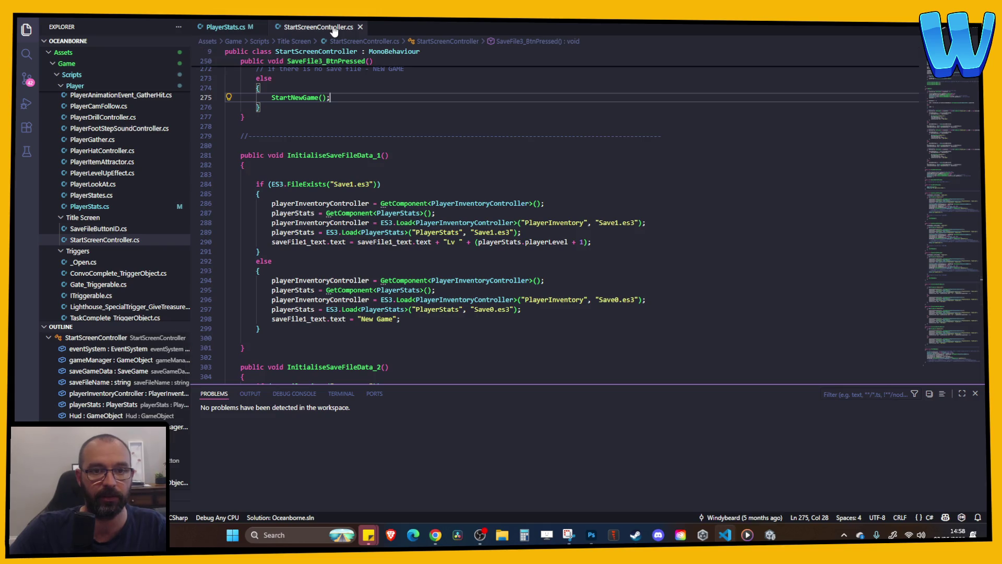
{"action": "scroll", "coordinate": [453, 168], "scroll_direction": "up", "scroll_amount": 3}
{"action": "scroll", "coordinate": [453, 169], "scroll_direction": "up", "scroll_amount": 5}
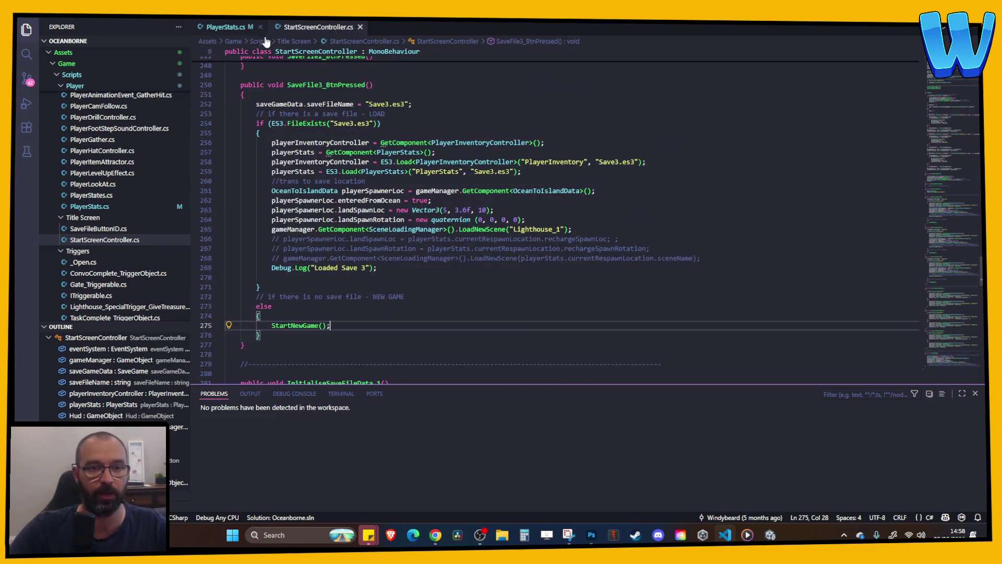
{"action": "key", "text": "ctrl+Tab"}
{"action": "scroll", "coordinate": [486, 227], "scroll_direction": "down", "scroll_amount": 20}
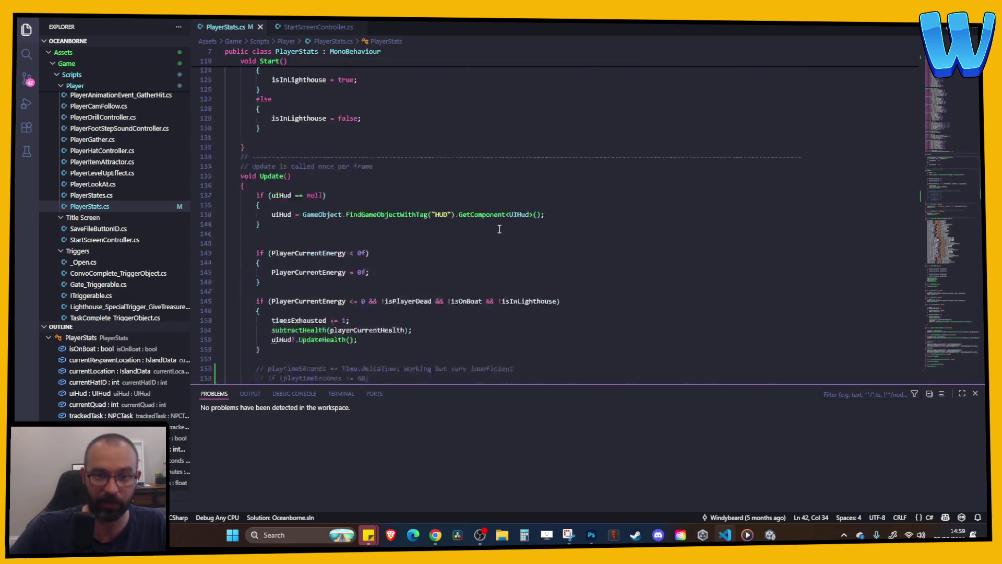
- Uncomment lines 155–165, delete the 'Working but very inefficient' remark, and save
{"action": "left_click_drag", "start_coordinate": [274, 262], "coordinate": [260, 166]}
{"action": "left_click_drag", "start_coordinate": [275, 262], "coordinate": [270, 172]}
{"action": "key", "text": "ctrl+slash"}
{"action": "left_click_drag", "start_coordinate": [502, 166], "coordinate": [397, 168]}
{"action": "key", "text": "BackSpace"}
{"action": "key", "text": "BackSpace"}
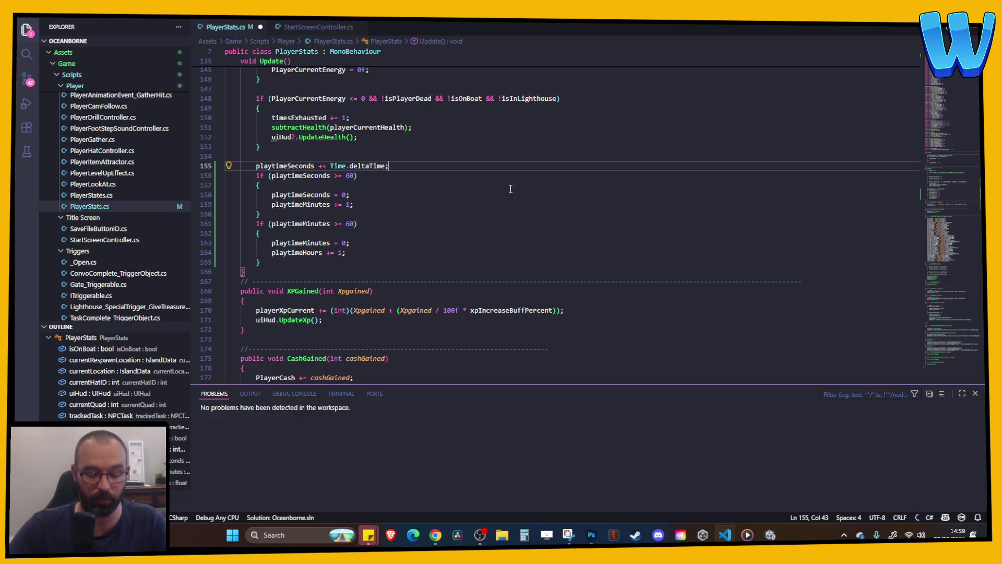
{"action": "key", "text": "ctrl+s"}
- Check the restored seconds and minutes rollover blocks, then bring Unity forward to recompile
{"action": "left_click", "coordinate": [506, 191]}
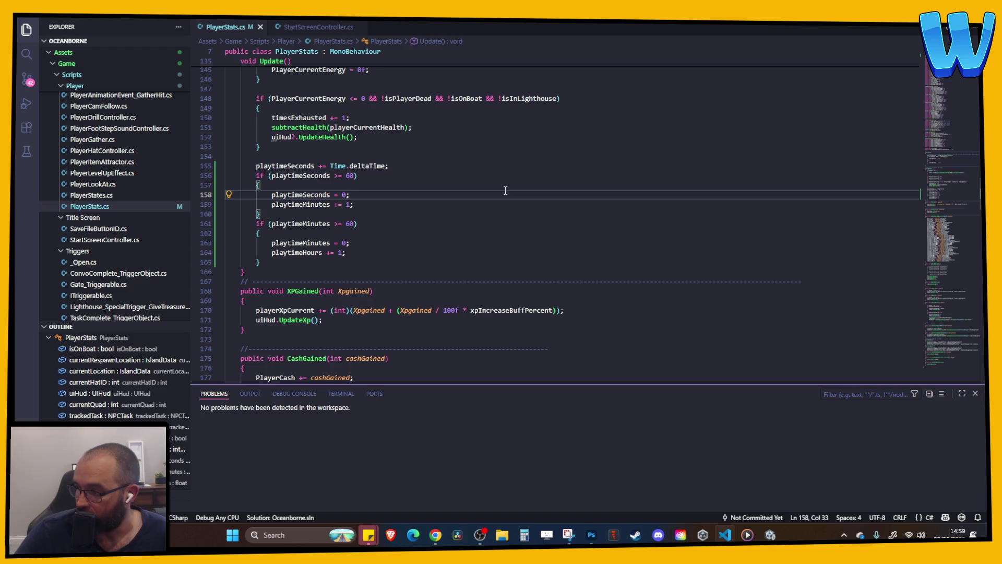
{"action": "left_click", "coordinate": [445, 233]}
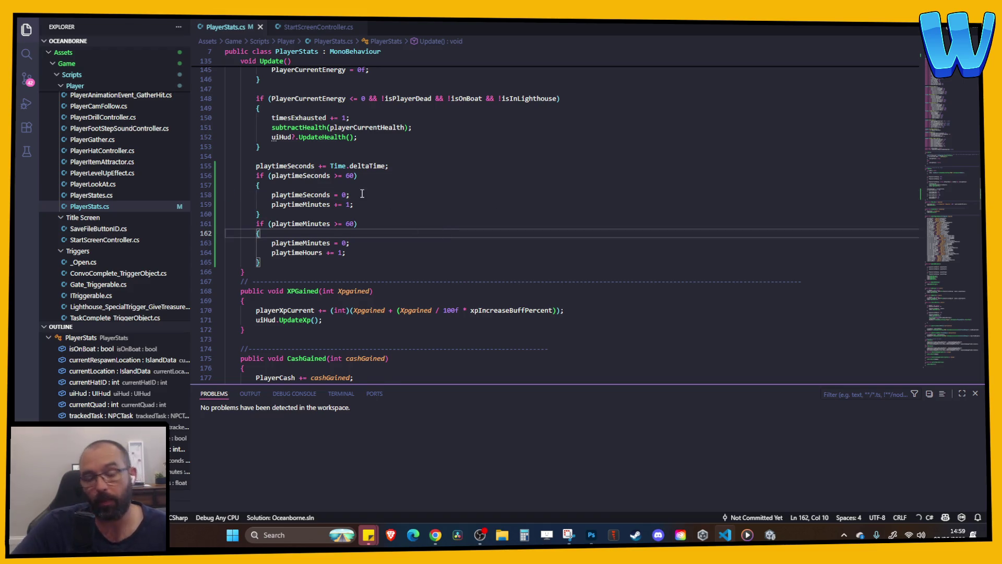
{"action": "scroll", "coordinate": [363, 194], "scroll_direction": "up", "scroll_amount": 2}
{"action": "left_click", "coordinate": [364, 240]}
{"action": "scroll", "coordinate": [364, 240], "scroll_direction": "up", "scroll_amount": 20}
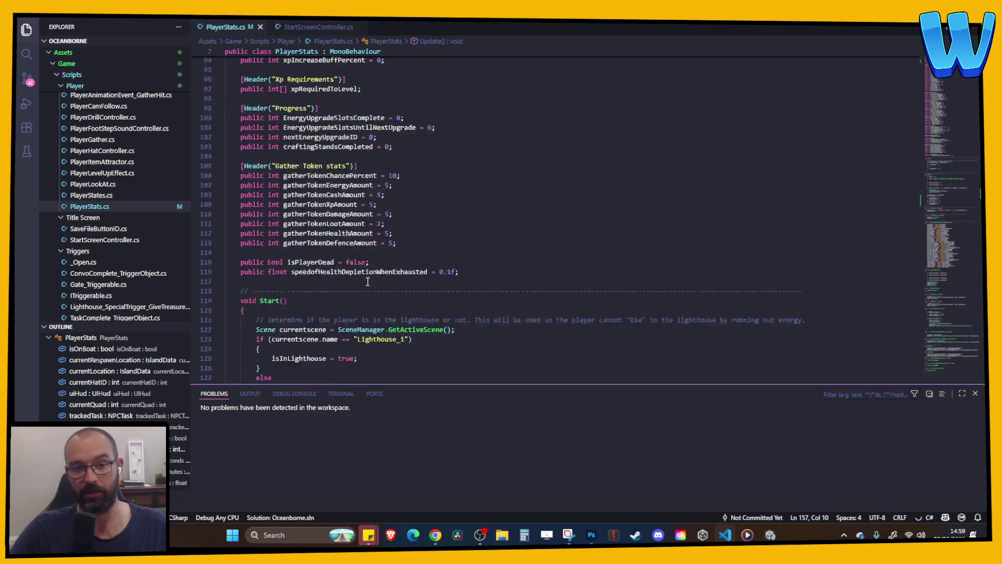
{"action": "scroll", "coordinate": [368, 282], "scroll_direction": "down", "scroll_amount": 20}
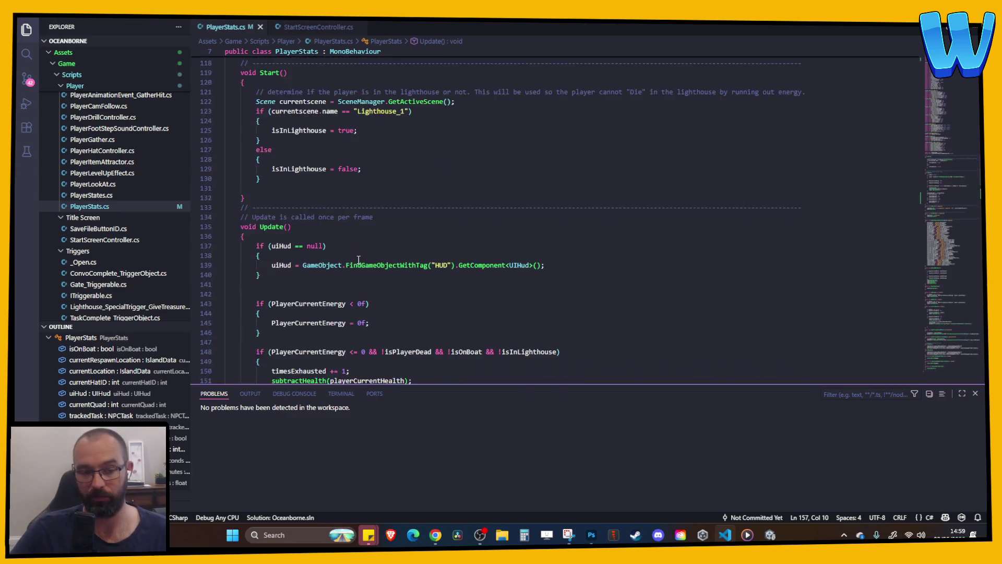
{"action": "scroll", "coordinate": [337, 262], "scroll_direction": "up", "scroll_amount": 2}
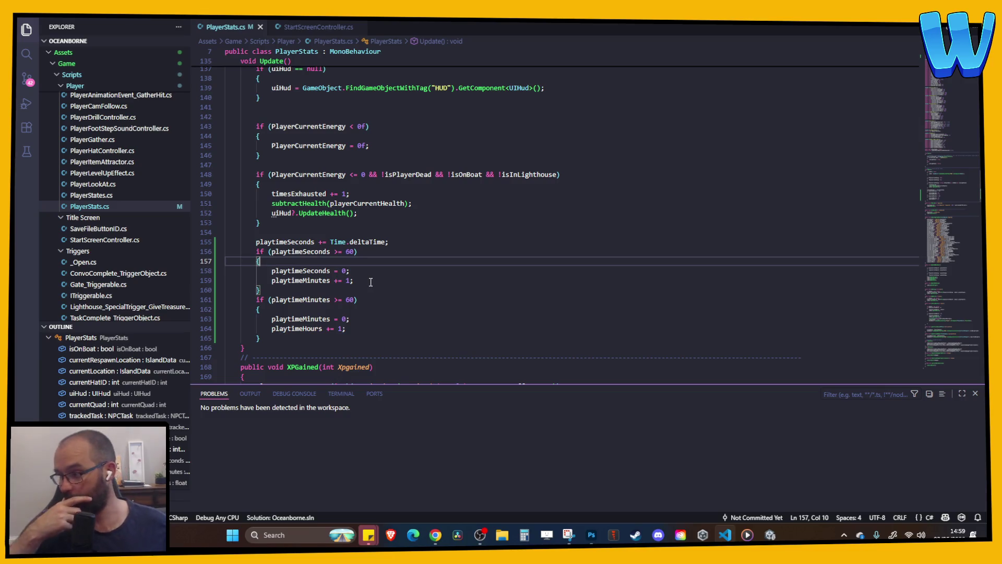
{"action": "scroll", "coordinate": [371, 282], "scroll_direction": "up", "scroll_amount": 12}
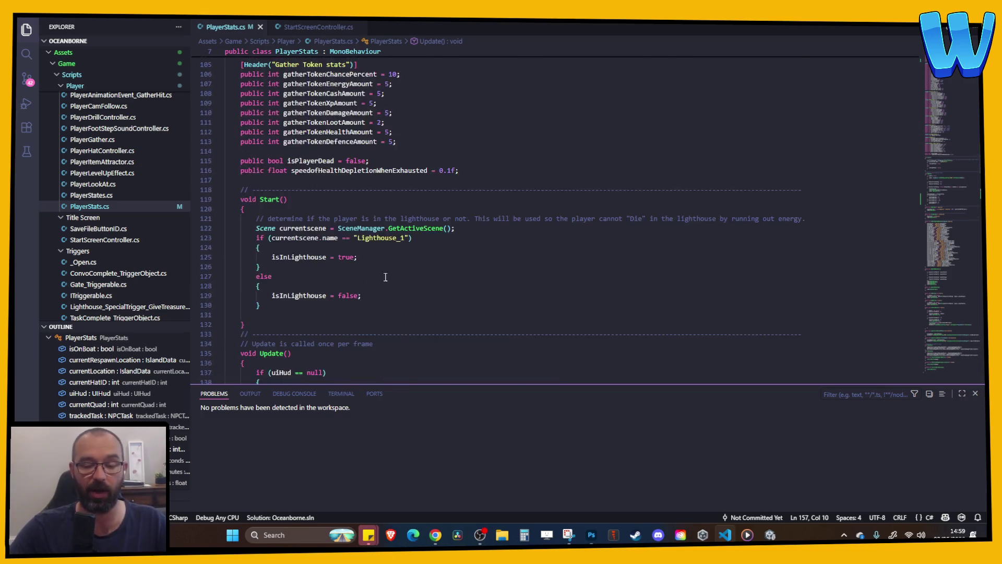
{"action": "scroll", "coordinate": [371, 282], "scroll_direction": "down", "scroll_amount": 5}
{"action": "left_click", "coordinate": [770, 536]}
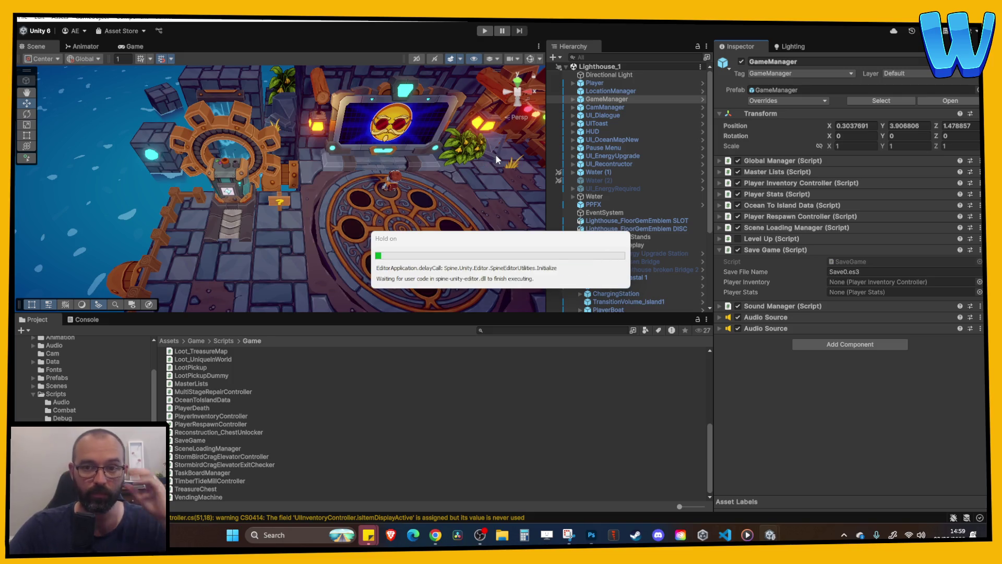
- Orbit around the lighthouse island, then collapse Save Game and expand Player Stats to show the playtime fields
{"action": "scroll", "coordinate": [494, 148], "scroll_direction": "down", "scroll_amount": 5}
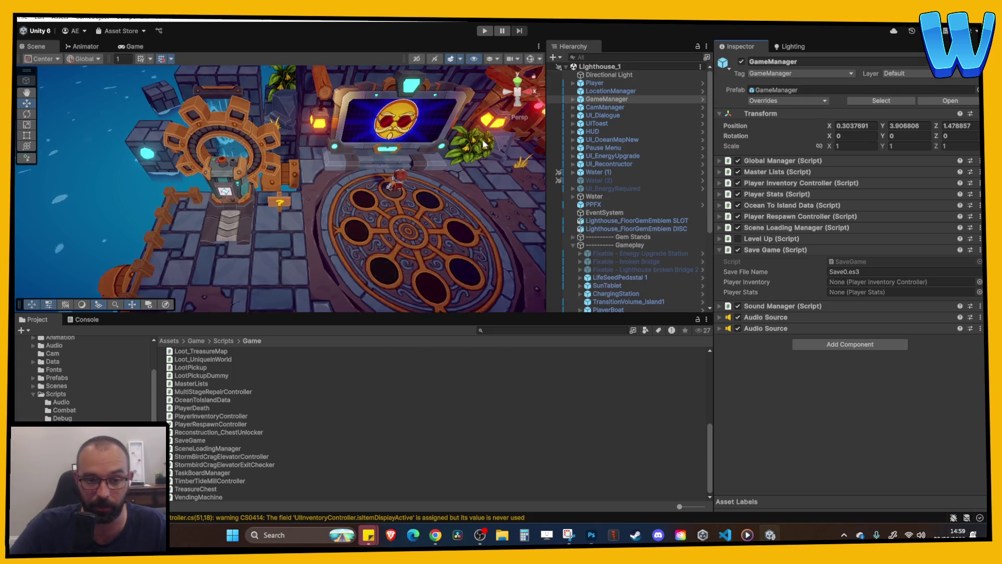
{"action": "mouse_move", "coordinate": [481, 141]}
{"action": "left_mouse_down"}
{"action": "mouse_move", "coordinate": [453, 165]}
{"action": "mouse_move", "coordinate": [309, 179]}
{"action": "mouse_move", "coordinate": [344, 214]}
{"action": "left_mouse_up"}
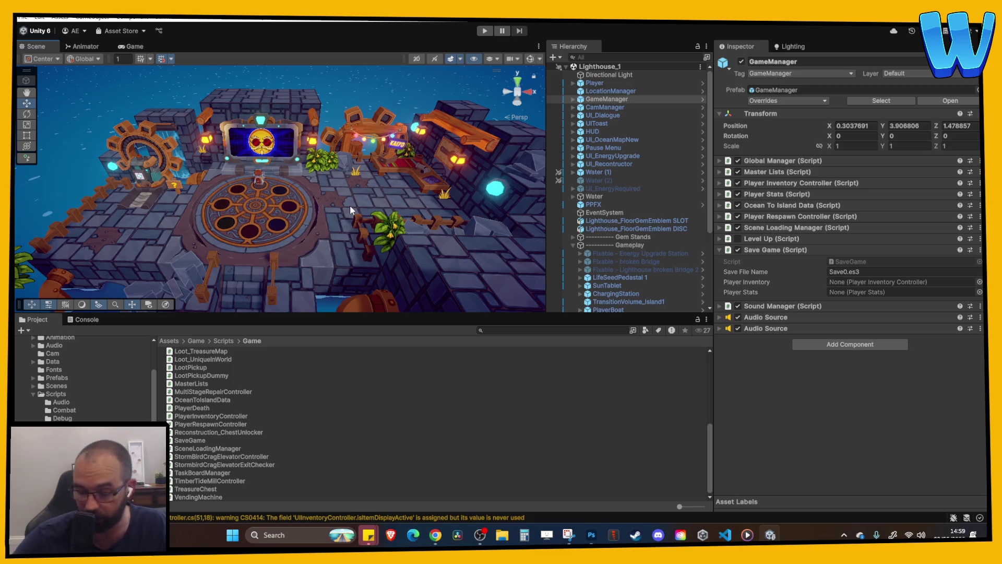
{"action": "left_click_drag", "start_coordinate": [240, 193], "coordinate": [303, 208]}
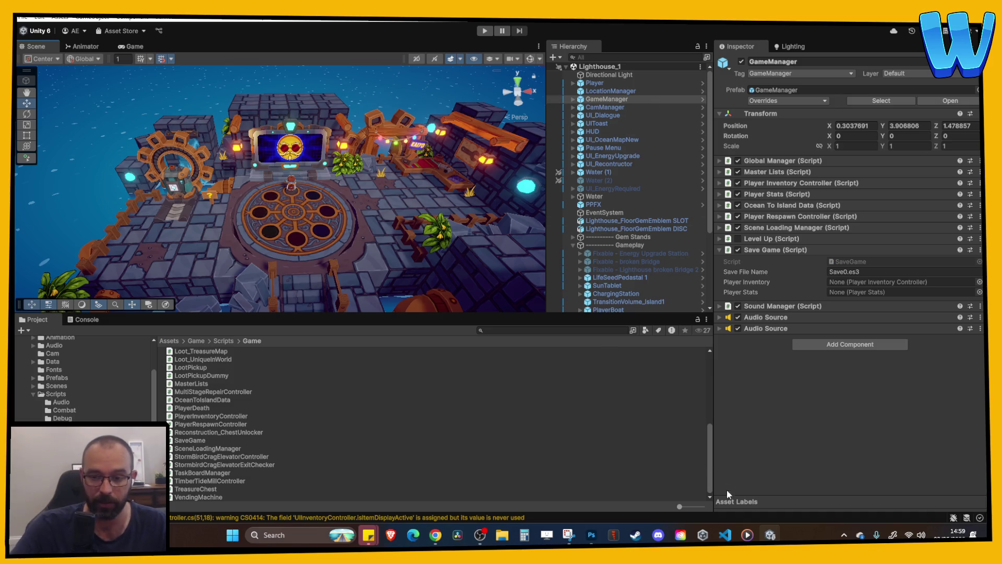
{"action": "left_click", "coordinate": [725, 535]}
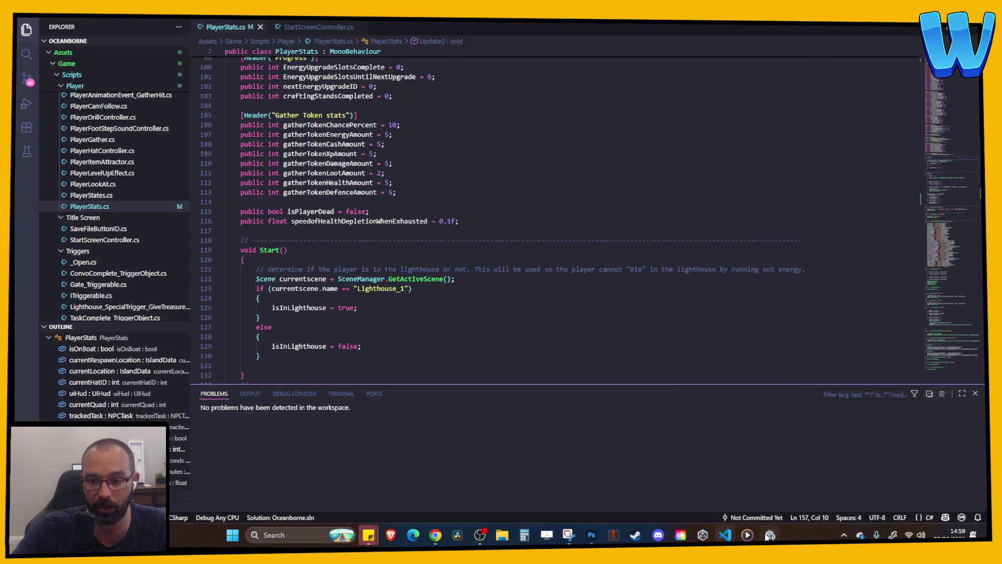
{"action": "left_click", "coordinate": [769, 534]}
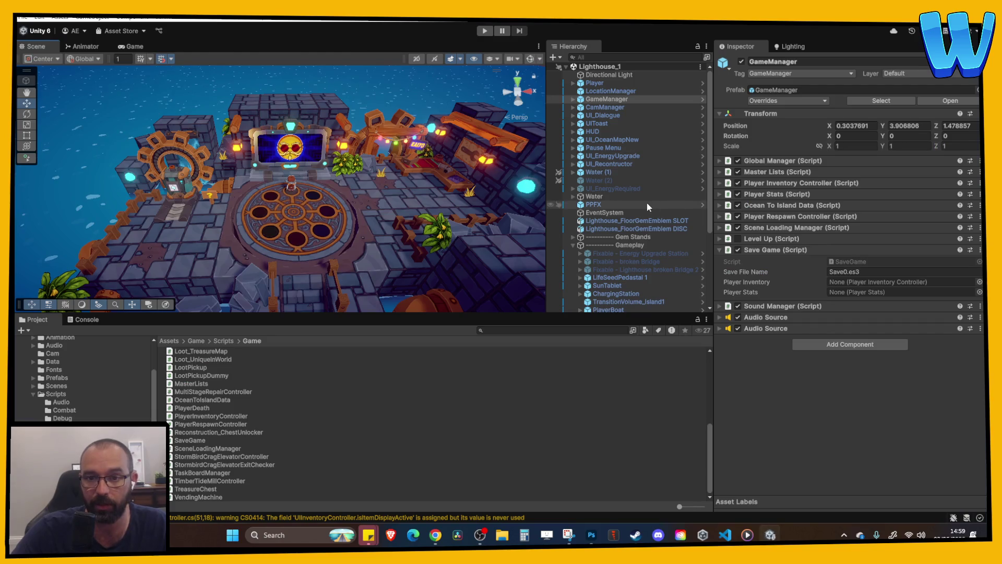
{"action": "left_click", "coordinate": [774, 250]}
{"action": "left_click", "coordinate": [768, 194]}
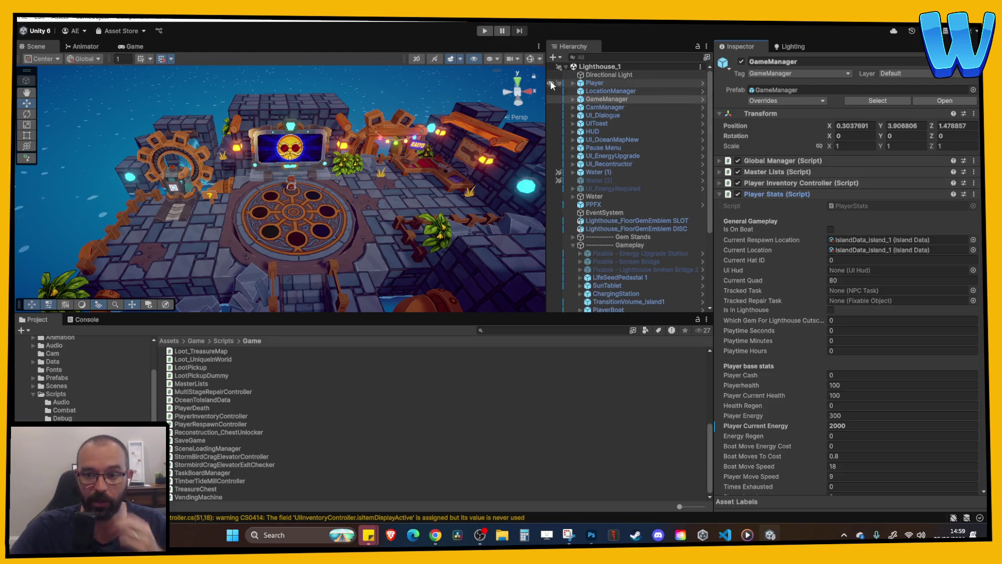
- Set Playtime Seconds to 55 and Minutes to 59, then play-test it rolling into Playtime Hours 1
{"action": "left_click", "coordinate": [485, 31]}
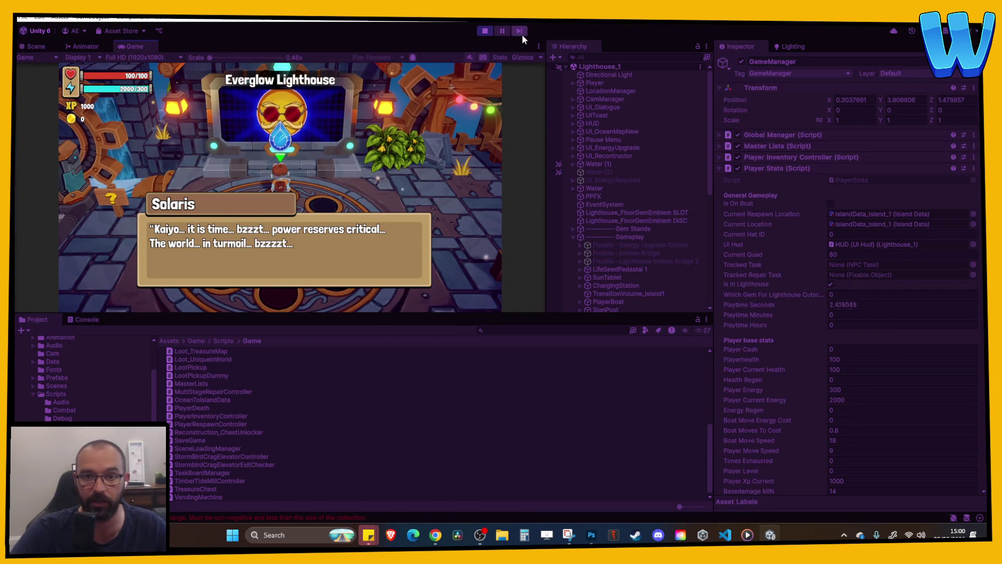
{"action": "left_click", "coordinate": [485, 32]}
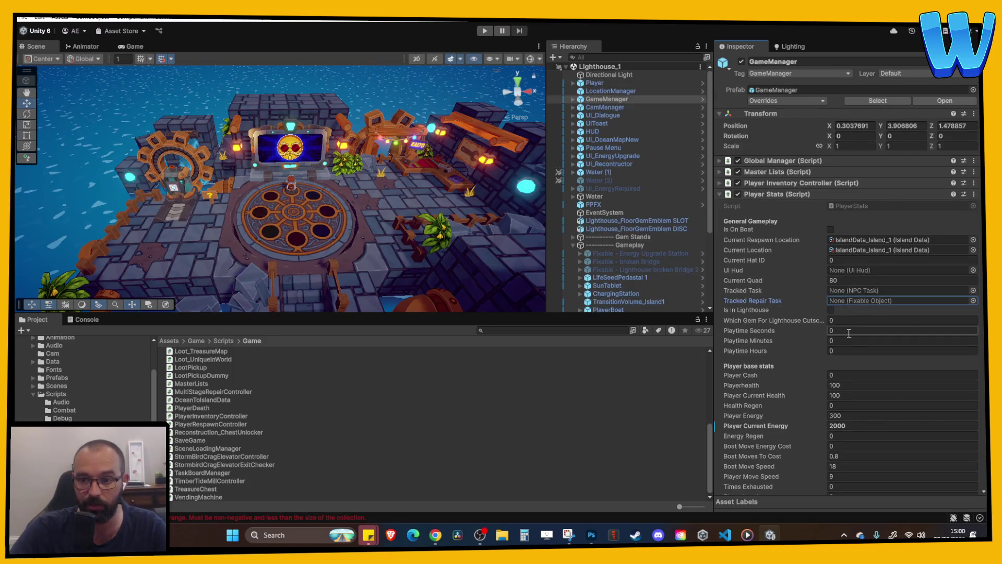
{"action": "left_click", "coordinate": [845, 330]}
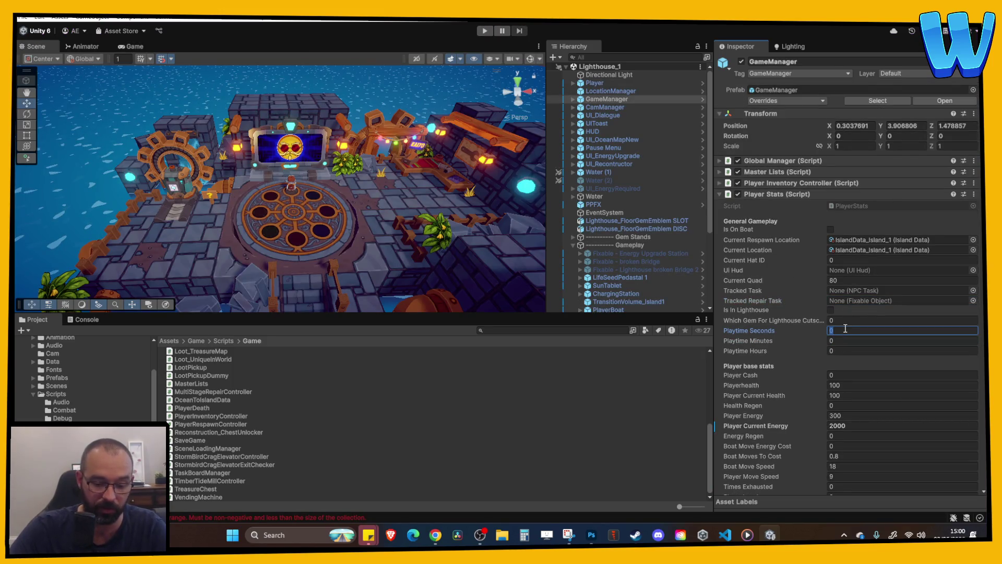
{"action": "type", "text": "55"}
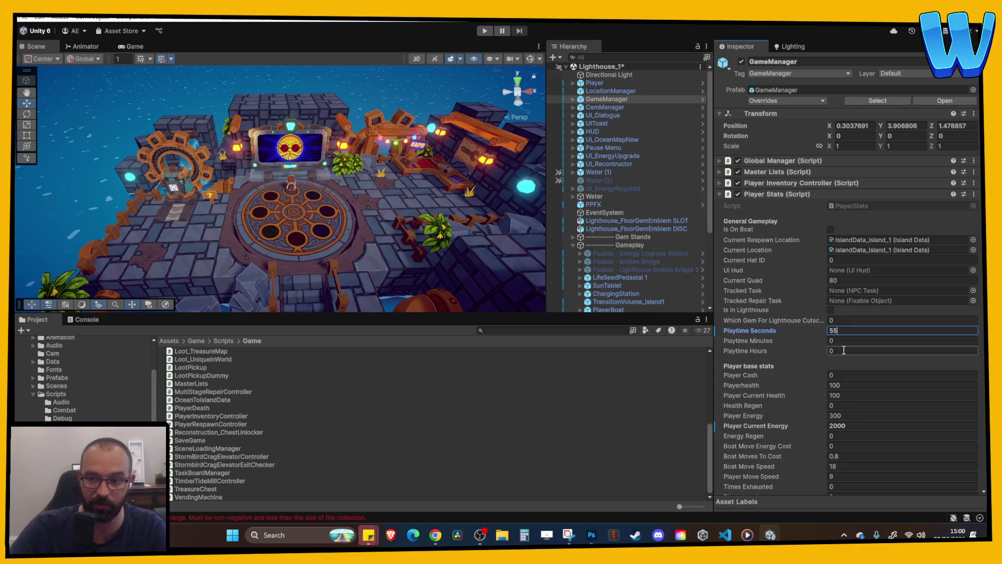
{"action": "left_click", "coordinate": [843, 340]}
{"action": "type", "text": "55"}
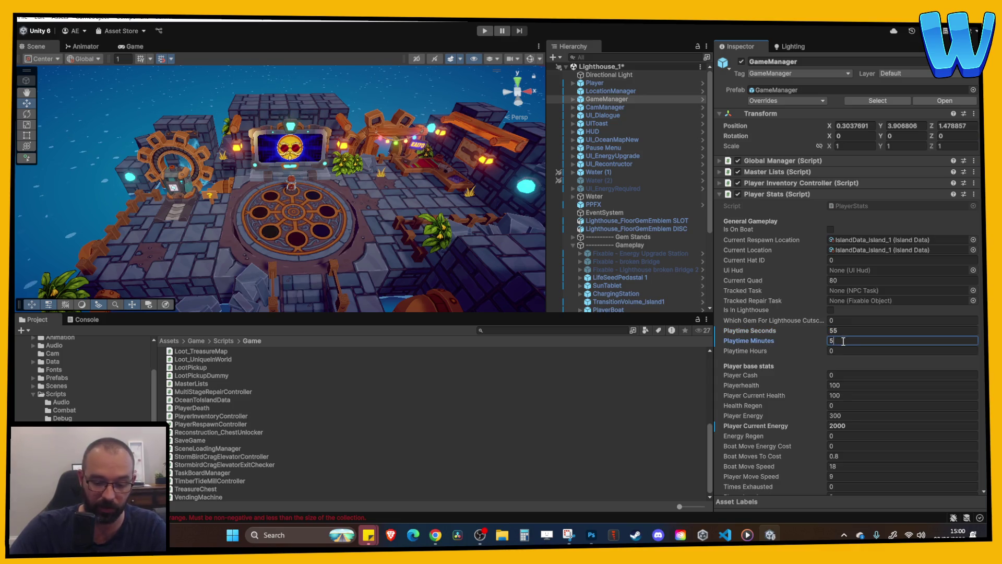
{"action": "left_click", "coordinate": [485, 31]}
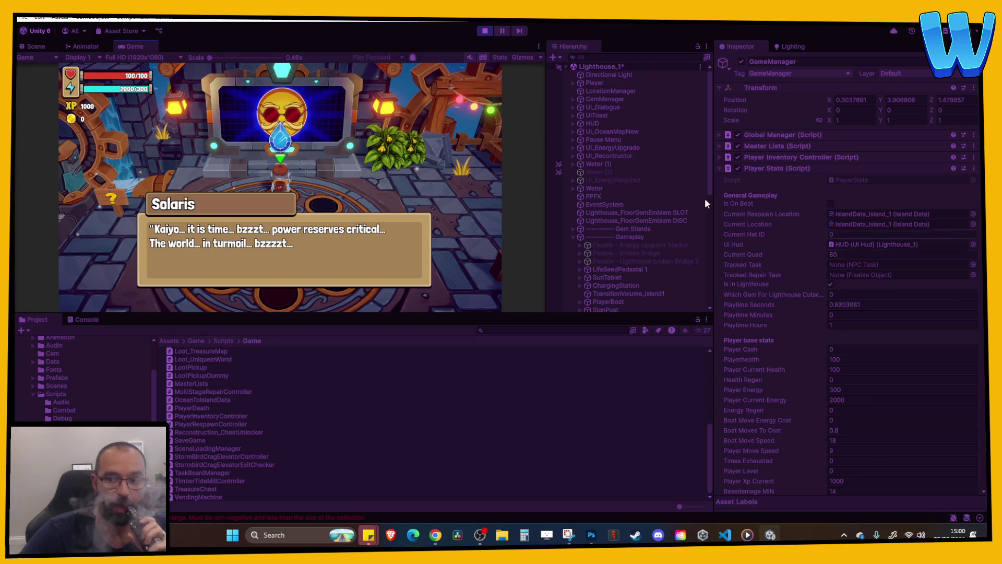
{"action": "left_click", "coordinate": [485, 32]}
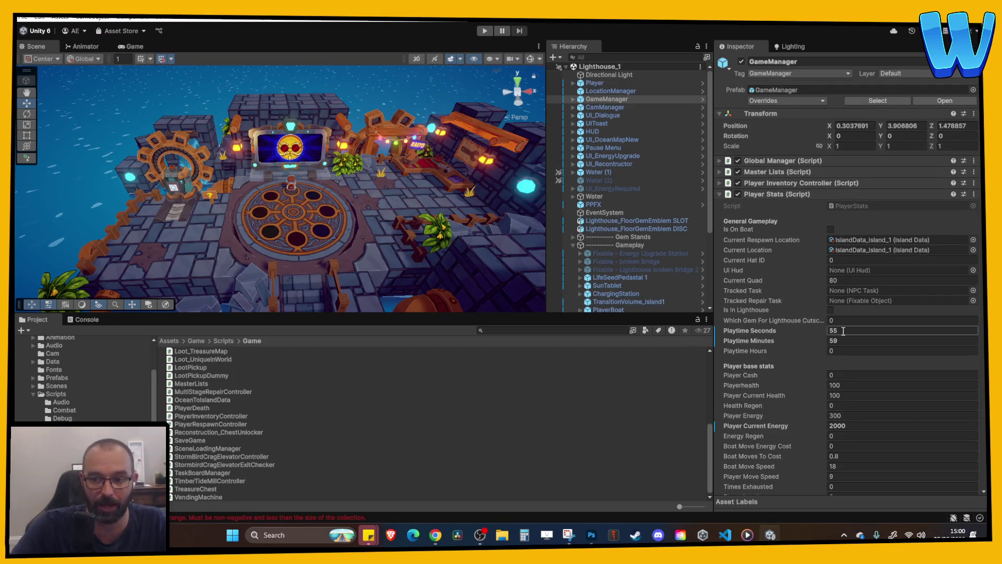
- Revert the Playtime Seconds and Playtime Minutes overrides to their prefab values
{"action": "right_click", "coordinate": [756, 330]}
{"action": "left_click", "coordinate": [782, 368]}
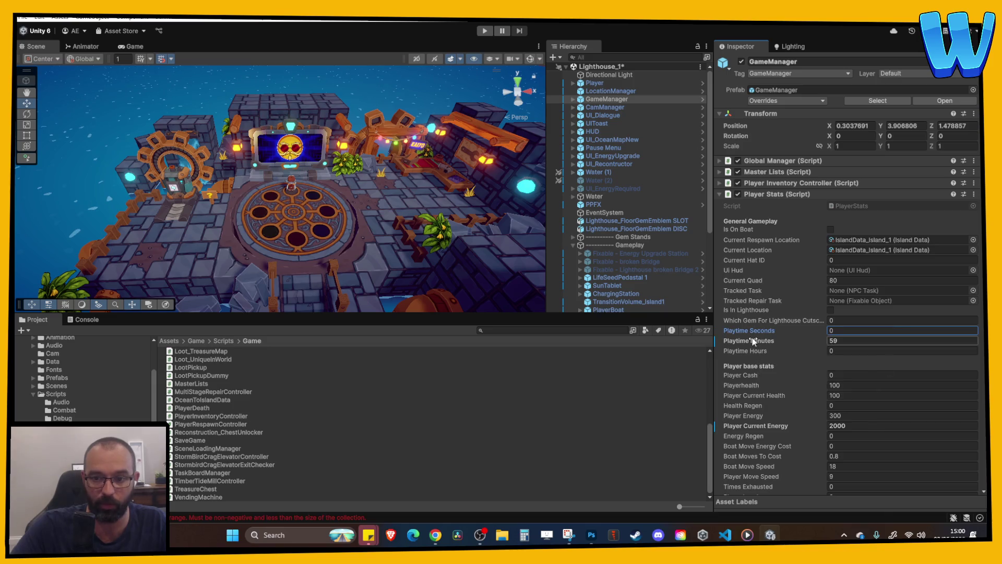
{"action": "right_click", "coordinate": [753, 340]}
{"action": "left_click", "coordinate": [781, 377]}
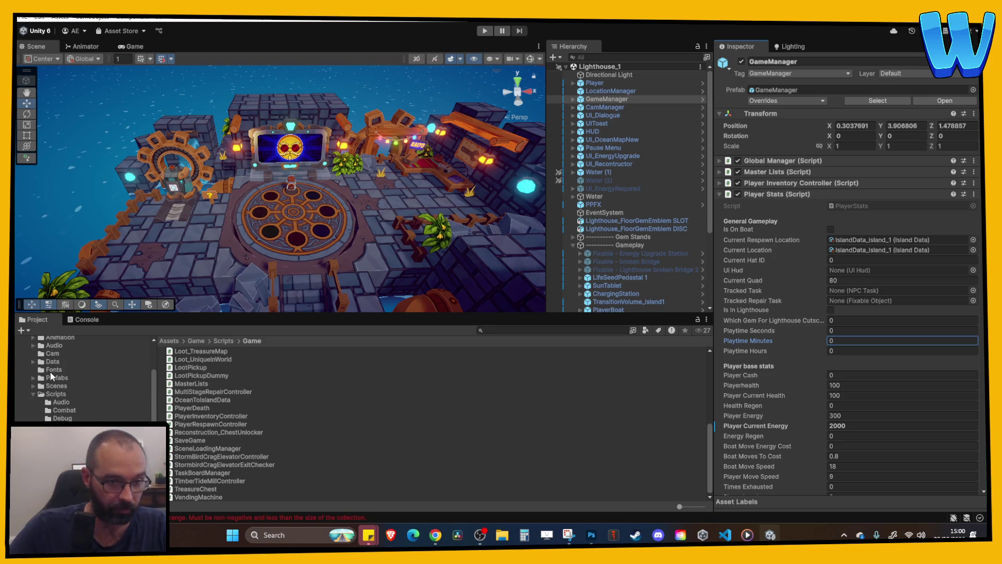
- Open the Title Screen scene from the project's Scenes folder
{"action": "left_click", "coordinate": [33, 394]}
{"action": "left_click", "coordinate": [54, 386]}
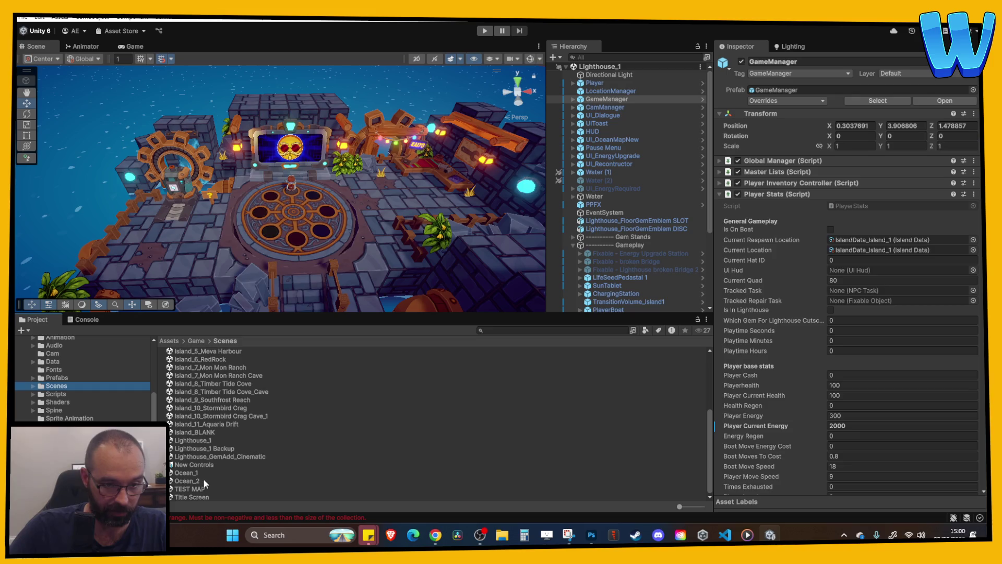
{"action": "left_click", "coordinate": [201, 497]}
{"action": "double_click", "coordinate": [201, 497]}
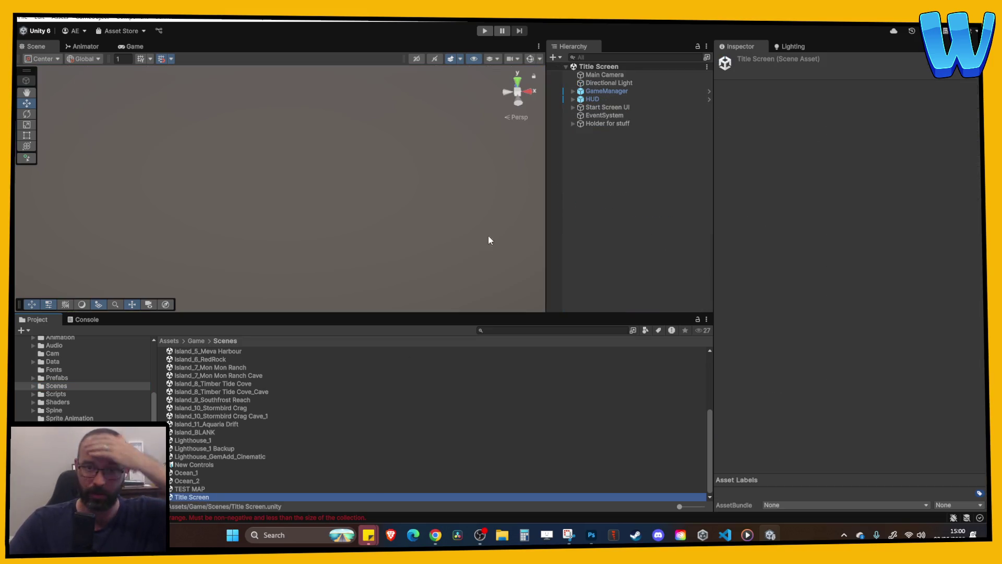
- Switch the scene view to 2D and centre it on the title menu
{"action": "left_click", "coordinate": [417, 59]}
{"action": "scroll", "coordinate": [365, 172], "scroll_direction": "down", "scroll_amount": 3}
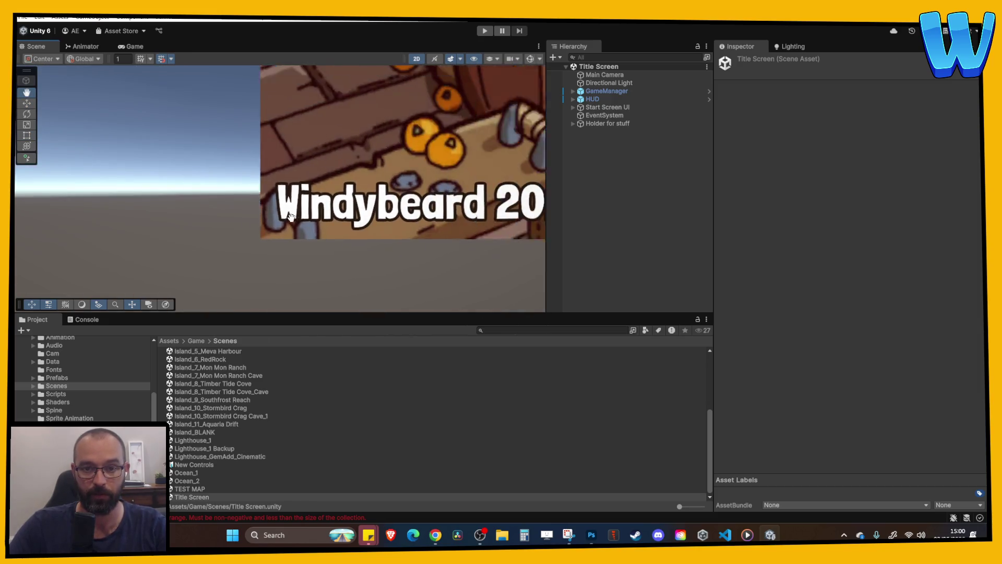
{"action": "scroll", "coordinate": [253, 207], "scroll_direction": "up", "scroll_amount": 5}
{"action": "scroll", "coordinate": [435, 139], "scroll_direction": "down", "scroll_amount": 4}
{"action": "scroll", "coordinate": [401, 165], "scroll_direction": "up", "scroll_amount": 3}
{"action": "scroll", "coordinate": [401, 165], "scroll_direction": "down", "scroll_amount": 2}
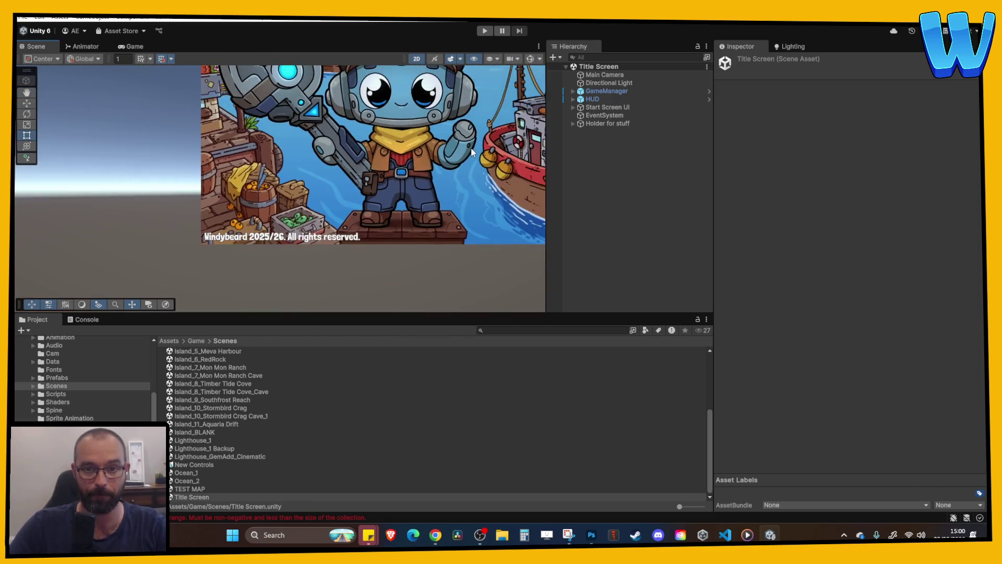
{"action": "scroll", "coordinate": [389, 172], "scroll_direction": "up", "scroll_amount": 2}
{"action": "left_click_drag", "start_coordinate": [389, 172], "coordinate": [324, 189]}
{"action": "scroll", "coordinate": [355, 170], "scroll_direction": "up", "scroll_amount": 1}
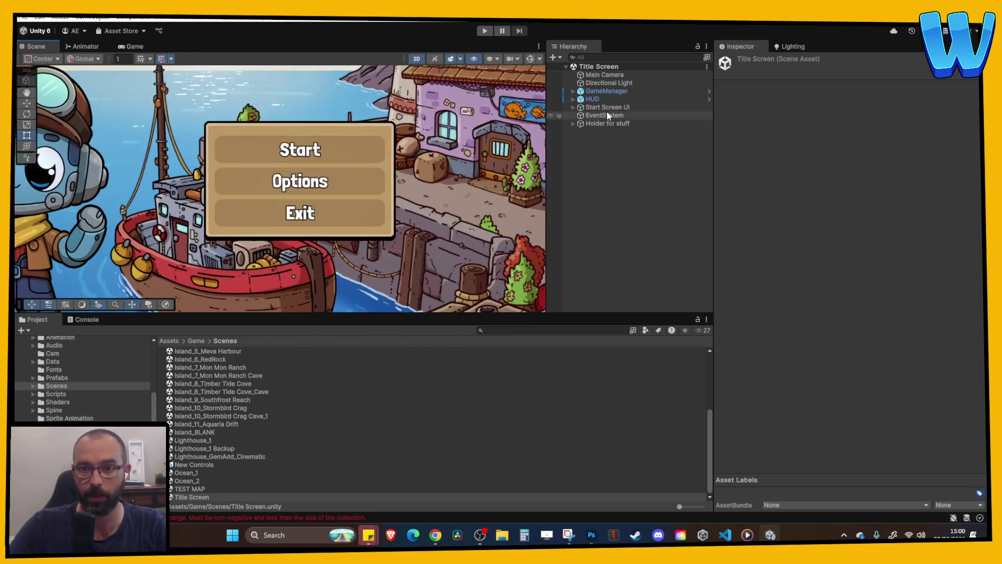
- Select Start Screen UI and open its StartScreenController script for editing
{"action": "left_click", "coordinate": [574, 107]}
{"action": "left_click", "coordinate": [602, 107]}
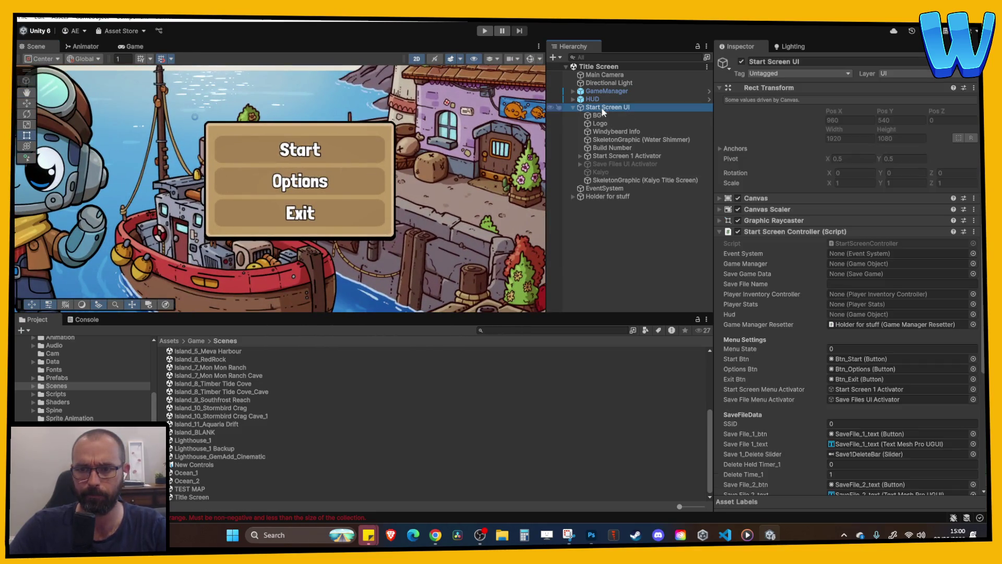
{"action": "double_click", "coordinate": [870, 246]}
- Scroll StartScreenController.cs and highlight every use of saveFile1_text
{"action": "scroll", "coordinate": [441, 231], "scroll_direction": "down", "scroll_amount": 5}
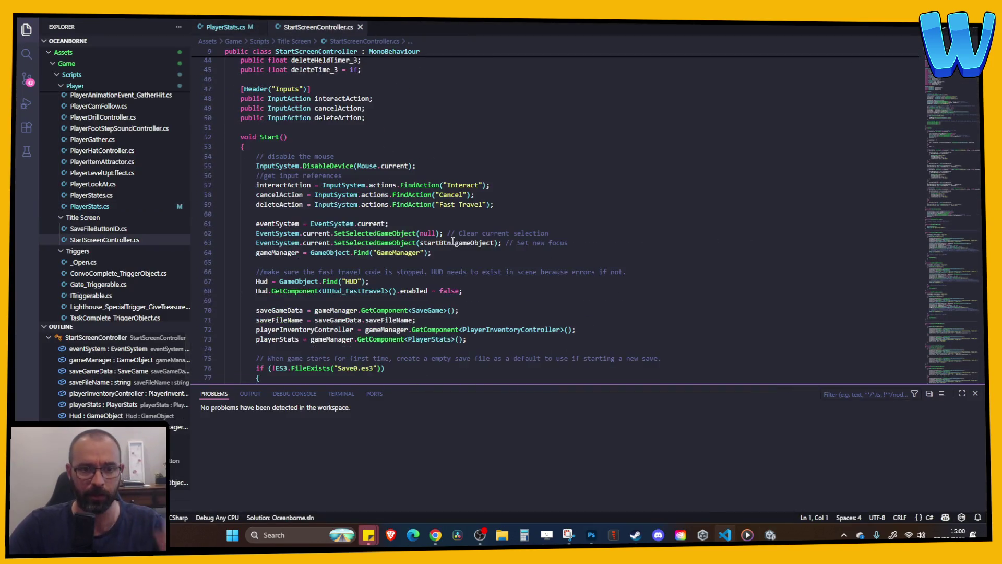
{"action": "scroll", "coordinate": [449, 237], "scroll_direction": "up", "scroll_amount": 5}
{"action": "scroll", "coordinate": [400, 198], "scroll_direction": "down", "scroll_amount": 6}
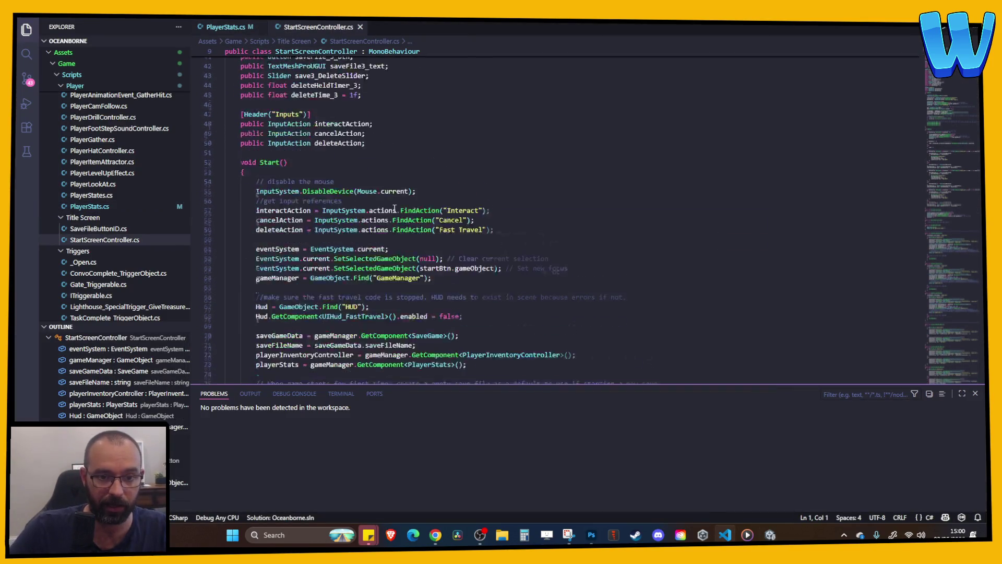
{"action": "scroll", "coordinate": [410, 228], "scroll_direction": "up", "scroll_amount": 12}
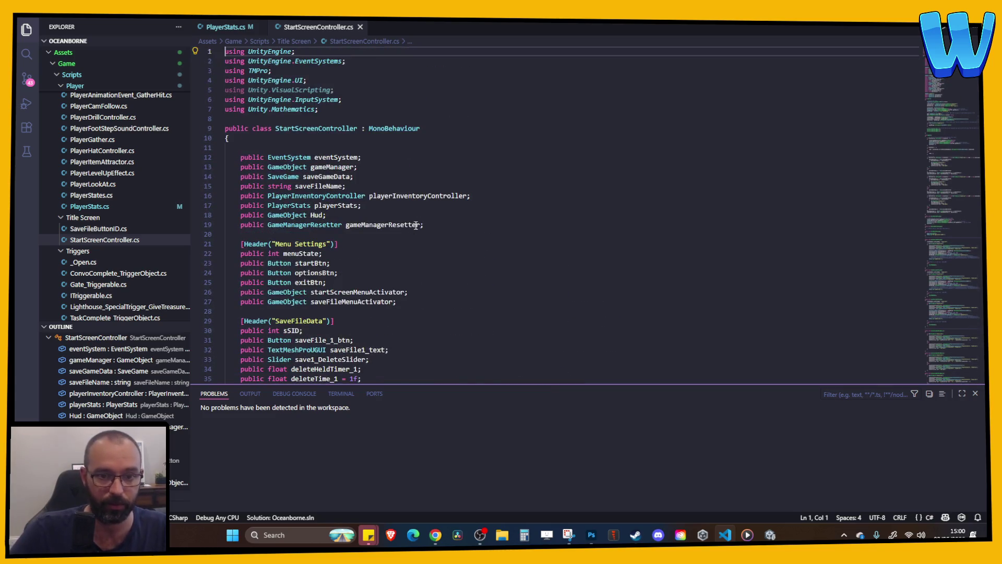
{"action": "scroll", "coordinate": [416, 225], "scroll_direction": "down", "scroll_amount": 6}
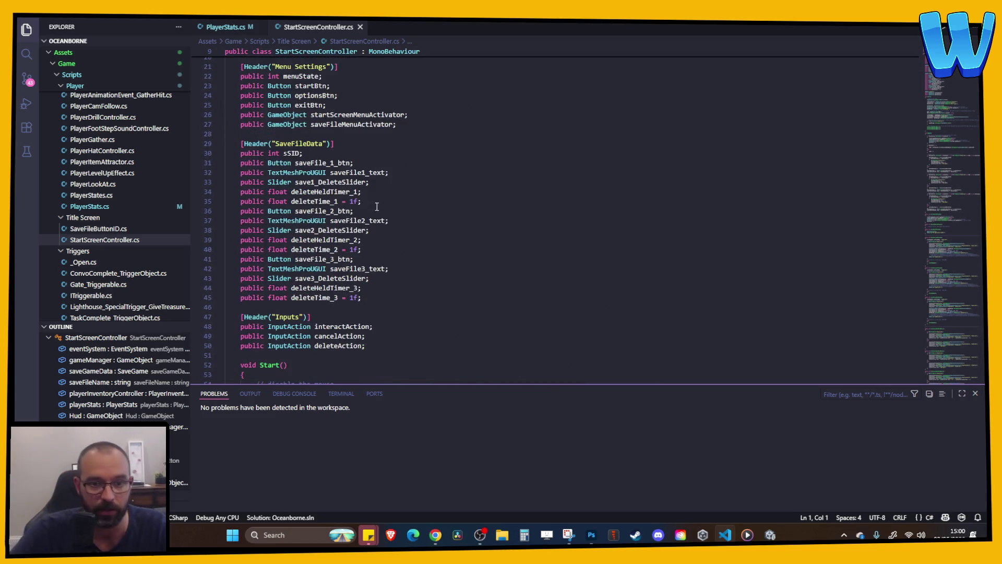
{"action": "left_click", "coordinate": [334, 173]}
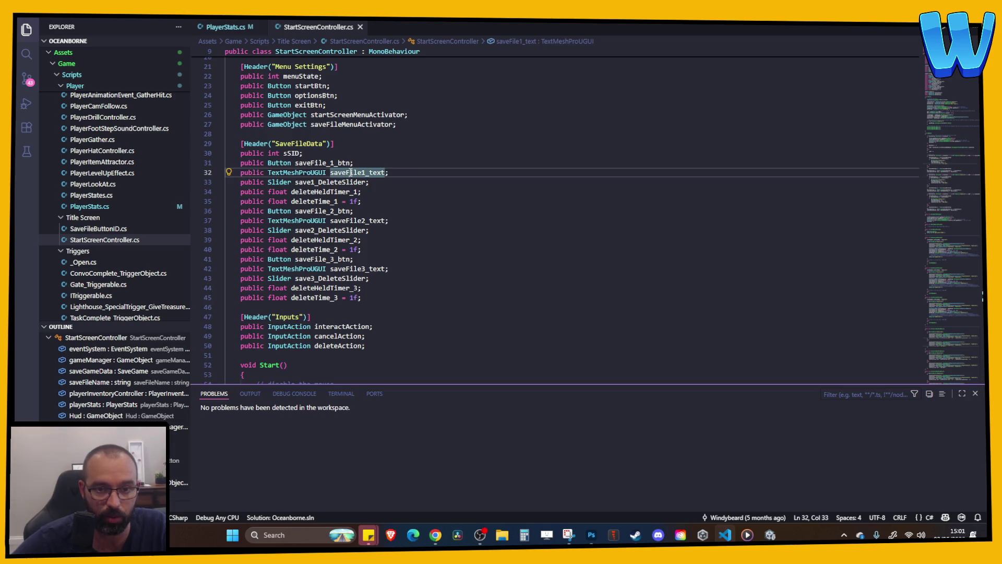
- Locate the saveFile1_text label line 290 in InitialiseSaveFileData_1, then return to Unity
{"action": "scroll", "coordinate": [910, 162], "scroll_direction": "down", "scroll_amount": 20}
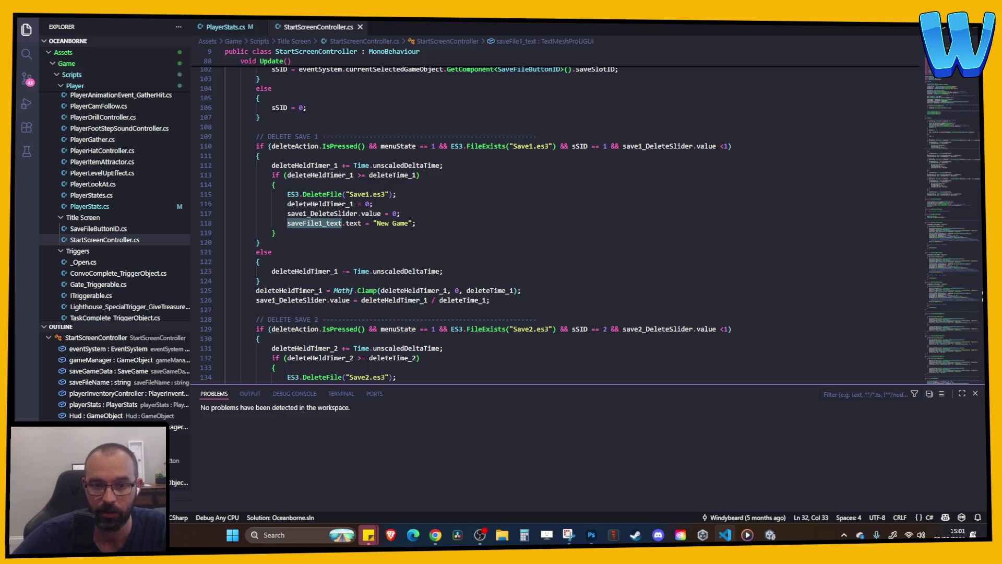
{"action": "scroll", "coordinate": [894, 181], "scroll_direction": "down", "scroll_amount": 20}
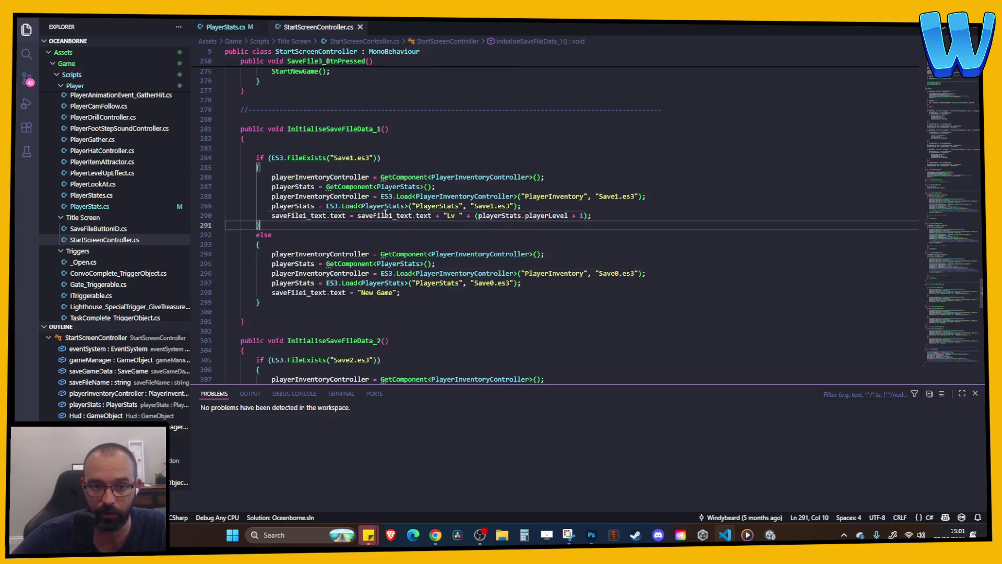
{"action": "left_click", "coordinate": [361, 228]}
{"action": "left_click_drag", "start_coordinate": [361, 216], "coordinate": [405, 218]}
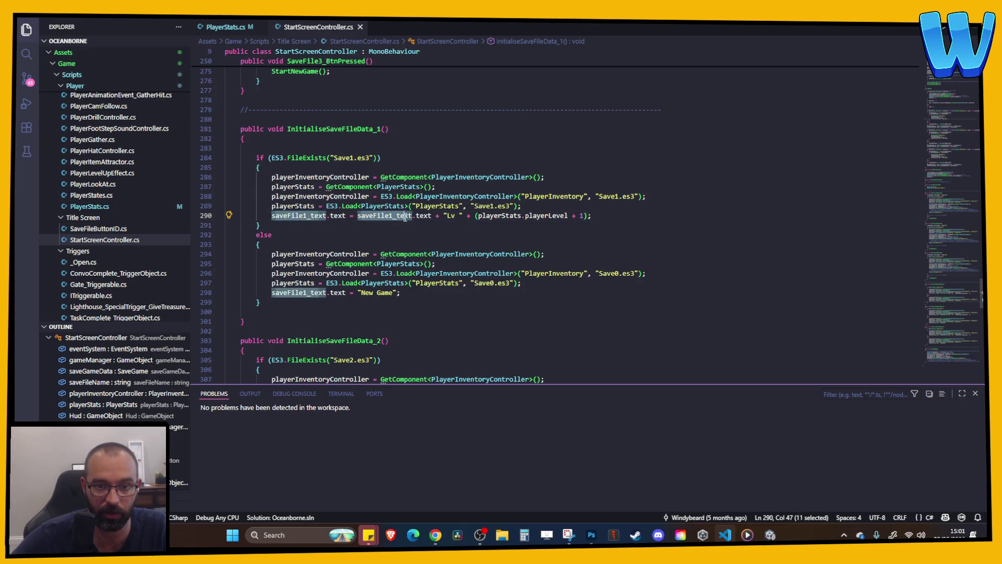
{"action": "left_click", "coordinate": [433, 229]}
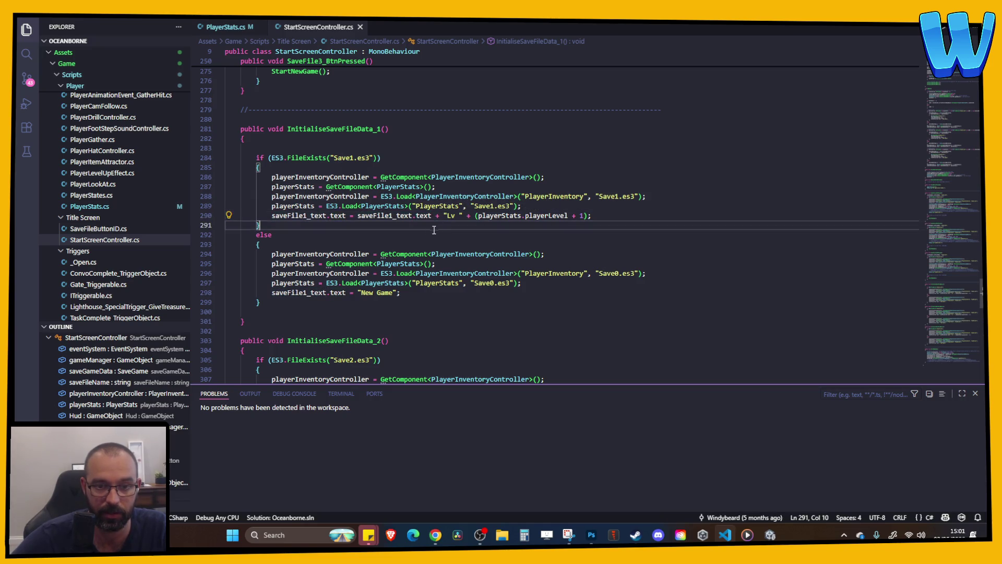
{"action": "left_click", "coordinate": [387, 217]}
{"action": "left_click", "coordinate": [382, 225]}
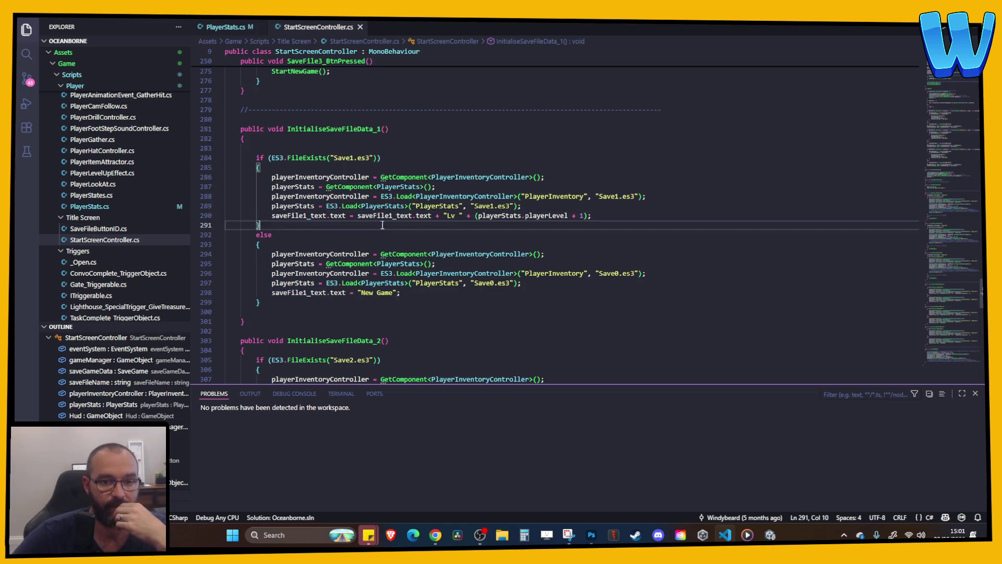
{"action": "left_click", "coordinate": [372, 218]}
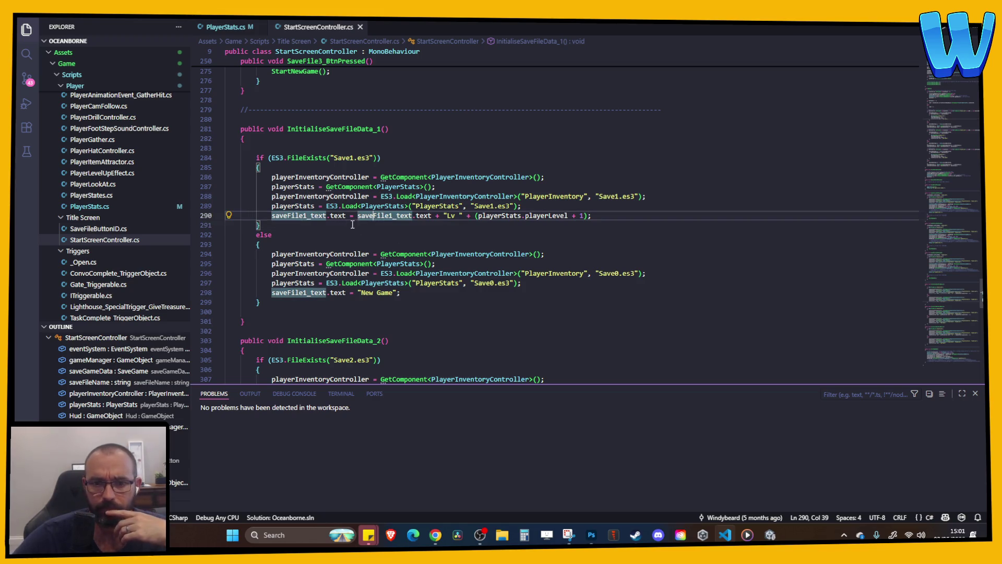
{"action": "key", "text": "alt+Tab"}
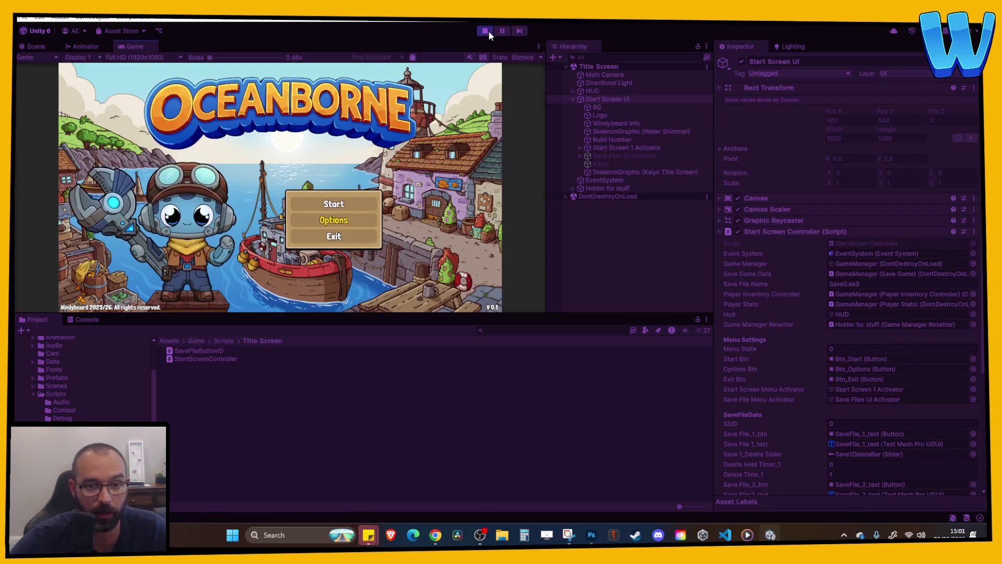
- Play-test the save-file menu showing 'Save 1 - Lv 1' and 'New Game', stop, return to VS Code
{"action": "key", "text": "Return"}
{"action": "key", "text": "Down"}
{"action": "key", "text": "Up"}
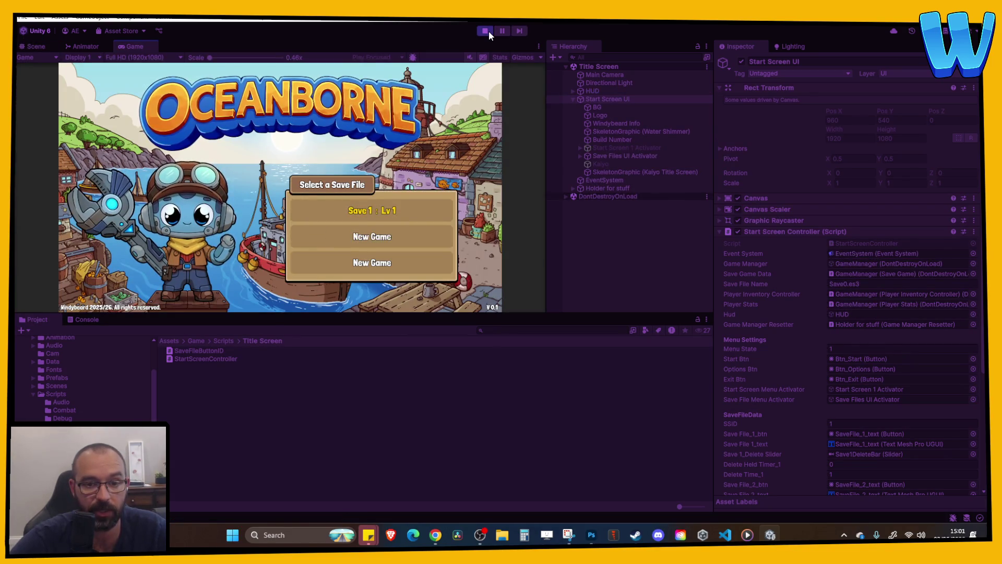
{"action": "left_click", "coordinate": [489, 31]}
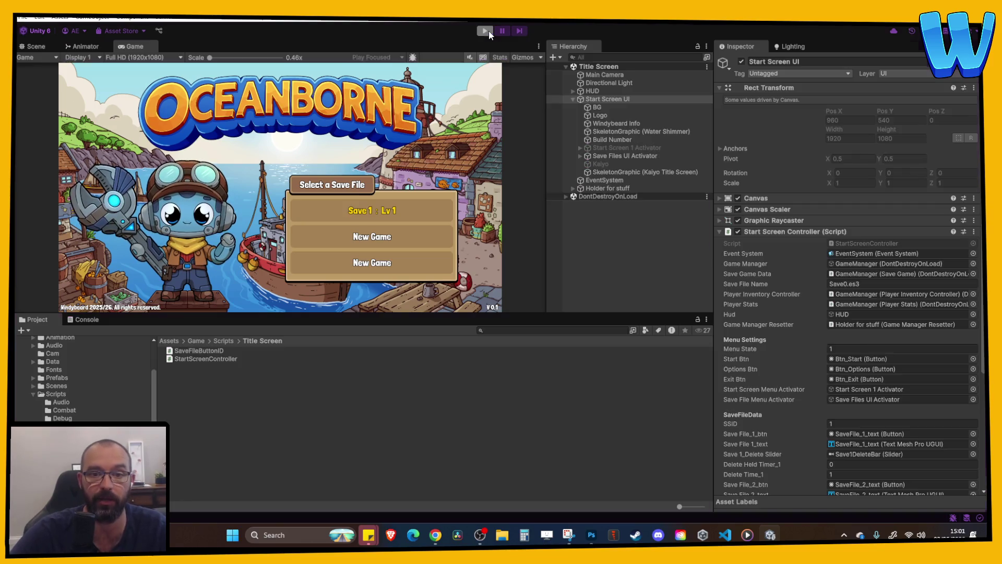
{"action": "left_click", "coordinate": [730, 538]}
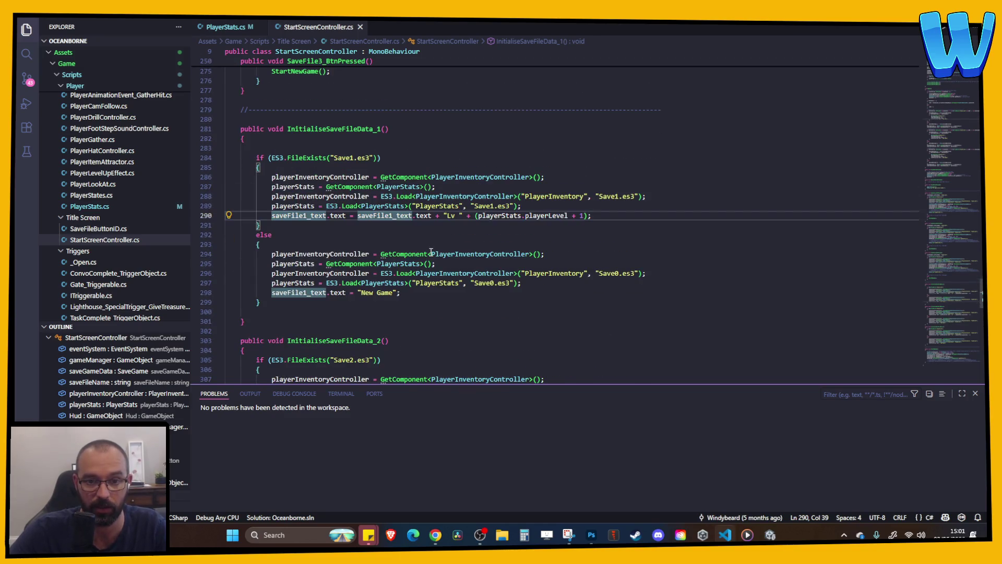
- Replace 'Lv' with 'Time:' in line 290's label and select the player level expression
{"action": "left_click", "coordinate": [448, 217]}
{"action": "left_click_drag", "start_coordinate": [456, 216], "coordinate": [447, 215]}
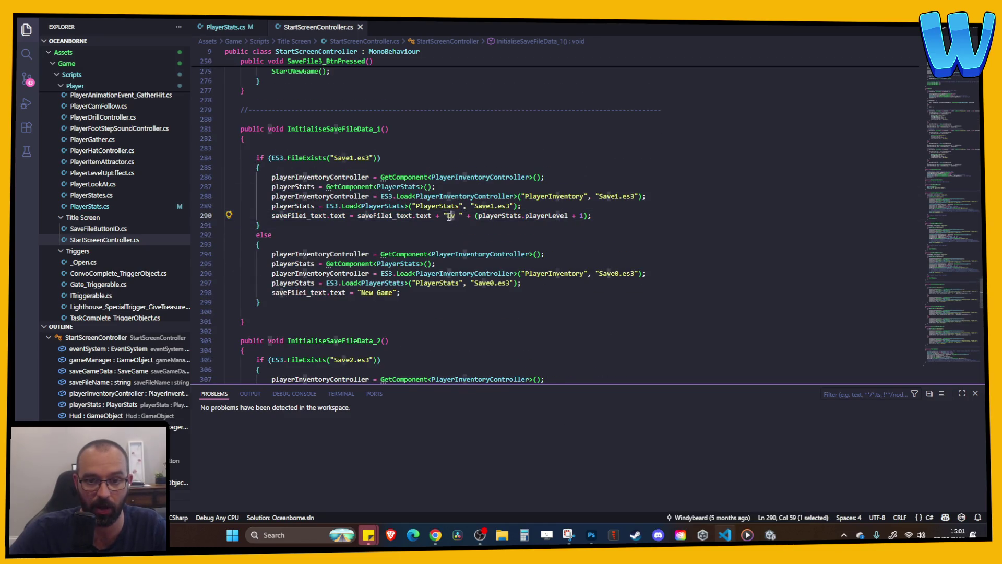
{"action": "type", "text": "Time"}
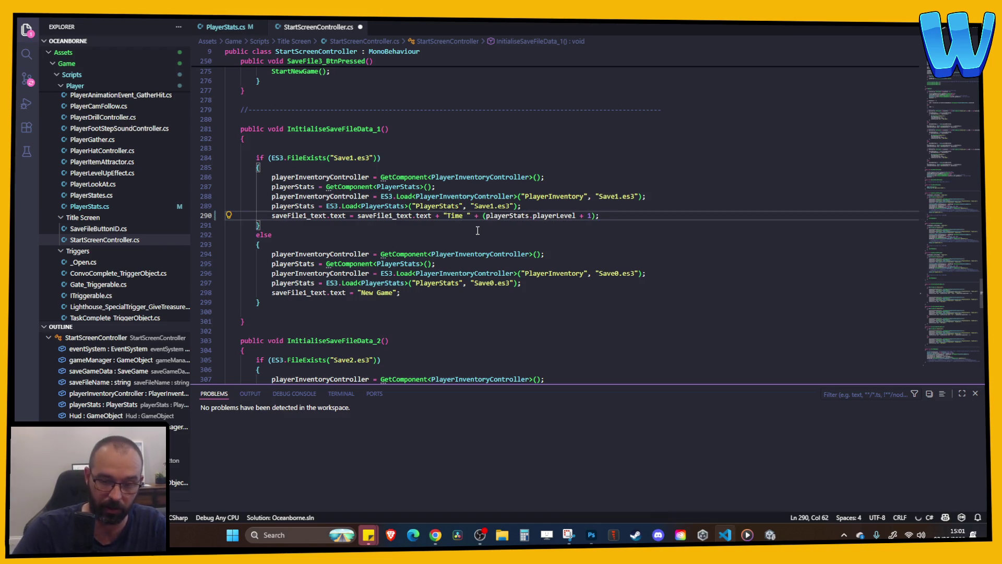
{"action": "type", "text": ":"}
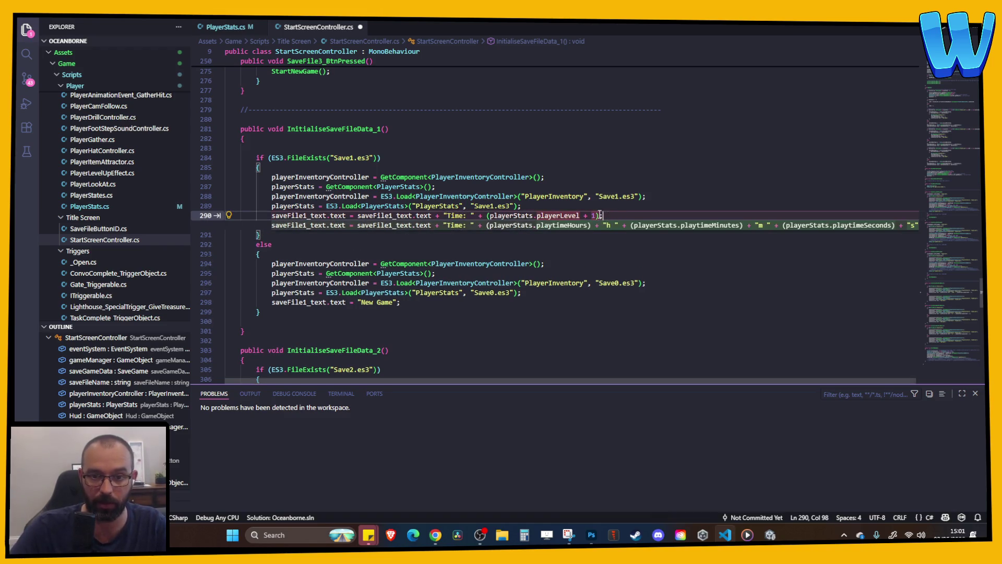
{"action": "left_click_drag", "start_coordinate": [606, 216], "coordinate": [597, 217]}
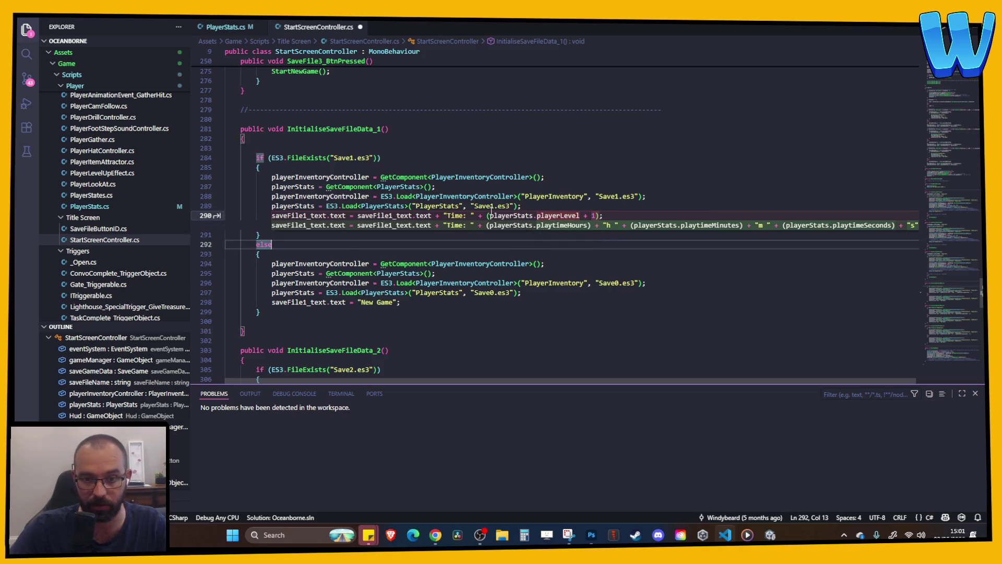
{"action": "key", "text": "Up"}
{"action": "left_click_drag", "start_coordinate": [606, 216], "coordinate": [490, 218]}
{"action": "double_click", "coordinate": [562, 217]}
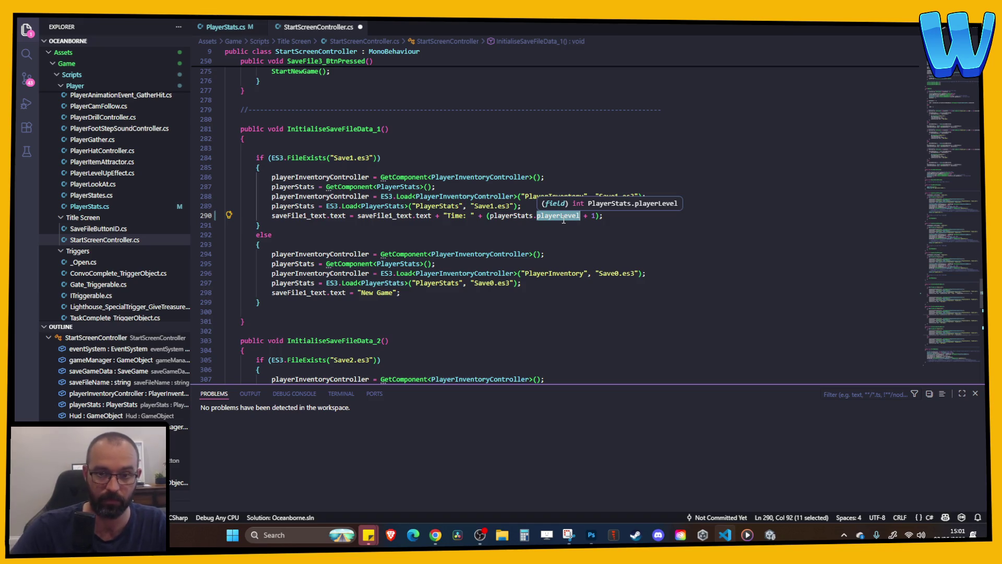
{"action": "left_click_drag", "start_coordinate": [597, 217], "coordinate": [492, 219]}
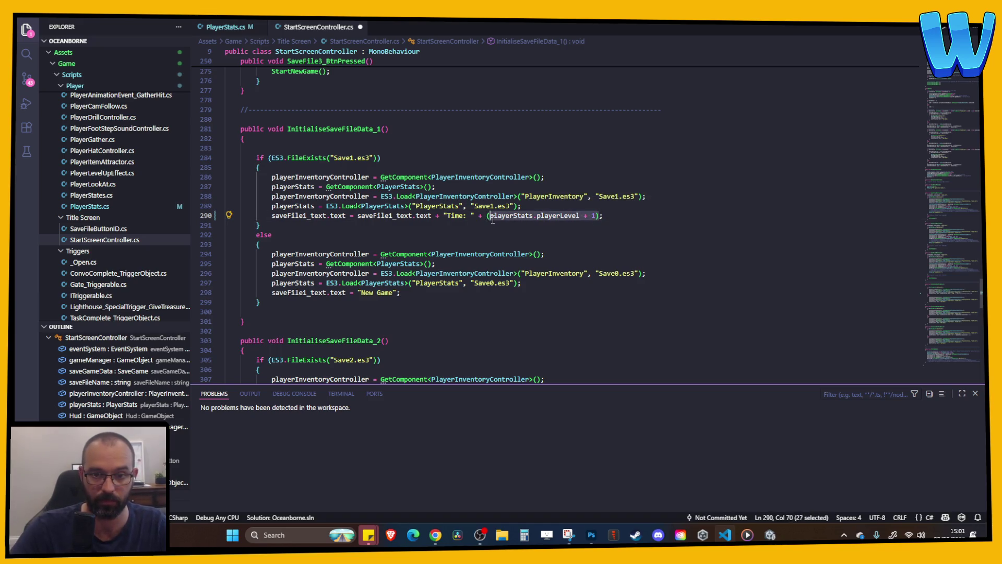
- Write slot 1's time as playtimeHours.ToString() + ":" + playtimeMinutes.ToString() + ":" + (int)playtimeSeconds
{"action": "type", "text": "pl"}
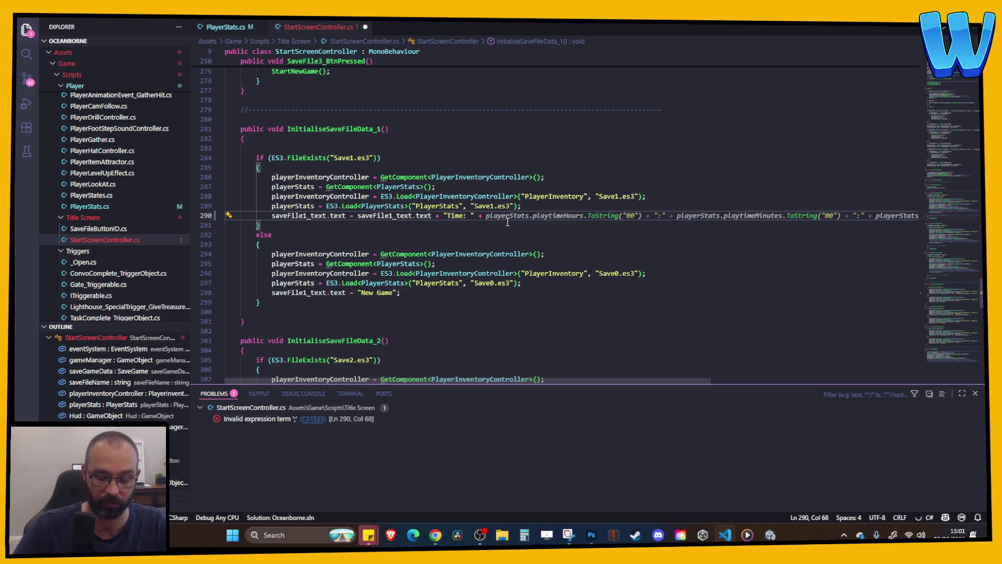
{"action": "type", "text": "a"}
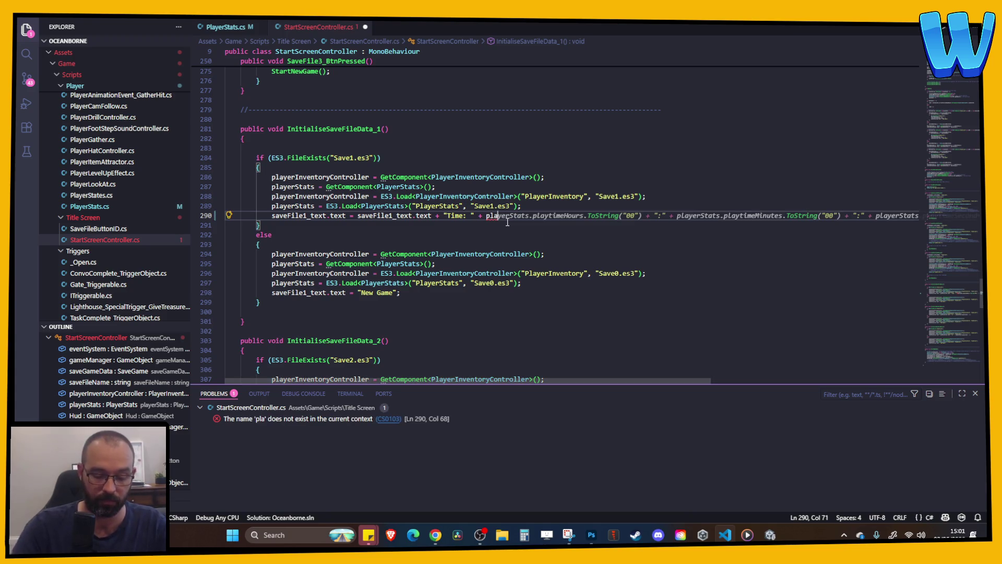
{"action": "type", "text": "yerstats."}
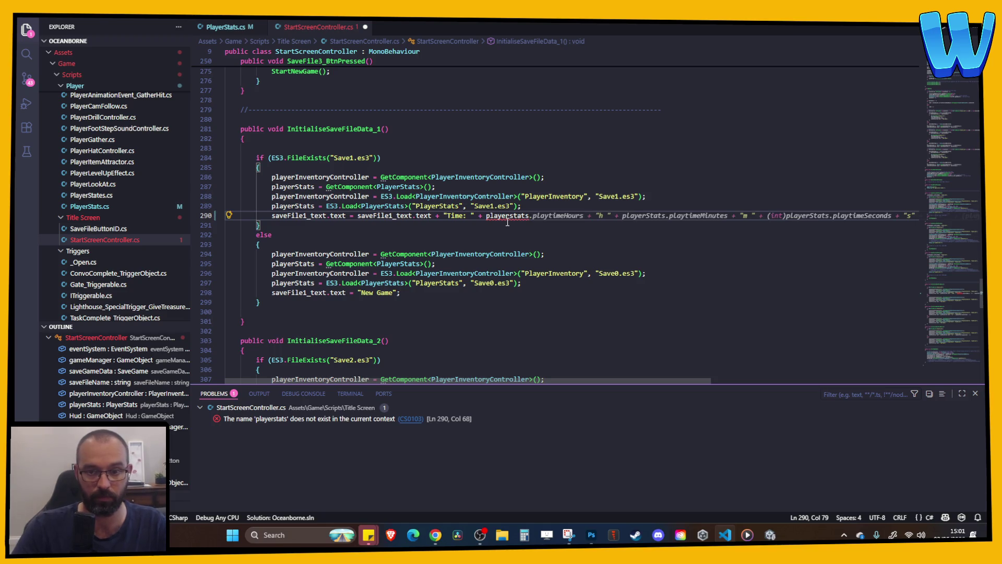
{"action": "type", "text": "playt"}
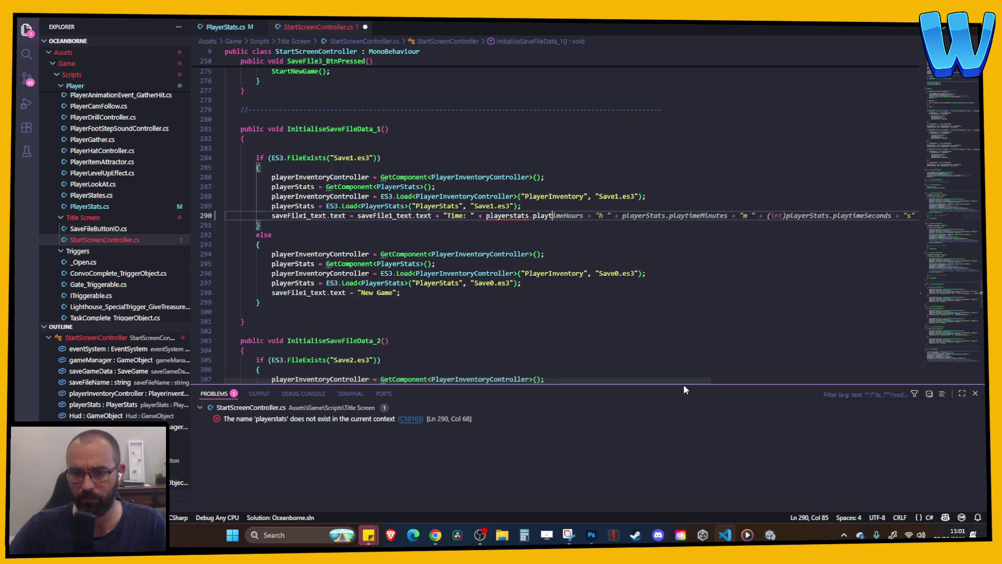
{"action": "mouse_move", "coordinate": [684, 384]}
{"action": "left_mouse_down"}
{"action": "mouse_move", "coordinate": [863, 389]}
{"action": "mouse_move", "coordinate": [753, 391]}
{"action": "left_mouse_up"}
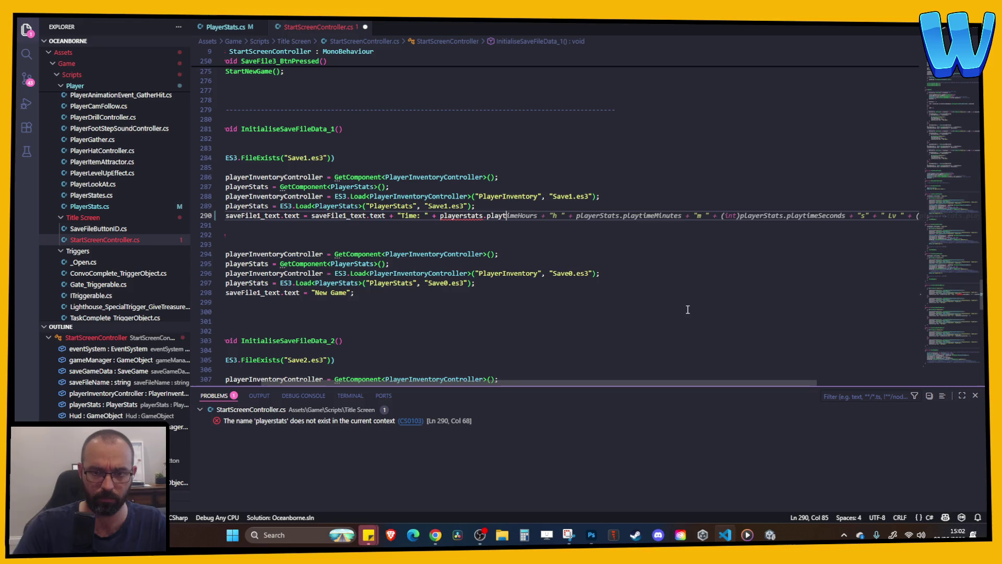
{"action": "type", "text": "imeHourse +"}
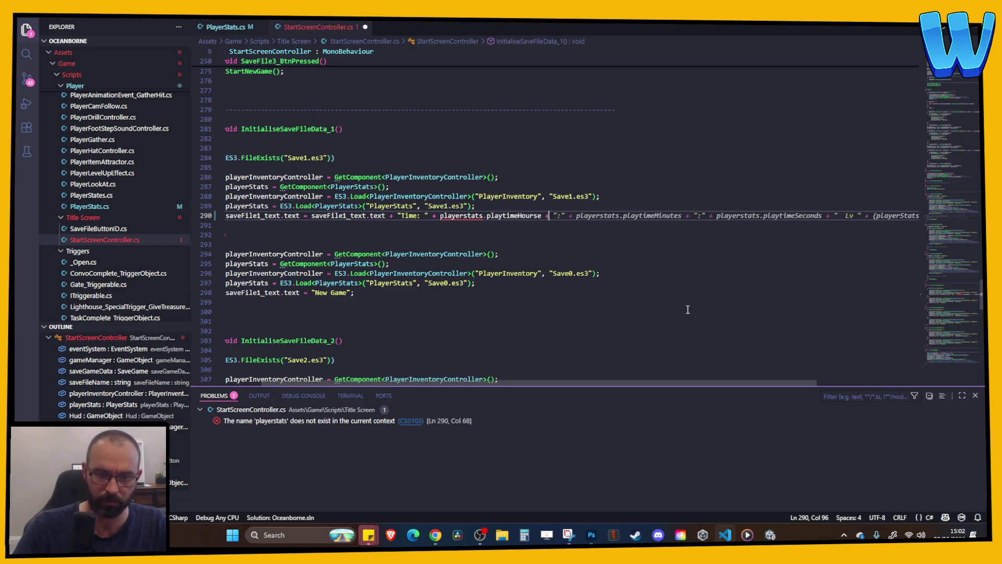
{"action": "type", "text": "\":"}
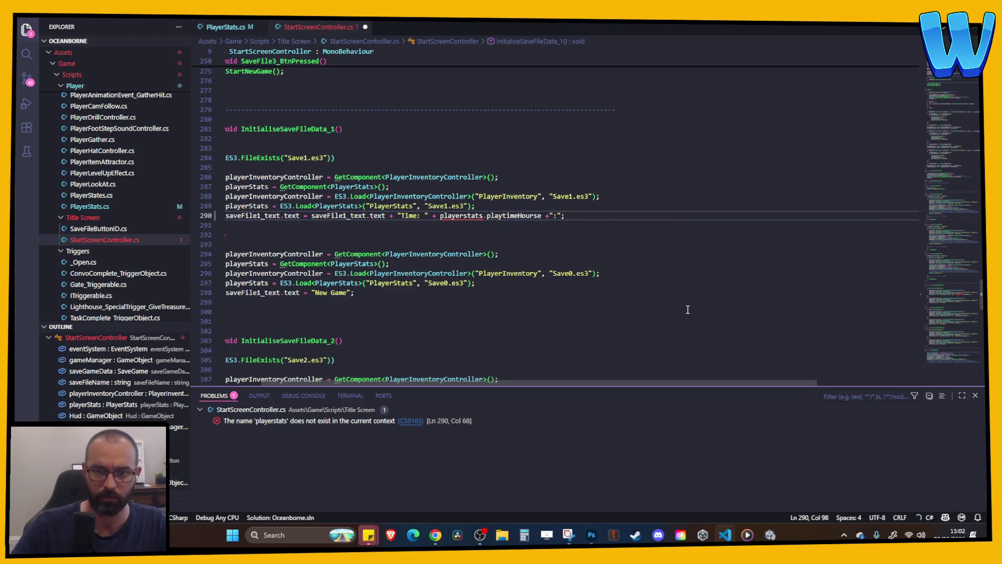
{"action": "type", "text": "\" "}
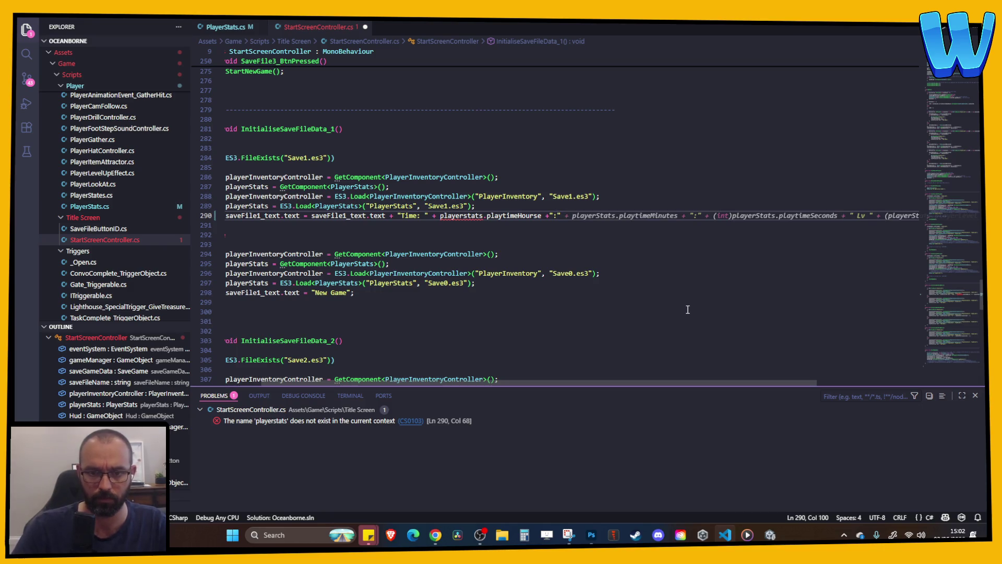
{"action": "type", "text": "+"}
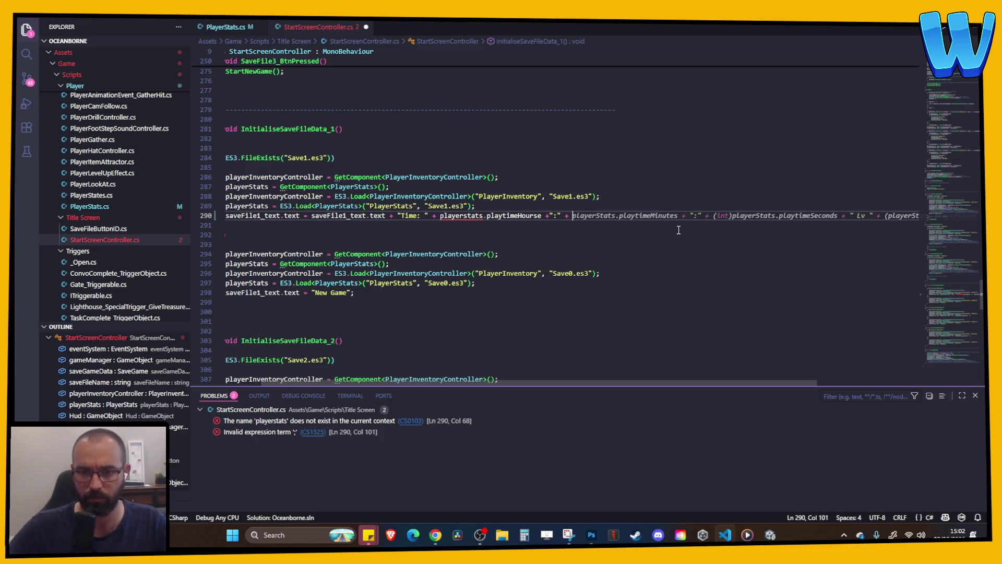
{"action": "key", "text": "ctrl+Right"}
{"action": "key", "text": "ctrl+Right"}
{"action": "type", "text": "+"}
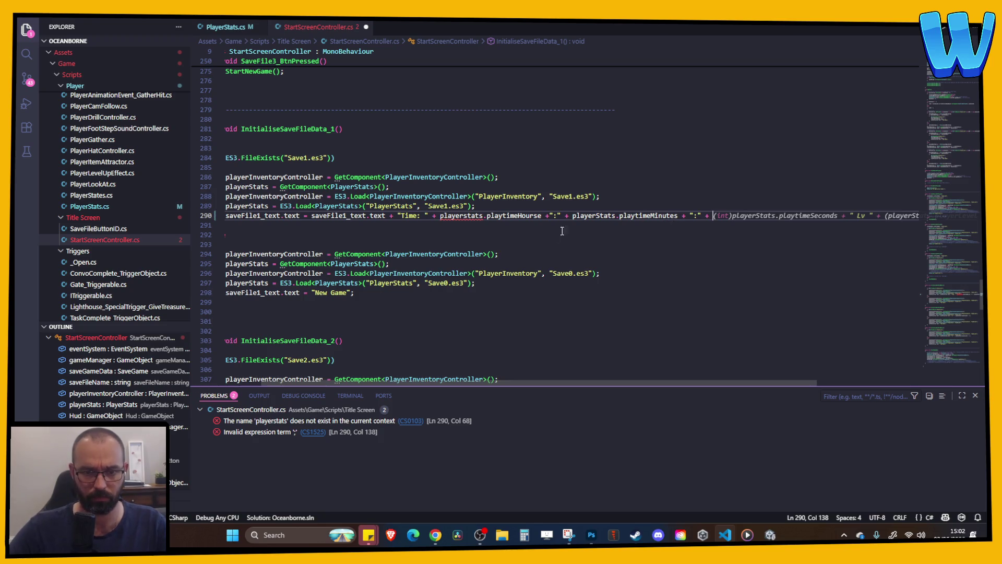
{"action": "key", "text": "Tab"}
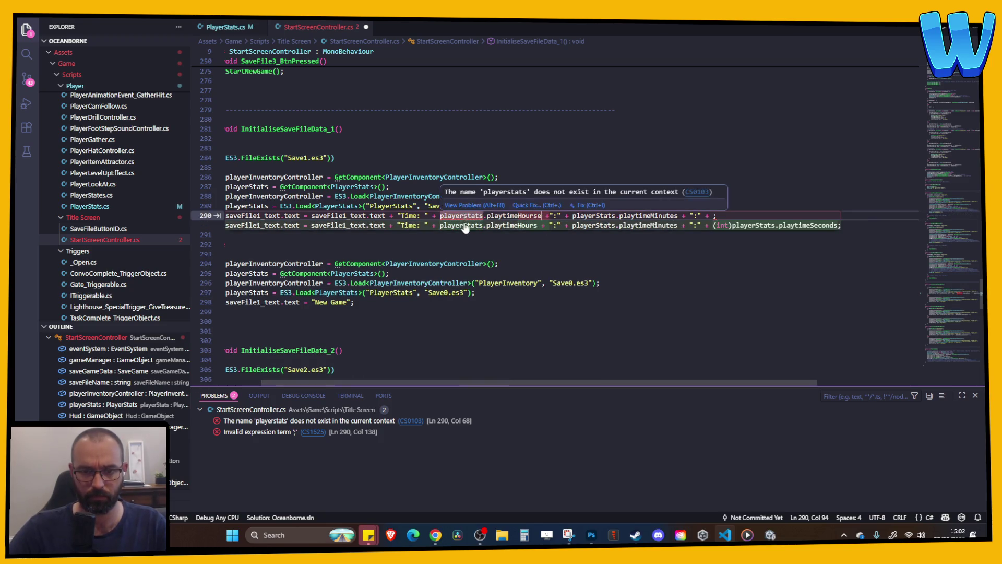
{"action": "key", "text": "Tab"}
{"action": "double_click", "coordinate": [511, 215]}
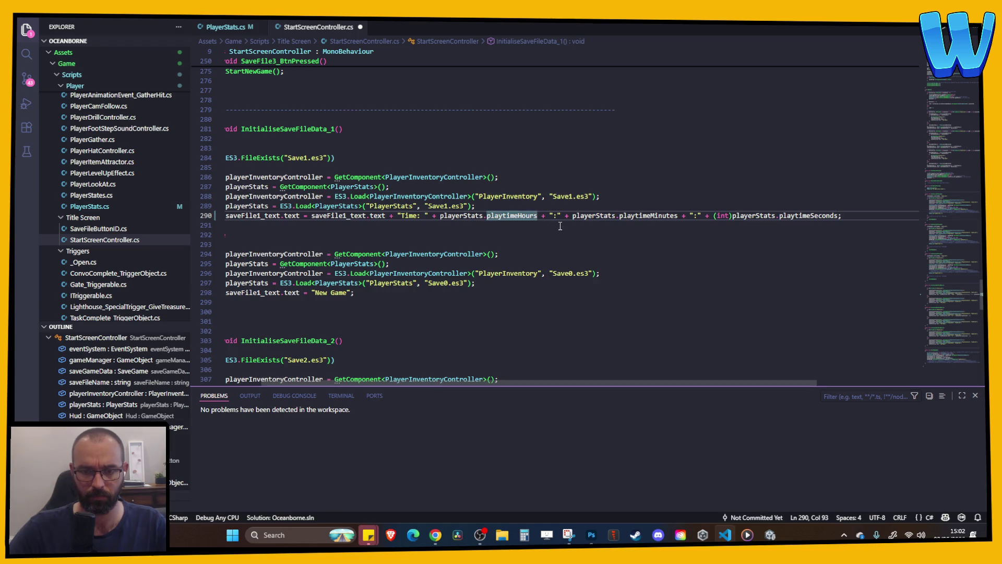
{"action": "type", "text": ".ToS"}
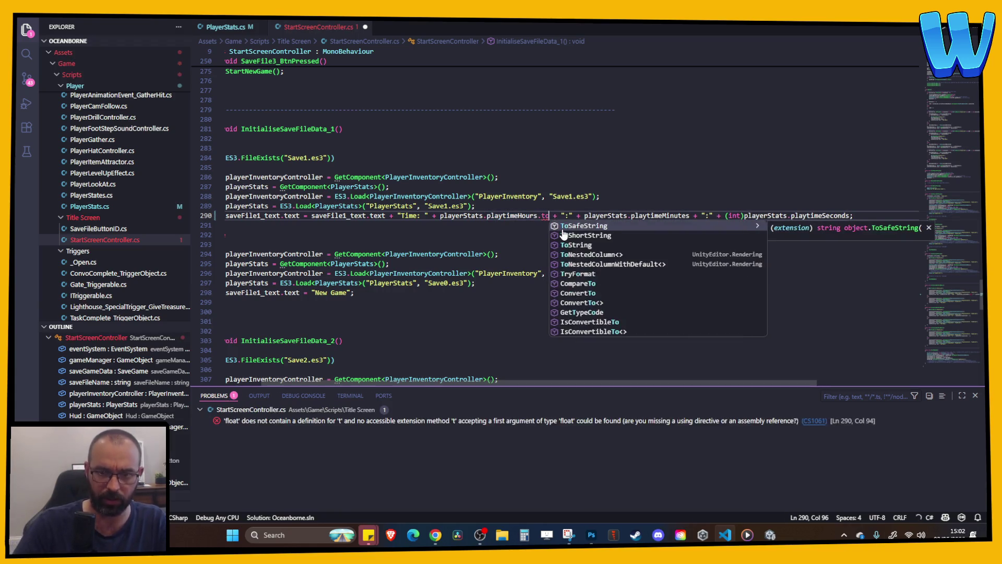
{"action": "key", "text": "Tab"}
{"action": "type", "text": "()"}
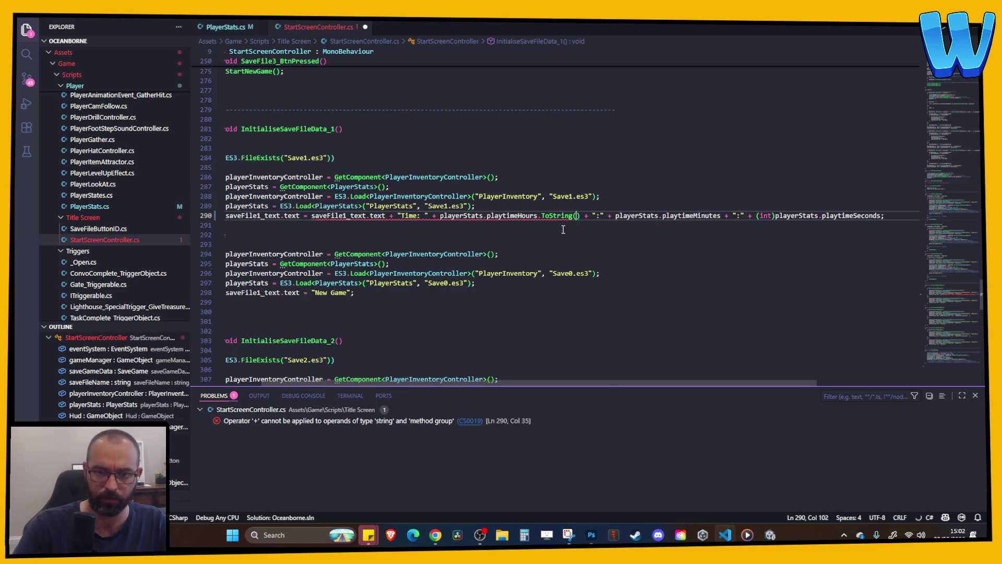
{"action": "left_click", "coordinate": [590, 230]}
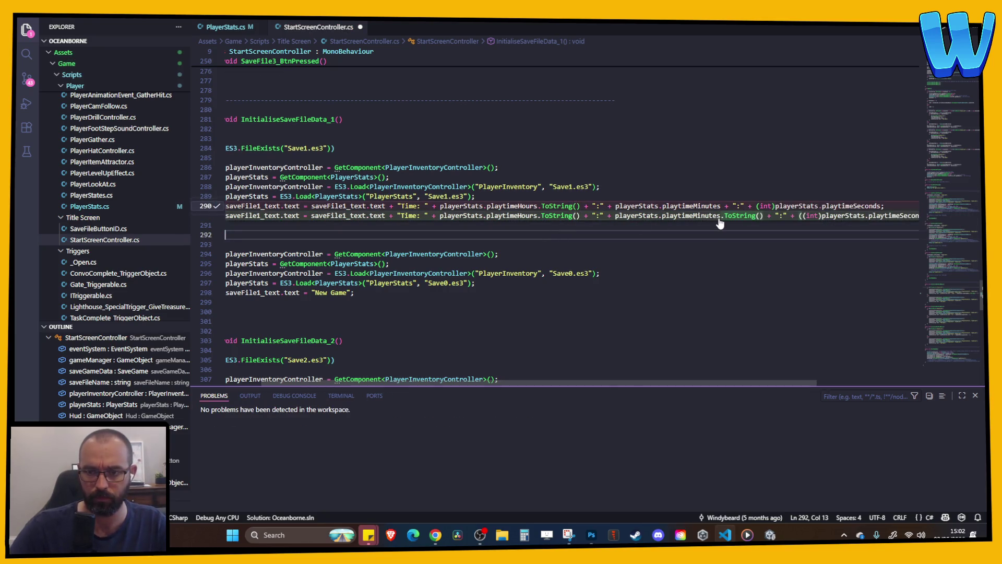
{"action": "key", "text": "Tab"}
- Apply the same Time label to save slots 2 and 3, save, and let Unity recompile
{"action": "left_click", "coordinate": [788, 303]}
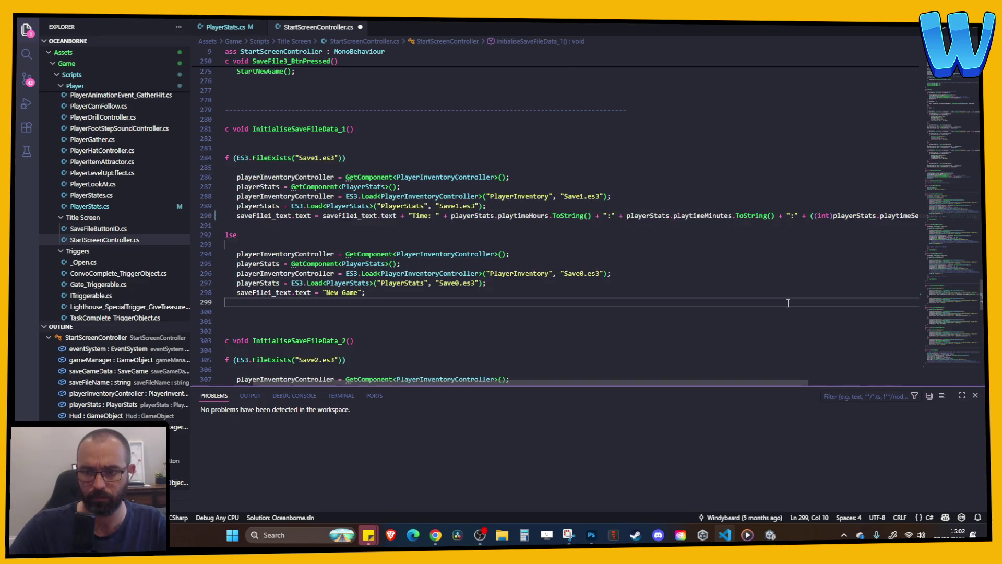
{"action": "mouse_move", "coordinate": [733, 378]}
{"action": "left_mouse_down"}
{"action": "mouse_move", "coordinate": [826, 378]}
{"action": "mouse_move", "coordinate": [683, 416]}
{"action": "left_mouse_up"}
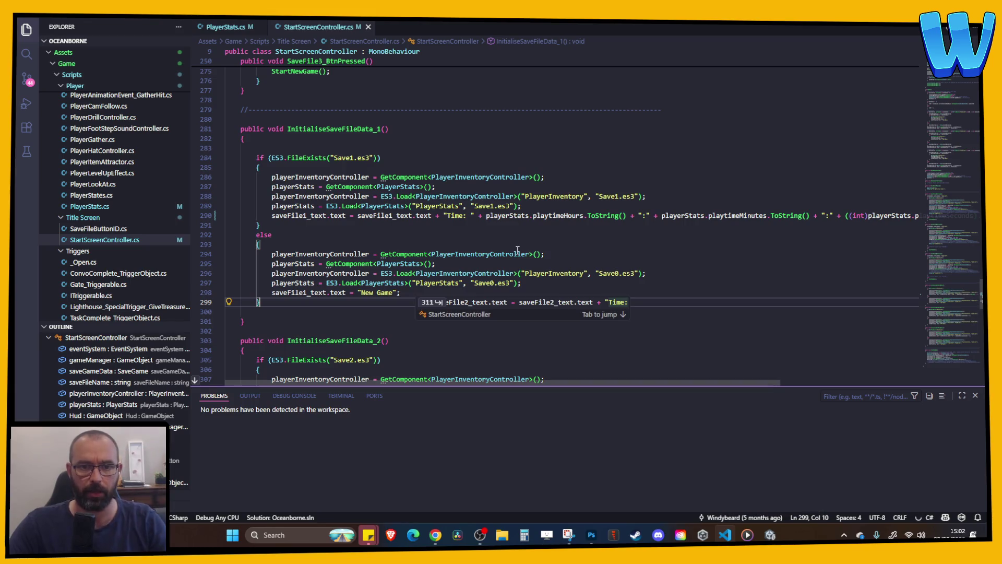
{"action": "left_click", "coordinate": [479, 216]}
{"action": "left_click_drag", "start_coordinate": [436, 215], "coordinate": [703, 225]}
{"action": "key", "text": "Tab"}
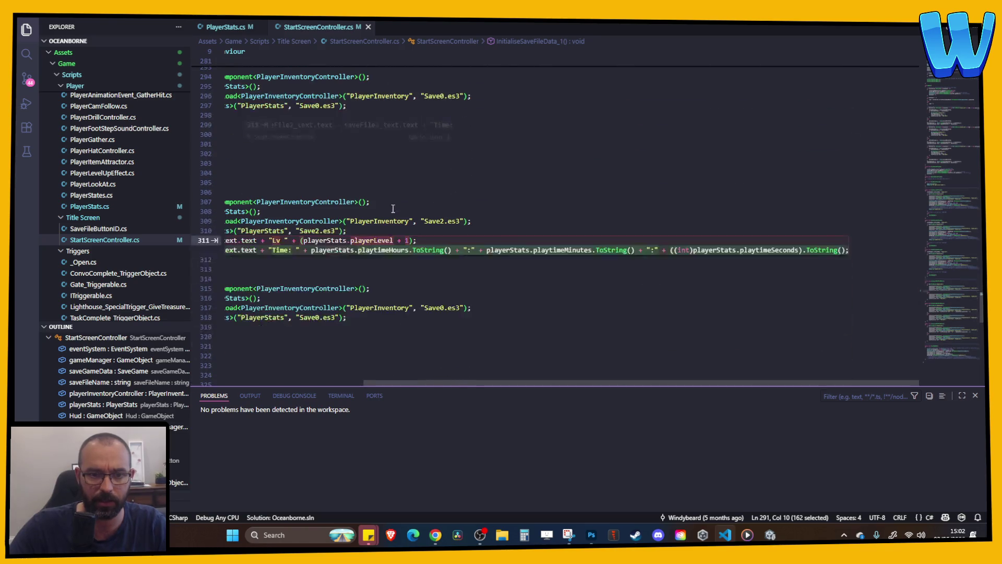
{"action": "key", "text": "Tab"}
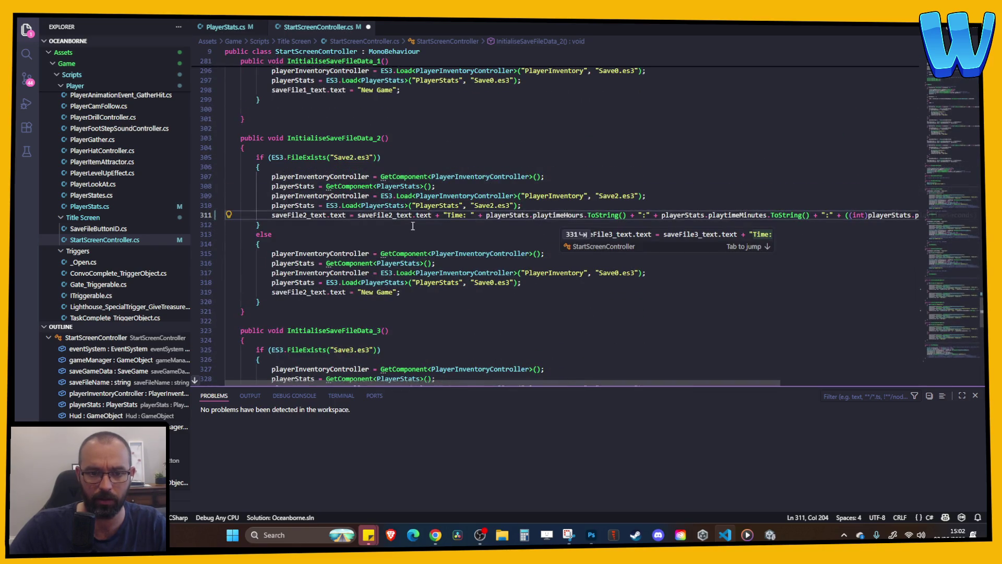
{"action": "key", "text": "Tab"}
{"action": "key", "text": "Tab"}
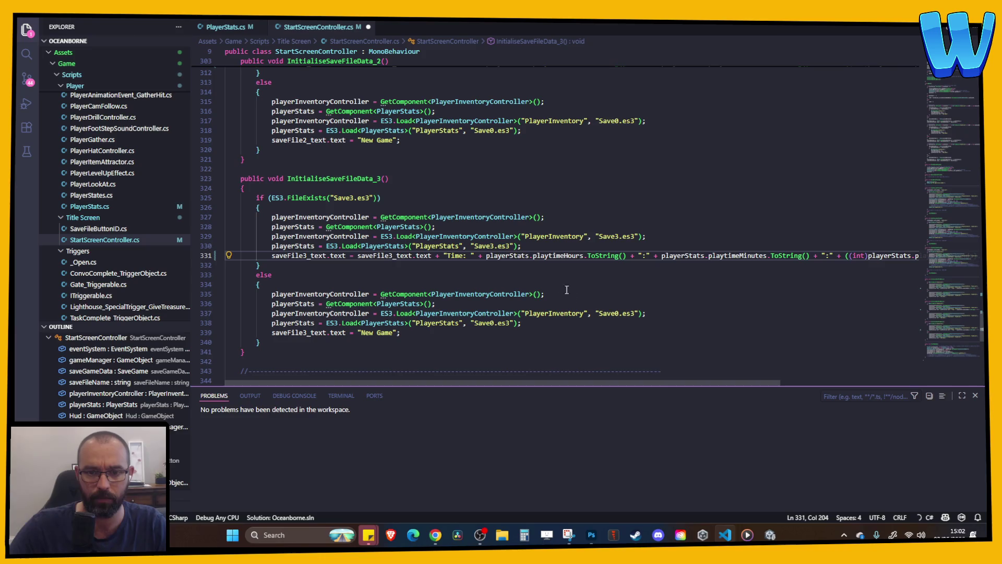
{"action": "key", "text": "ctrl+s"}
{"action": "left_click", "coordinate": [770, 535]}
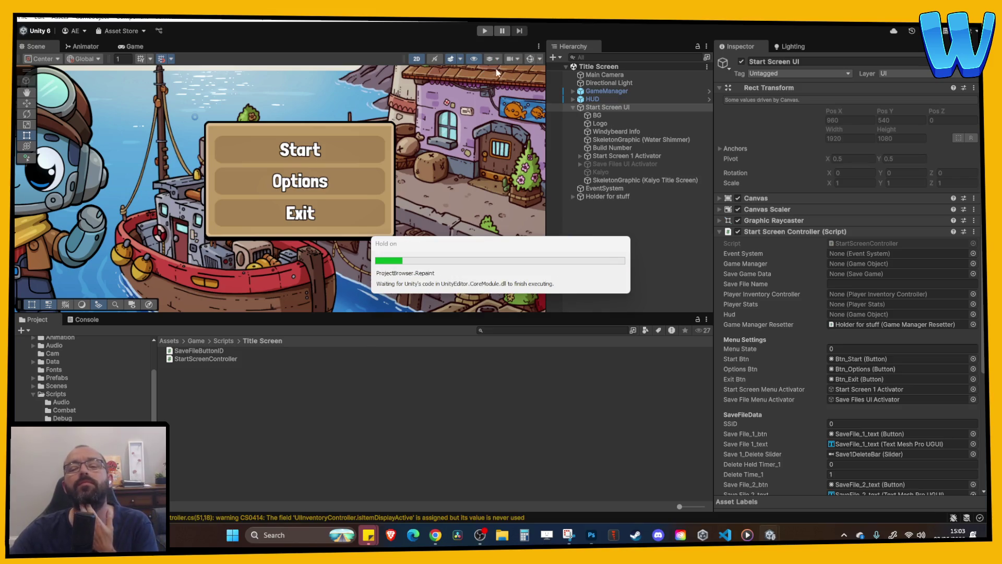
- Play the game and check the save slot labels read 'Save 1 - Time: 0:0:0'
{"action": "left_click", "coordinate": [485, 31]}
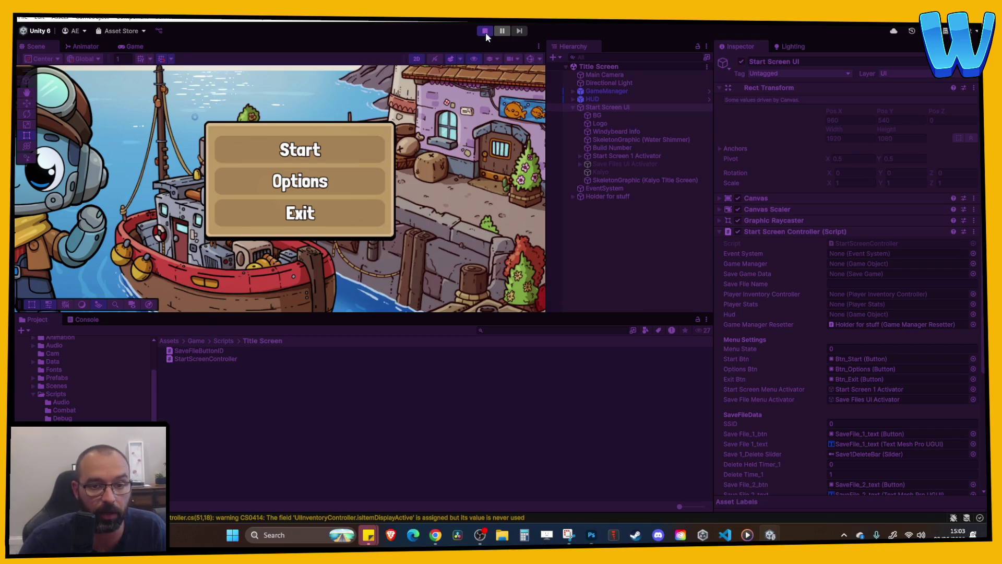
{"action": "key", "text": "Return"}
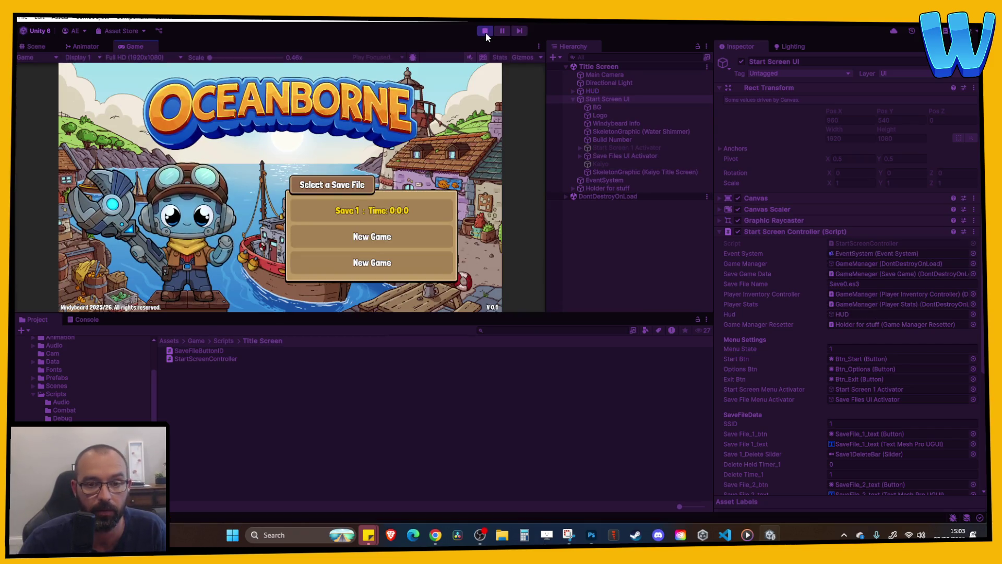
{"action": "key", "text": "Escape"}
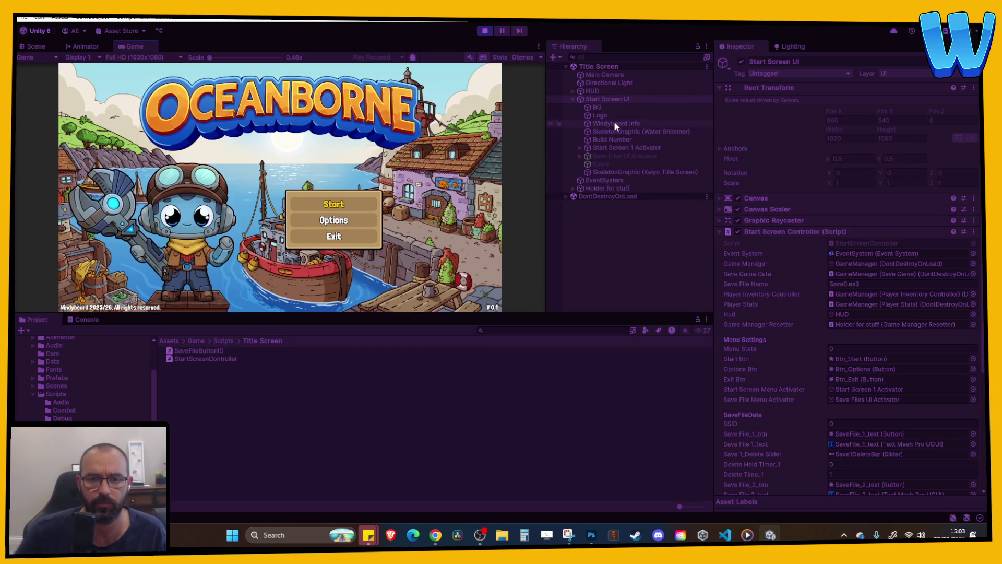
{"action": "key", "text": "Return"}
{"action": "key", "text": "Escape"}
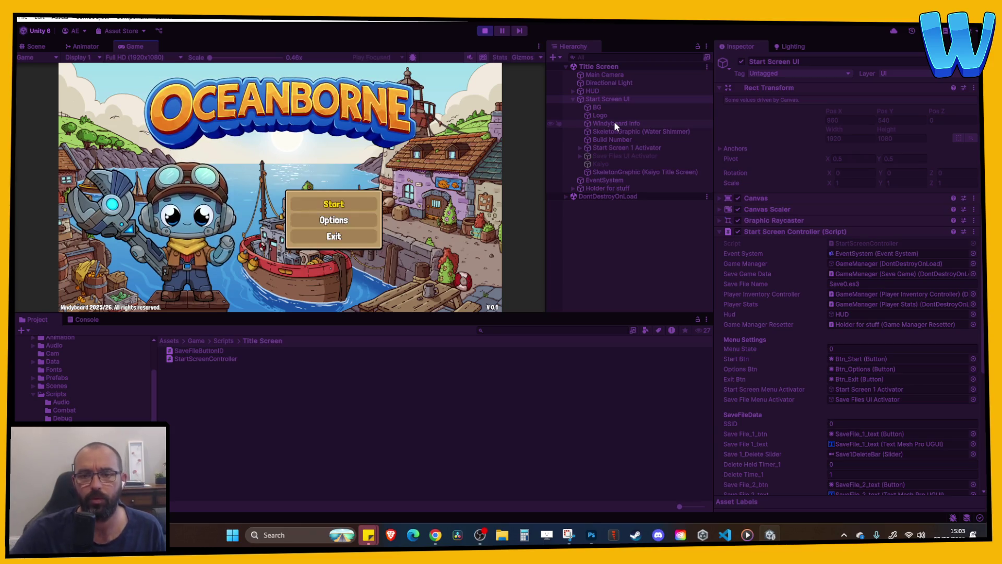
{"action": "key", "text": "Down"}
{"action": "key", "text": "Up"}
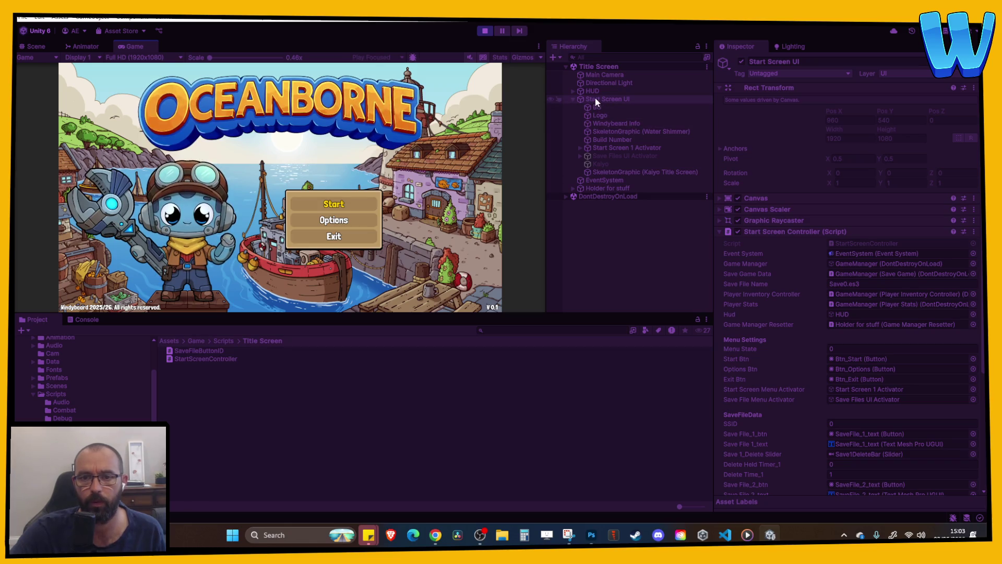
- Inspect GameManager's playtime values under DontDestroyOnLoad, then load a save slot
{"action": "left_click", "coordinate": [575, 99]}
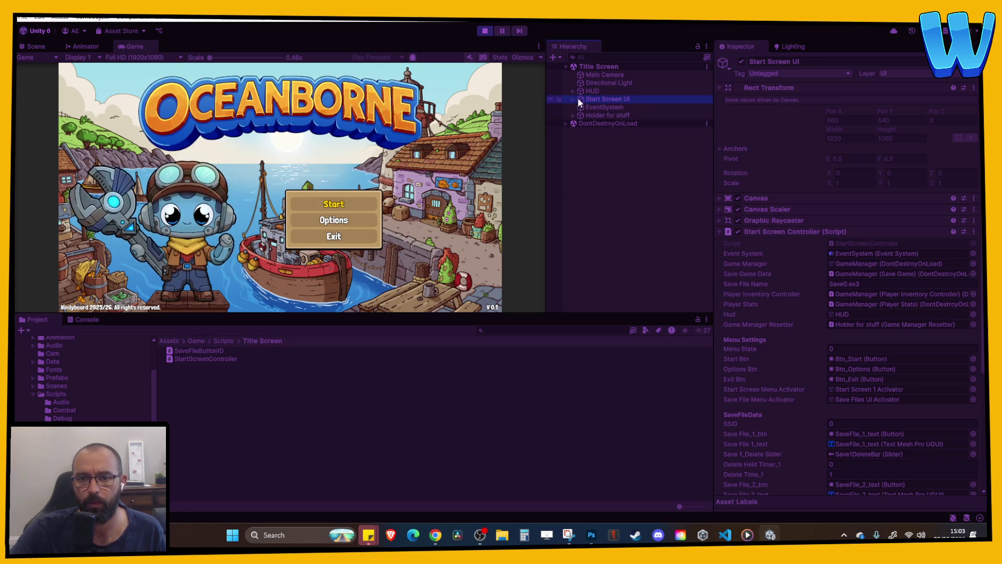
{"action": "left_click", "coordinate": [566, 123]}
{"action": "left_click", "coordinate": [606, 140]}
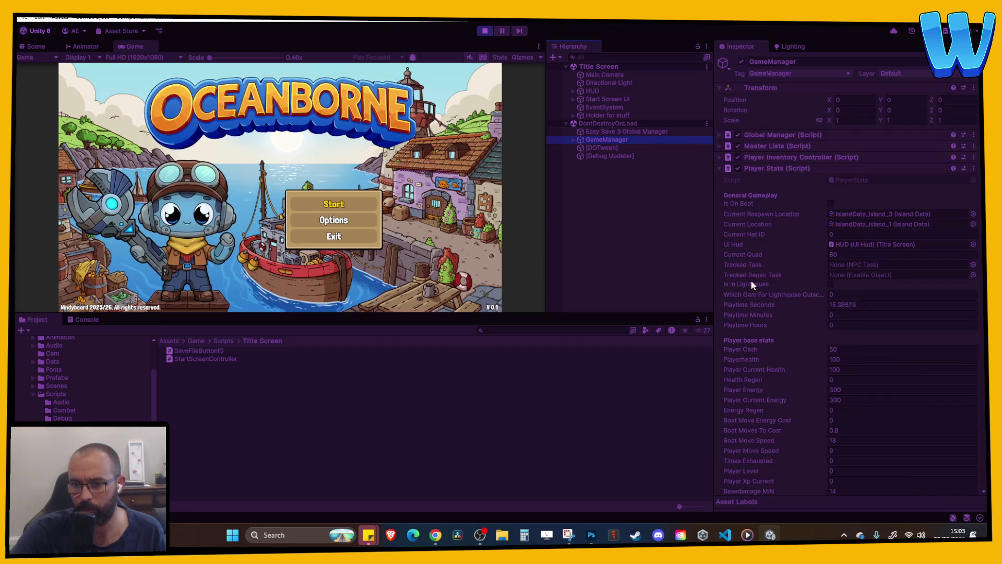
{"action": "left_click", "coordinate": [603, 229]}
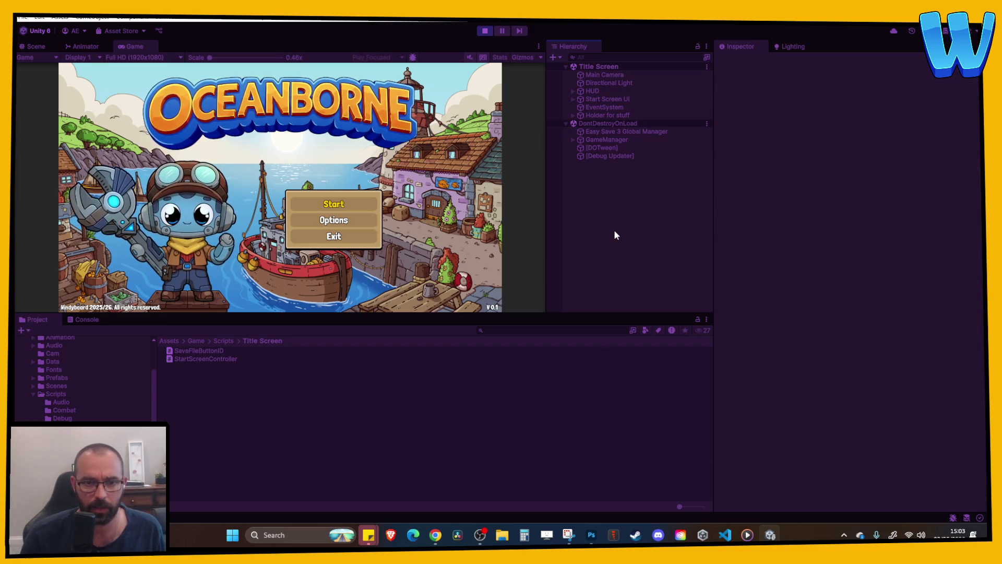
{"action": "key", "text": "Return"}
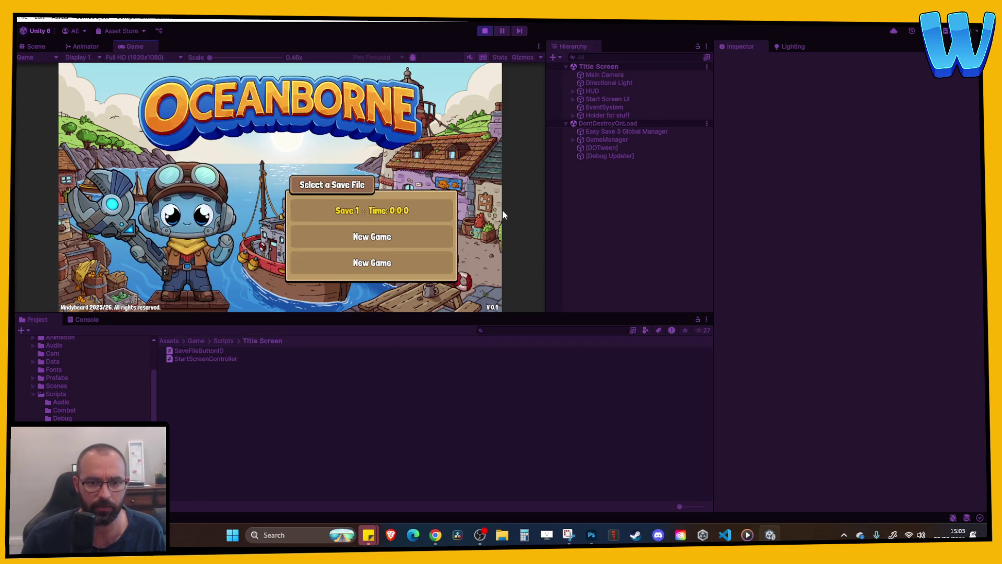
{"action": "key", "text": "Return"}
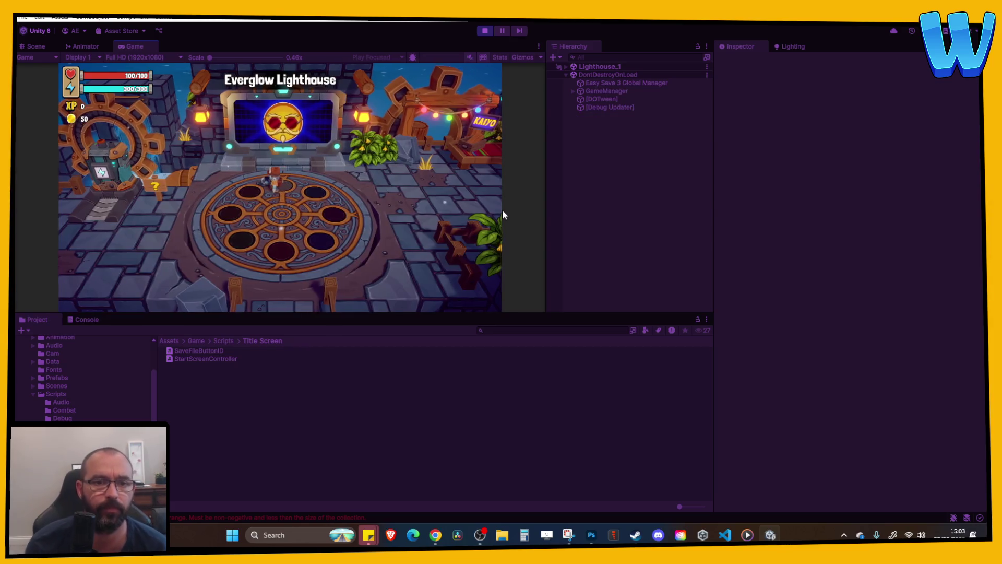
- Walk the player left, up through the gear portal and onto the circular platform
{"action": "key", "text": "a"}
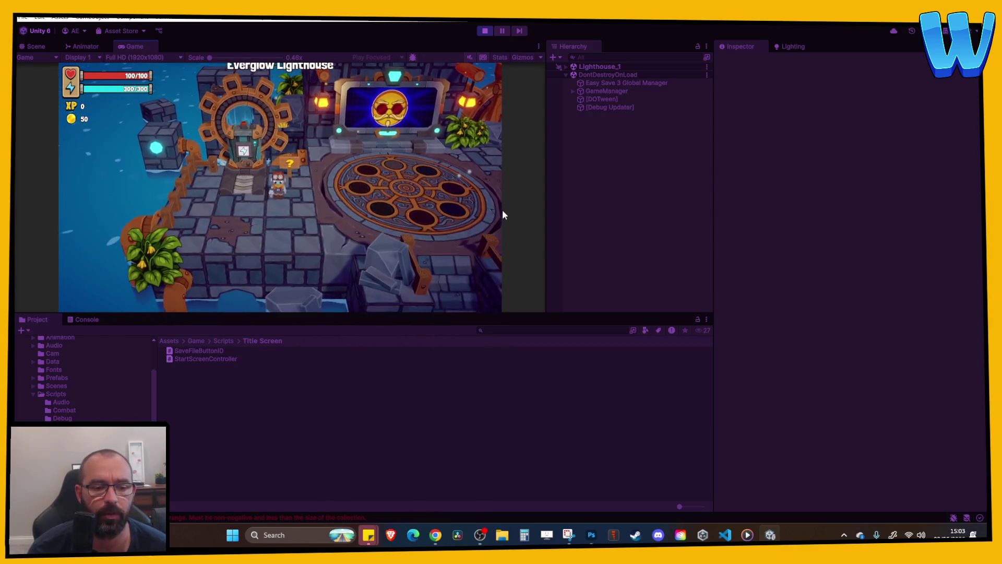
{"action": "key", "text": "w"}
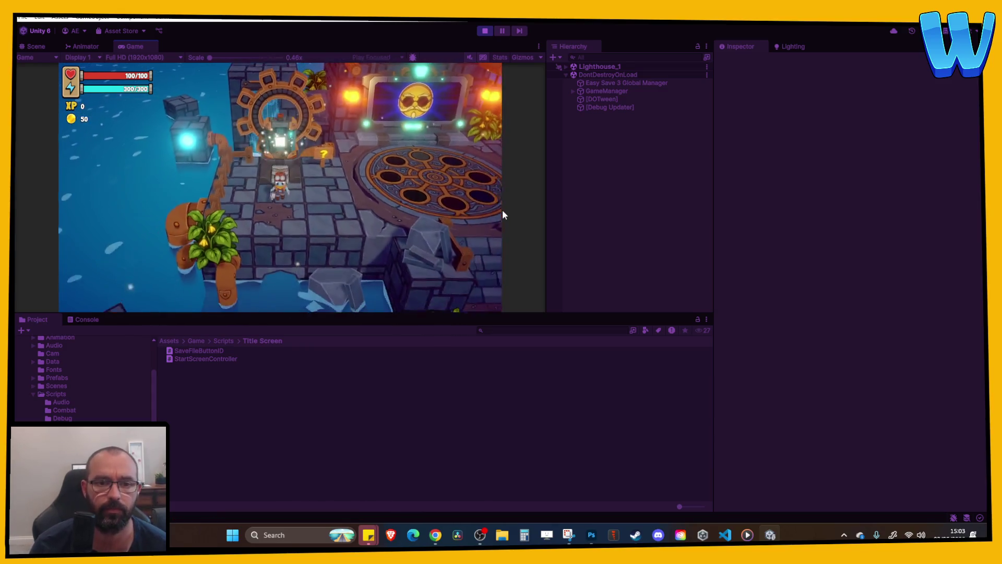
{"action": "key", "text": "d"}
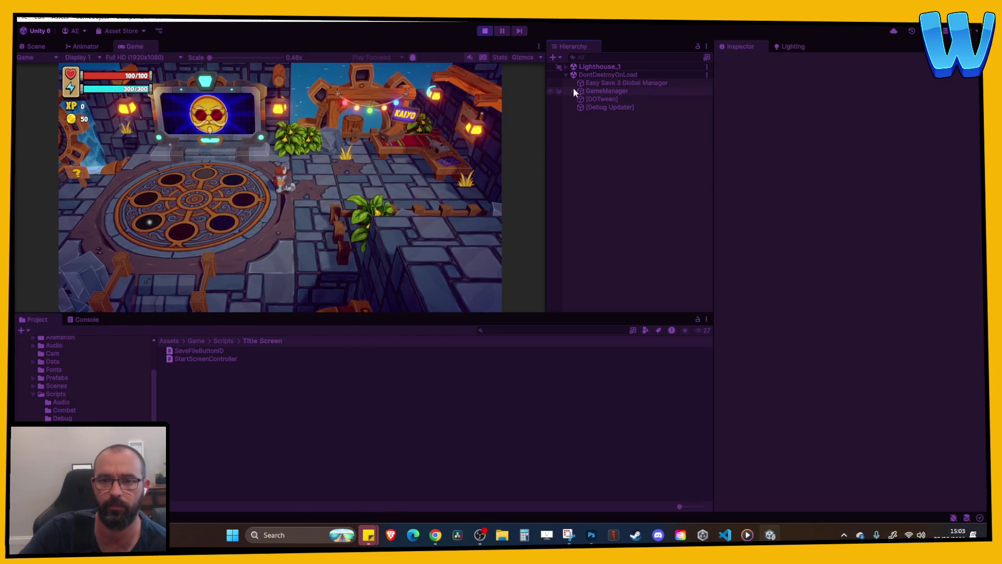
- Set GameManager's Playtime Minutes to 3 and Playtime Hours to 21, then stop the game
{"action": "left_click", "coordinate": [573, 91]}
{"action": "left_click", "coordinate": [607, 90]}
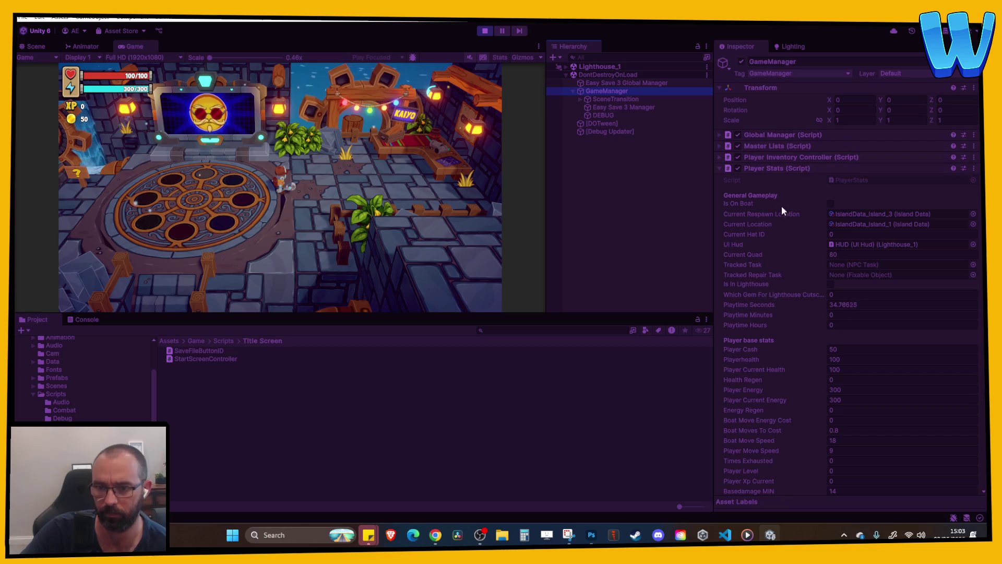
{"action": "left_click", "coordinate": [842, 315]}
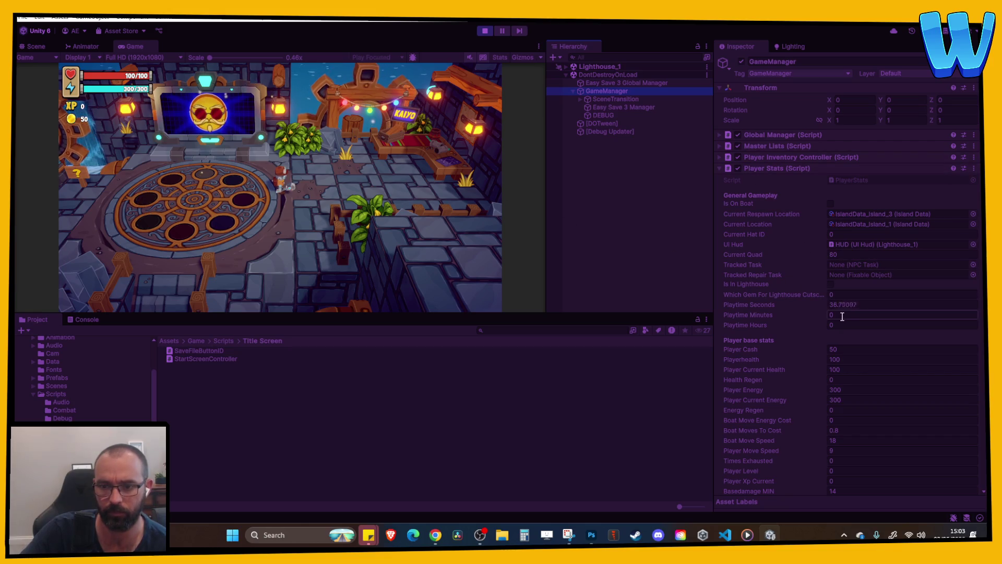
{"action": "type", "text": "3"}
{"action": "left_click", "coordinate": [352, 235]}
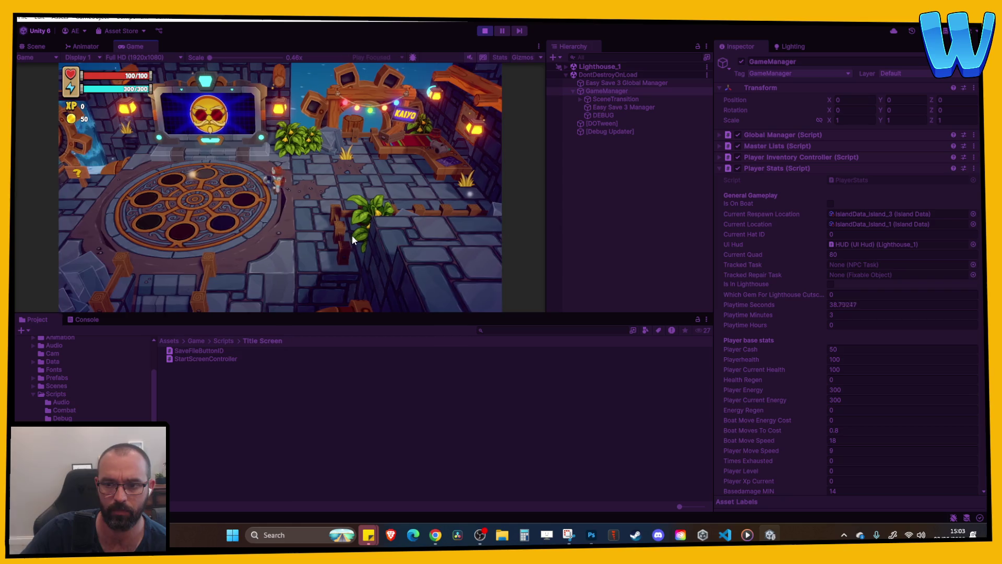
{"action": "left_click", "coordinate": [862, 326]}
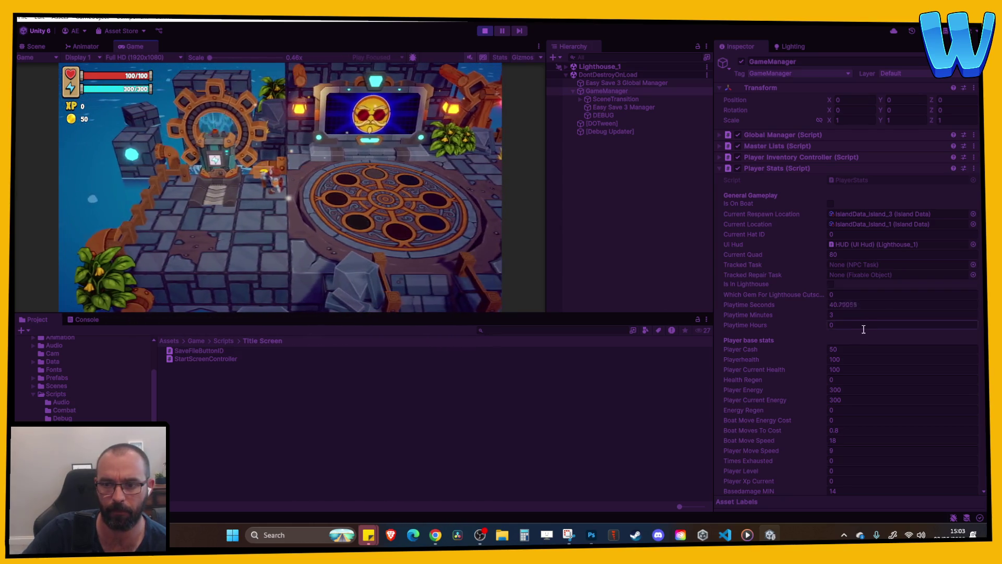
{"action": "type", "text": "21"}
{"action": "left_click", "coordinate": [361, 180]}
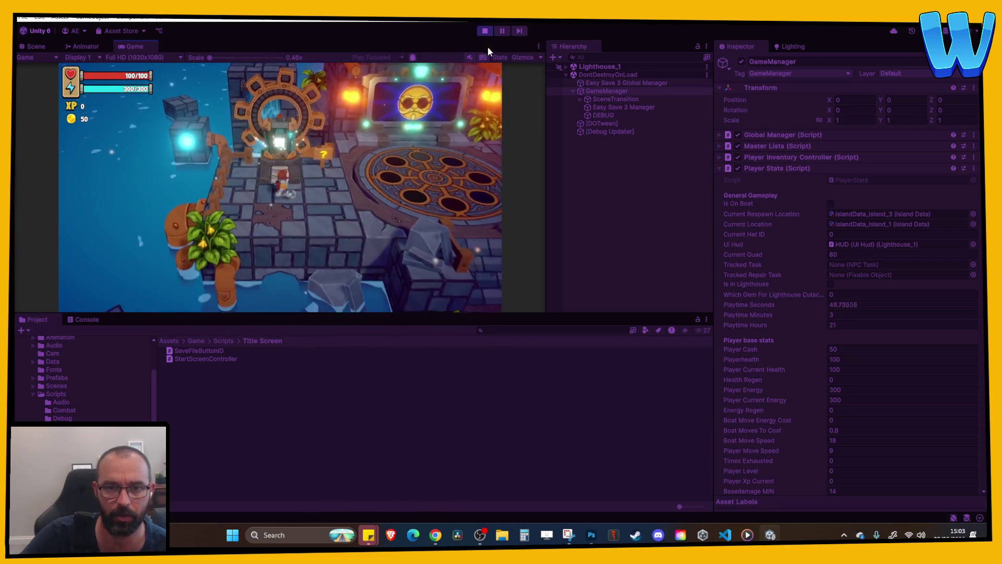
{"action": "left_click", "coordinate": [485, 32]}
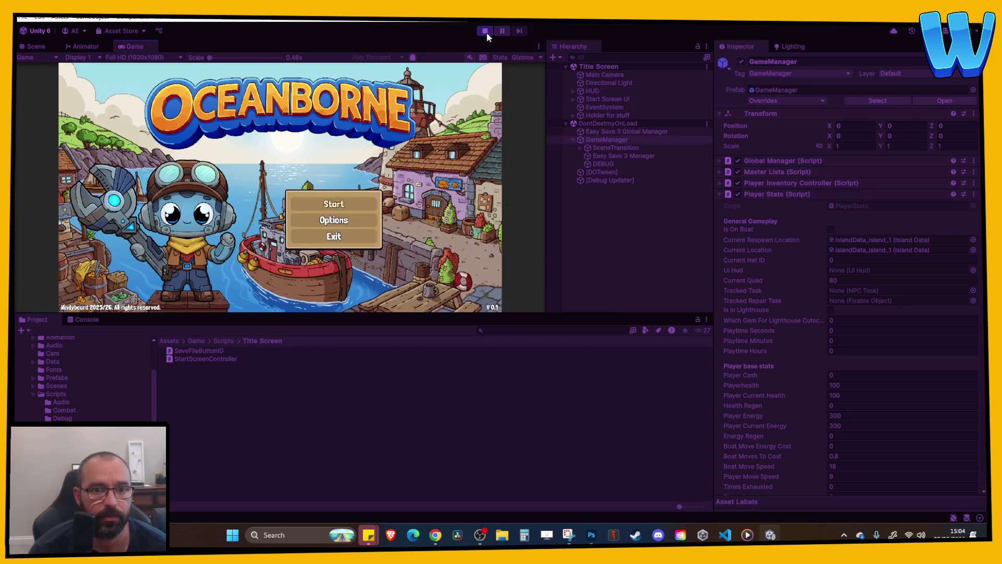
- Confirm Save 3 reads 'Time: 21:3:48' in the save menu, replaying once before stopping
{"action": "key", "text": "Down"}
{"action": "key", "text": "Down"}
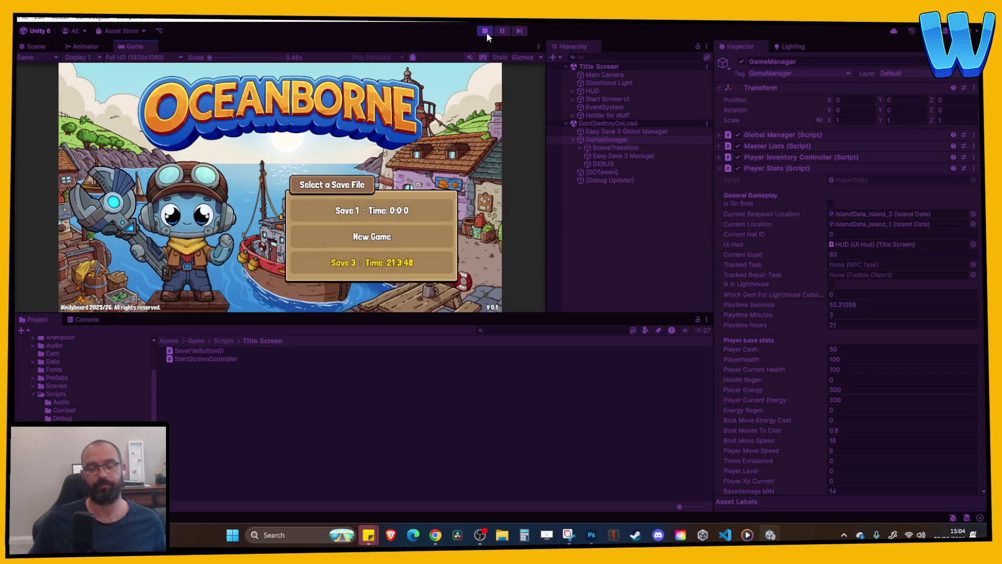
{"action": "key", "text": "Up"}
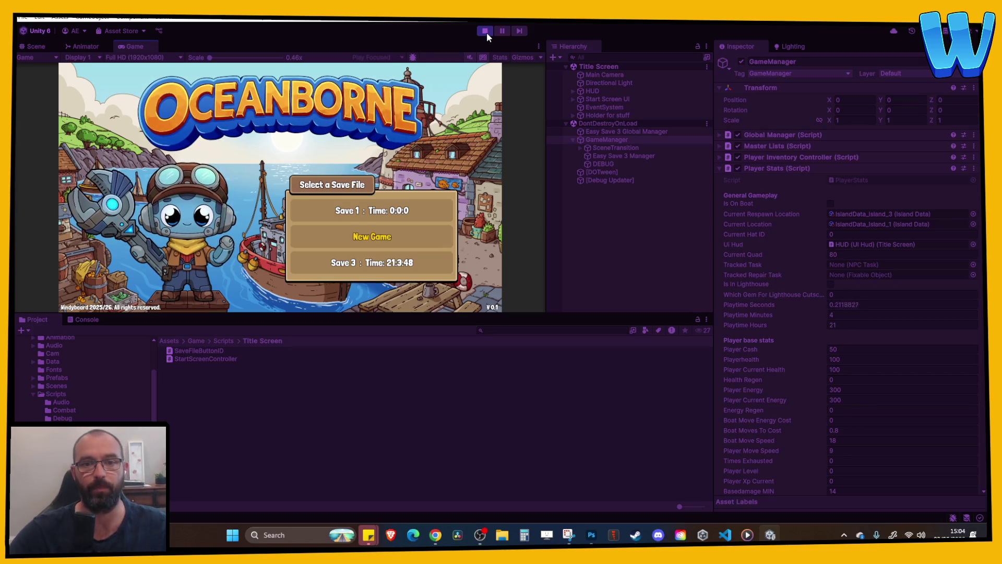
{"action": "left_click", "coordinate": [485, 29]}
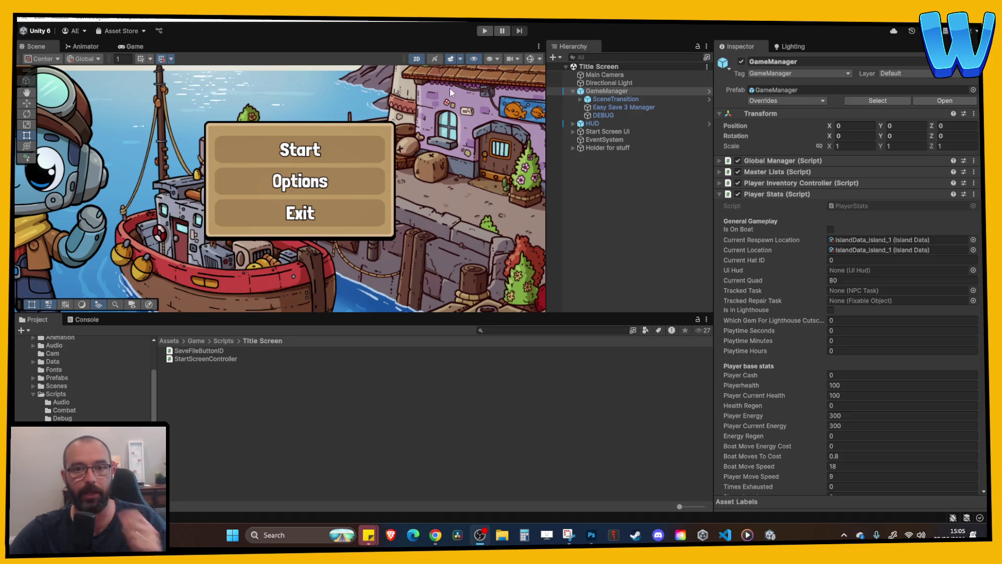
{"action": "left_click", "coordinate": [485, 31]}
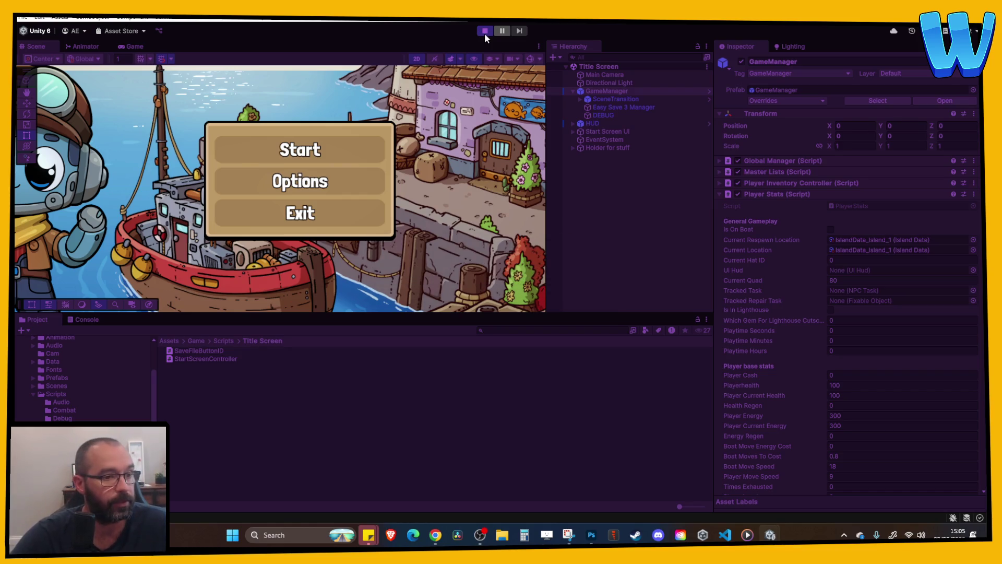
{"action": "key", "text": "Return"}
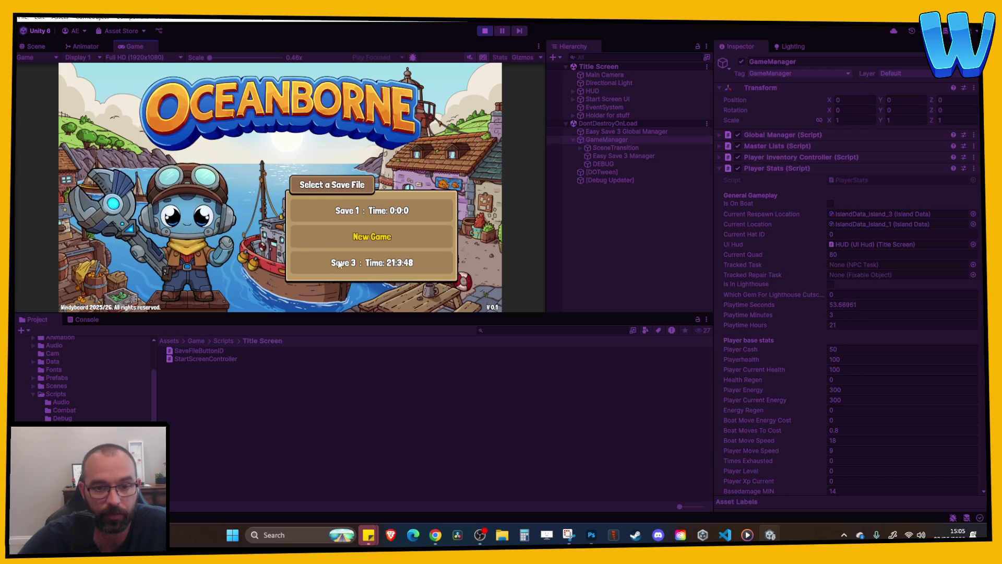
{"action": "left_click", "coordinate": [481, 33]}
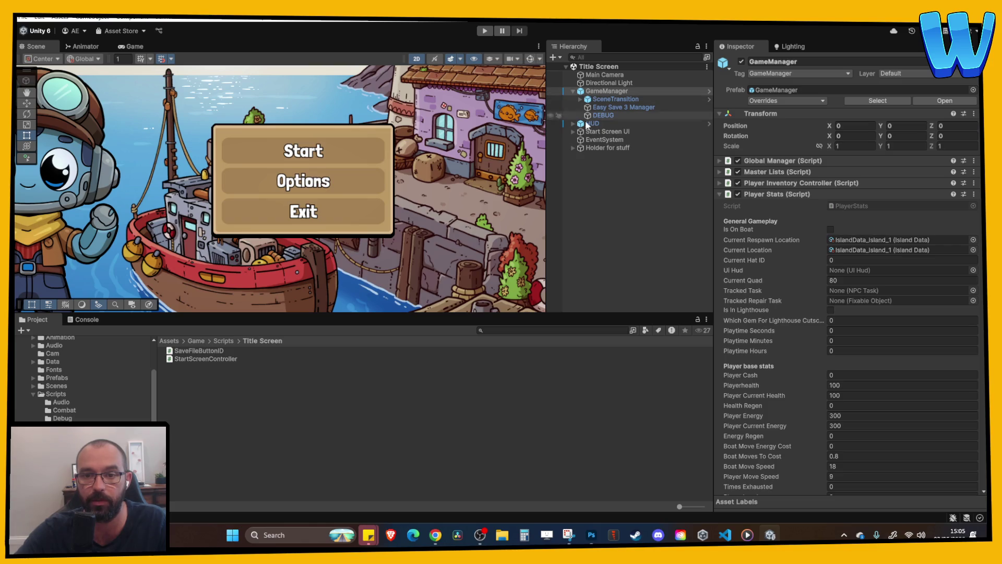
- Toggle the Start Screen 1 and Save Files UI activators to compare the two panels
{"action": "left_click", "coordinate": [573, 131]}
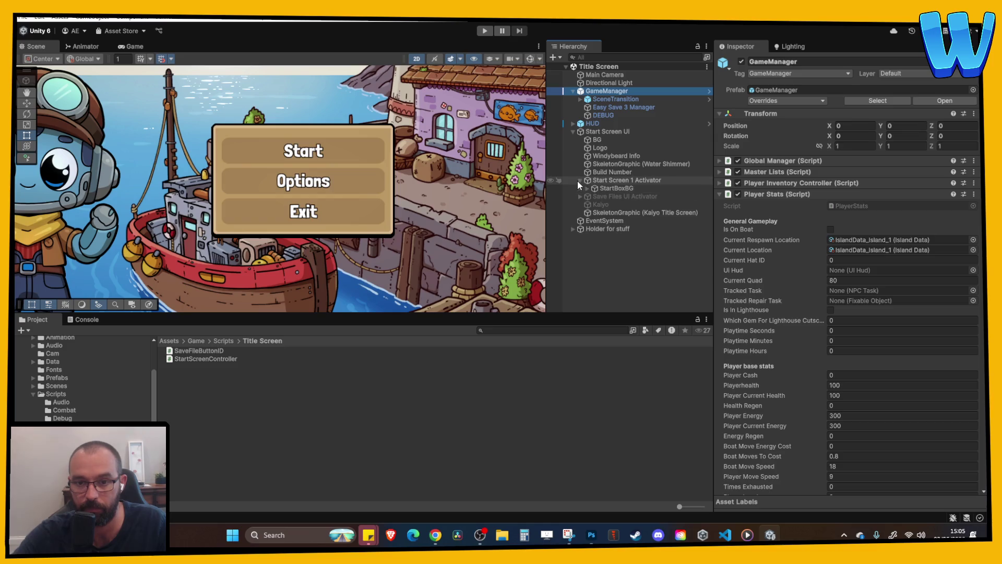
{"action": "left_click", "coordinate": [580, 188]}
{"action": "left_click", "coordinate": [579, 188]}
{"action": "left_click", "coordinate": [616, 180]}
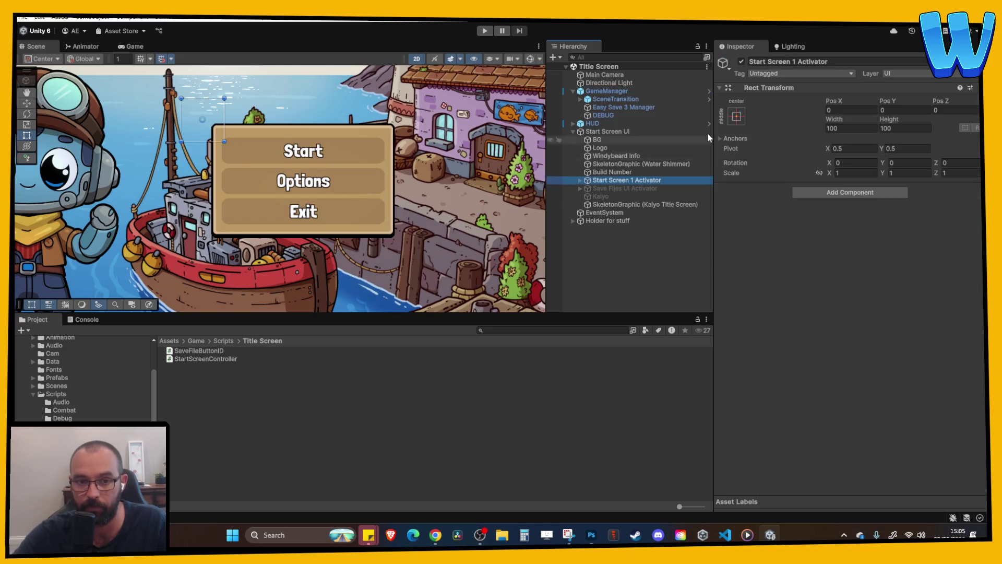
{"action": "left_click", "coordinate": [741, 62]}
{"action": "left_click", "coordinate": [643, 186]}
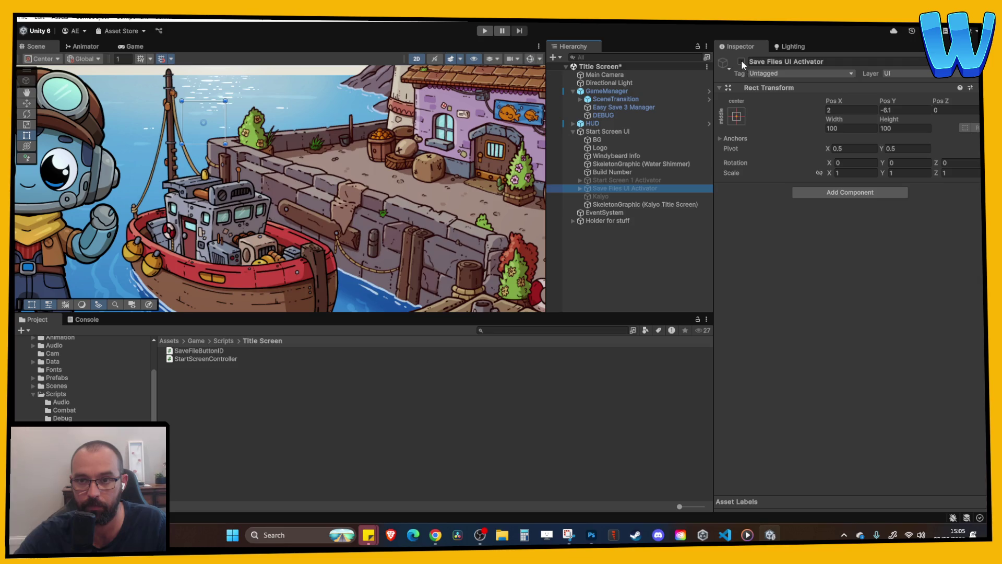
{"action": "left_click", "coordinate": [741, 61]}
{"action": "left_click", "coordinate": [580, 180]}
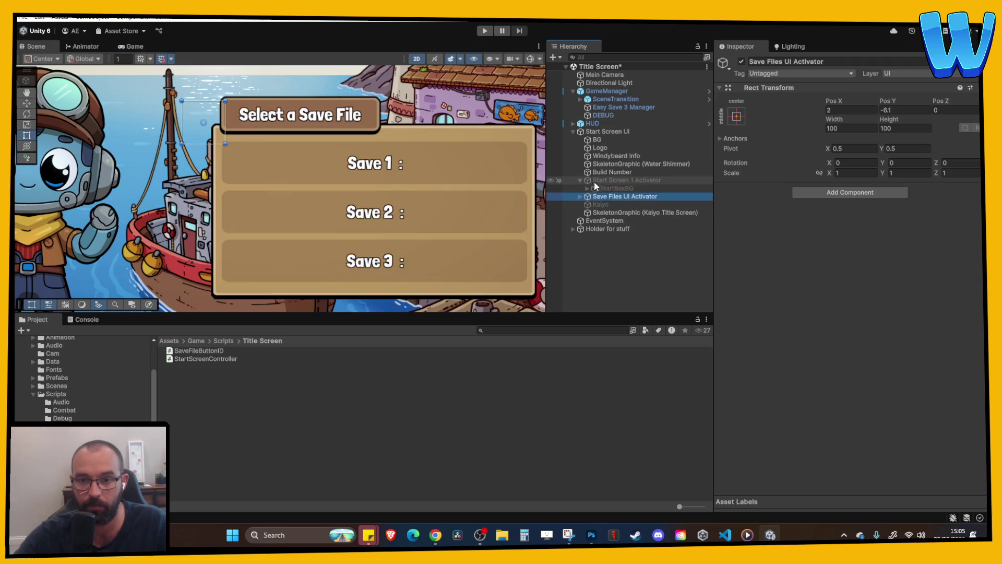
{"action": "left_click", "coordinate": [595, 181]}
{"action": "left_click", "coordinate": [741, 61]}
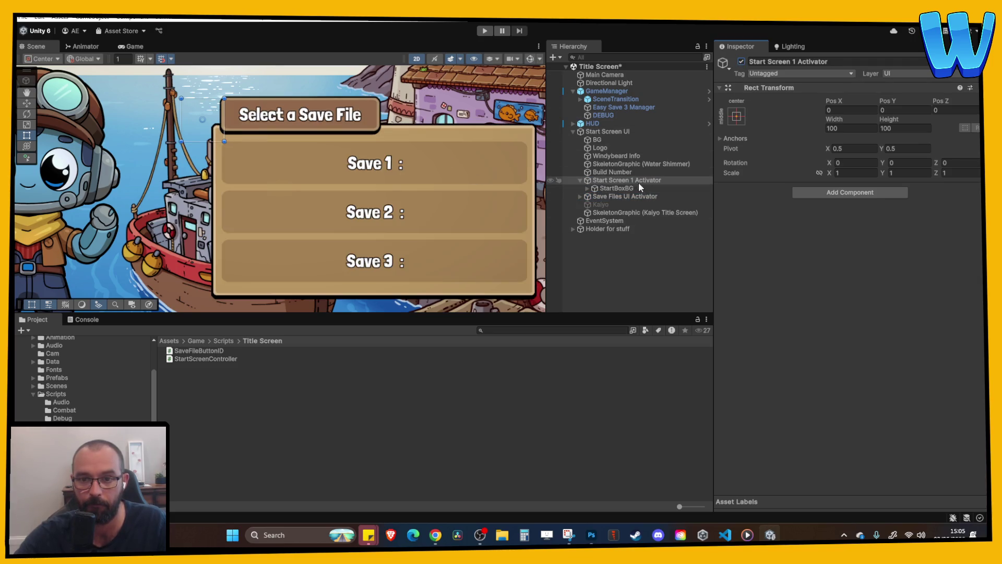
- Inspect the save panel's children: SaveFile_1–3 texts, the three delete bars and SaveFileTitle
{"action": "left_click", "coordinate": [604, 188]}
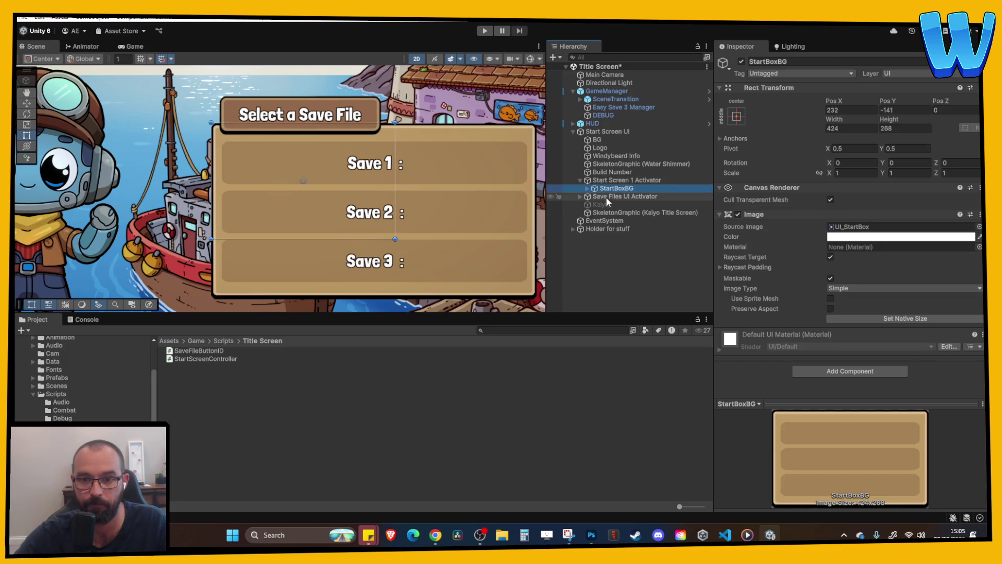
{"action": "left_click", "coordinate": [606, 196]}
{"action": "left_click", "coordinate": [580, 196]}
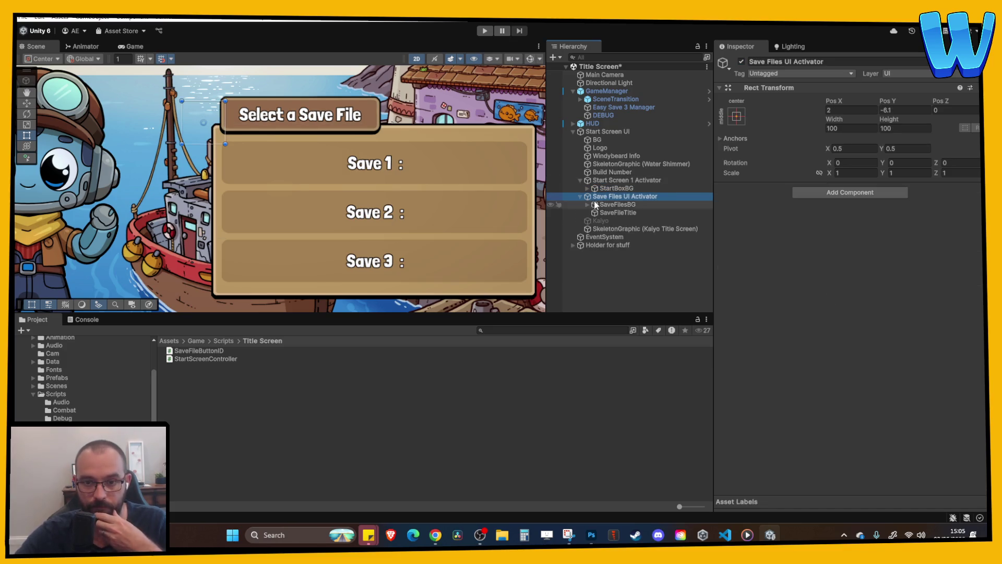
{"action": "left_click", "coordinate": [588, 204]}
{"action": "left_click", "coordinate": [627, 212]}
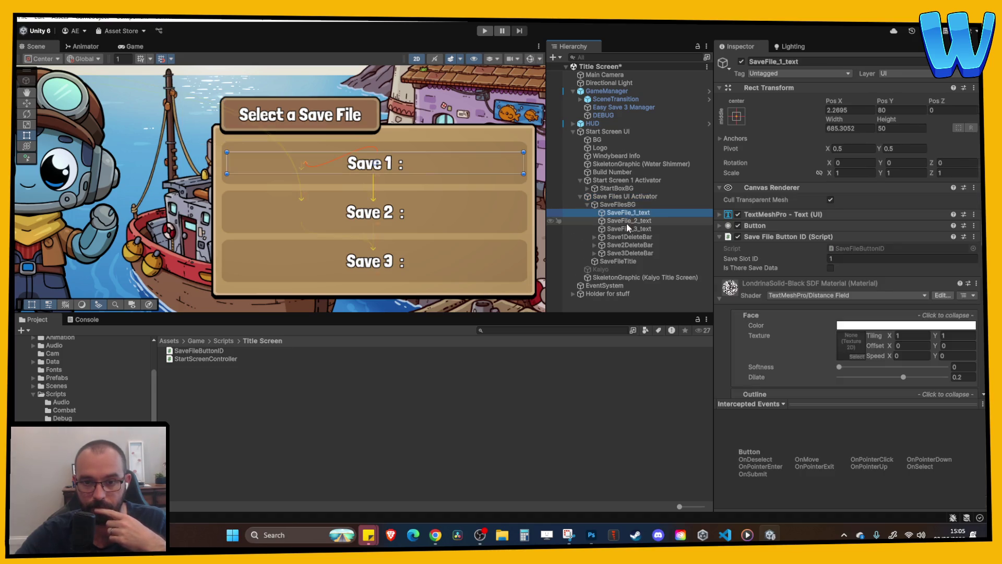
{"action": "left_click", "coordinate": [627, 221]}
{"action": "left_click", "coordinate": [630, 230]}
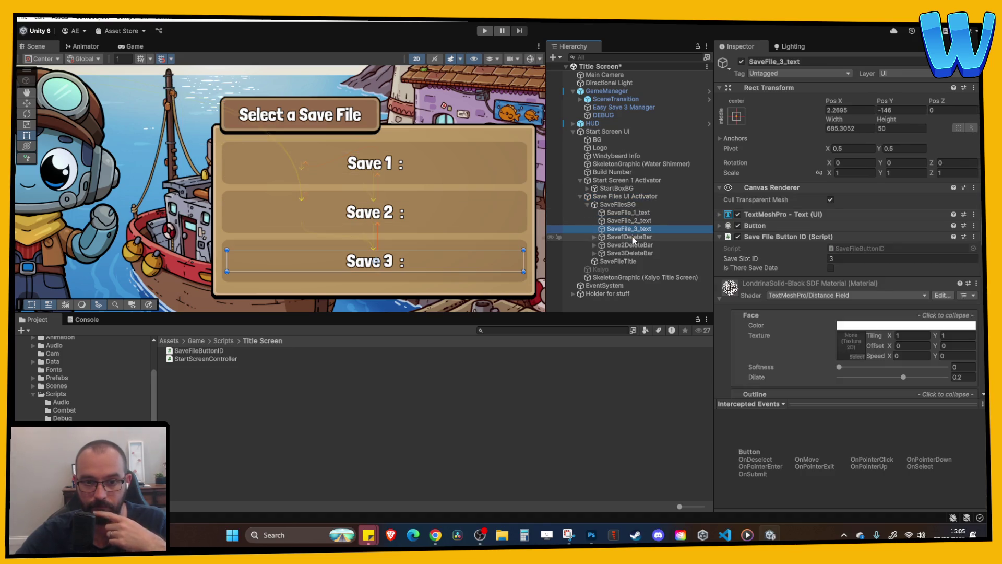
{"action": "left_click", "coordinate": [630, 237]}
{"action": "left_click", "coordinate": [630, 253]}
{"action": "left_click", "coordinate": [618, 261]}
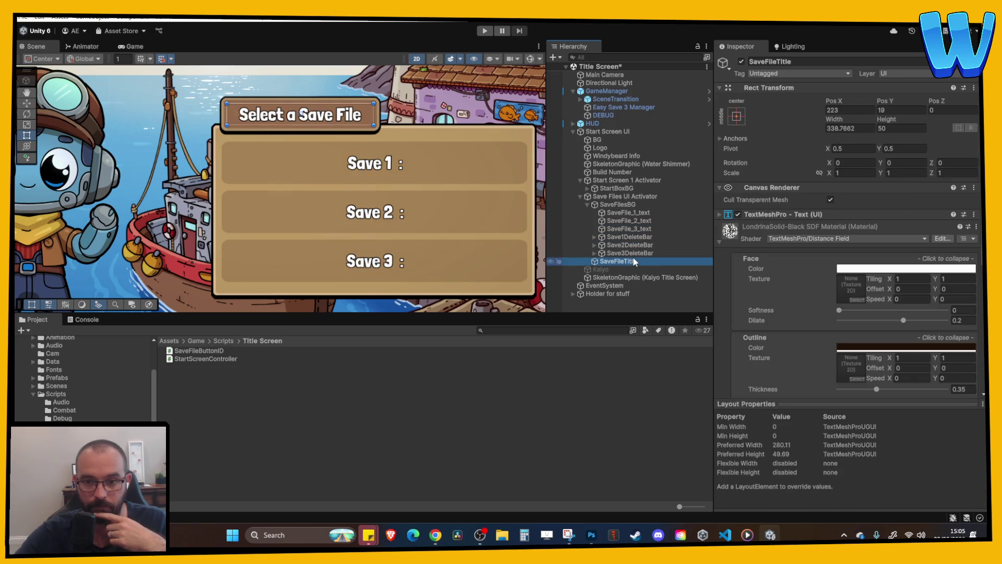
{"action": "left_click", "coordinate": [632, 253]}
{"action": "left_click", "coordinate": [632, 245]}
{"action": "left_click", "coordinate": [632, 237]}
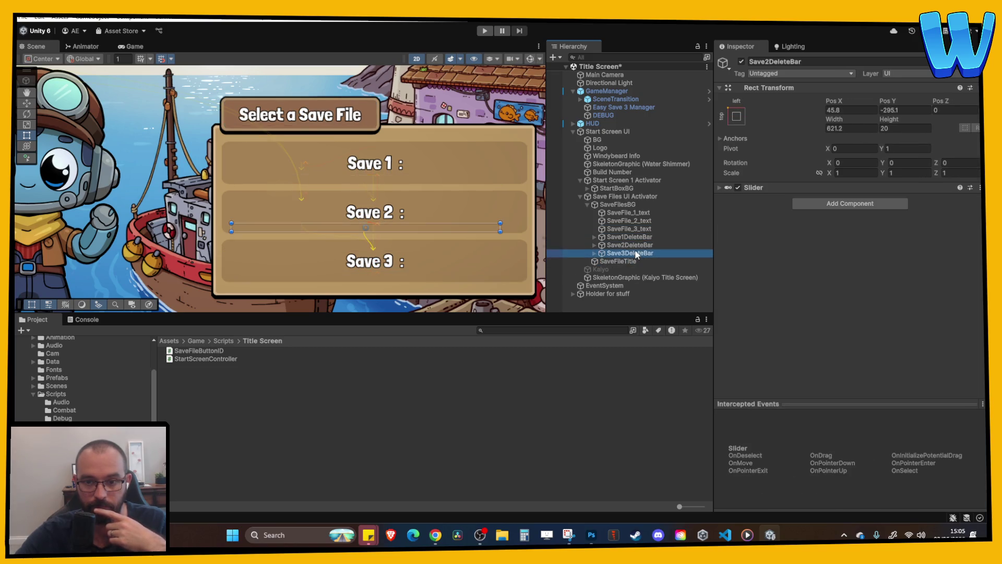
{"action": "left_click", "coordinate": [631, 228]}
{"action": "left_click", "coordinate": [631, 220]}
{"action": "left_click", "coordinate": [632, 212]}
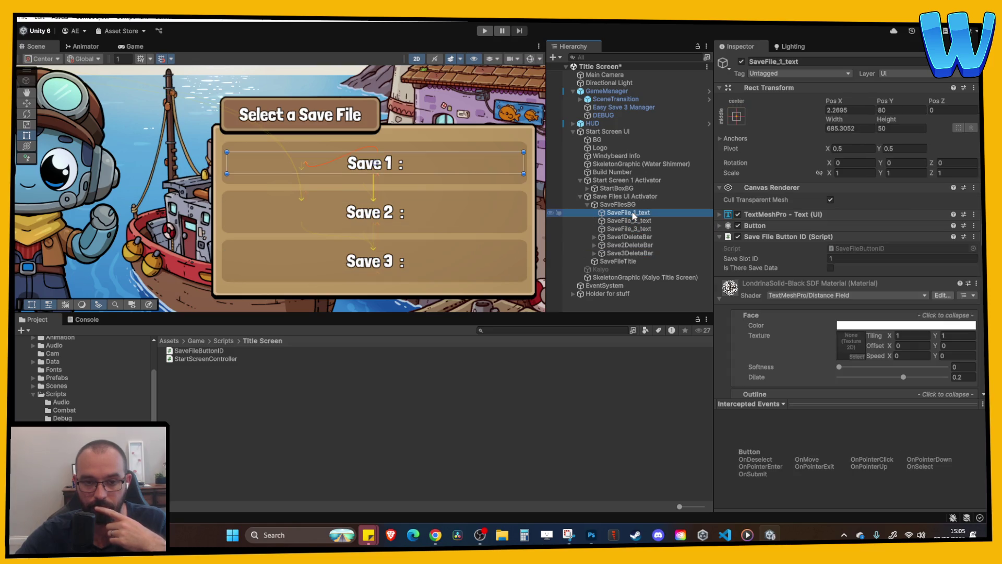
{"action": "left_click", "coordinate": [634, 220]}
{"action": "left_click", "coordinate": [635, 228]}
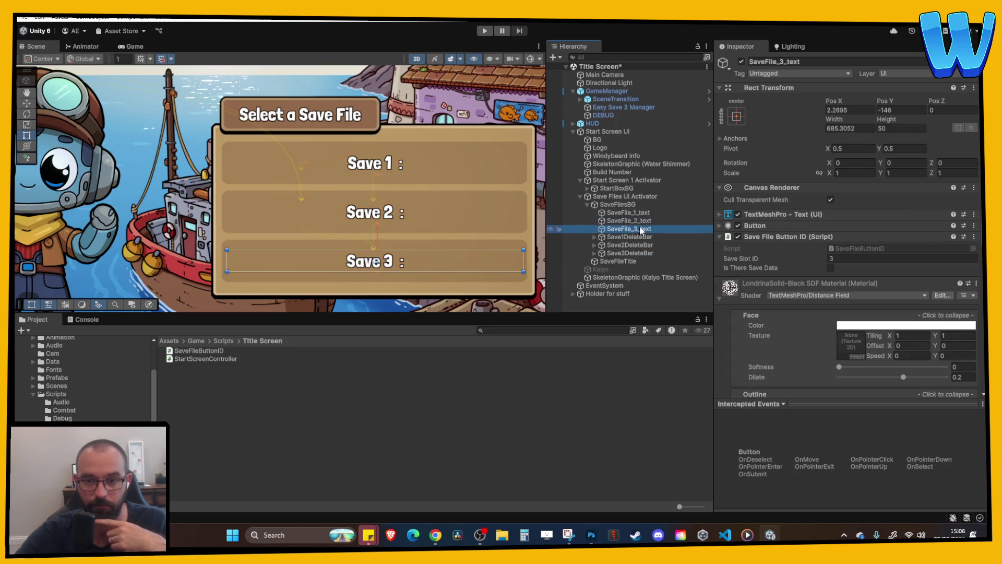
{"action": "left_click", "coordinate": [619, 204]}
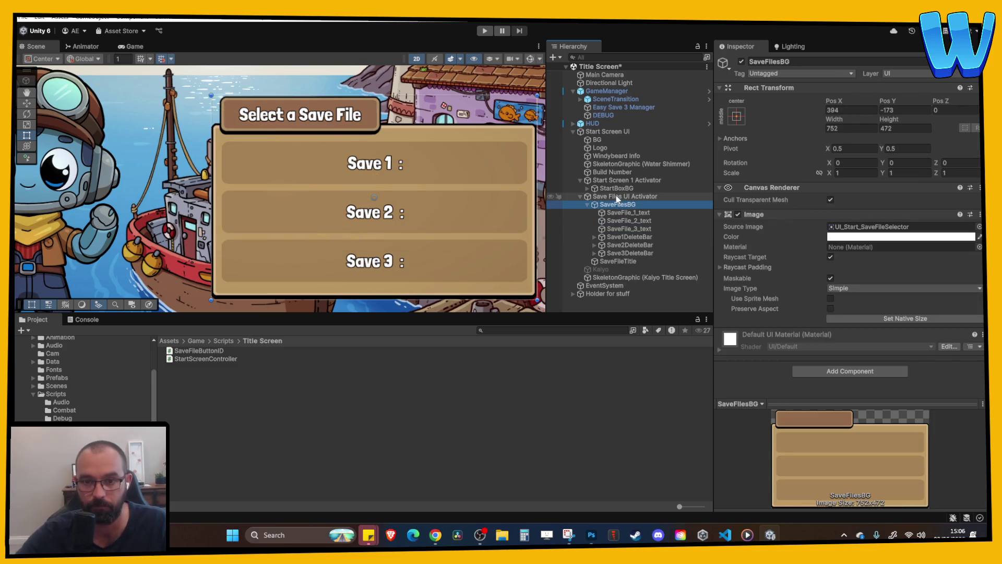
- Deactivate the Save Files UI Activator and switch to Visual Studio Code
{"action": "left_click", "coordinate": [617, 196]}
{"action": "left_click", "coordinate": [741, 62]}
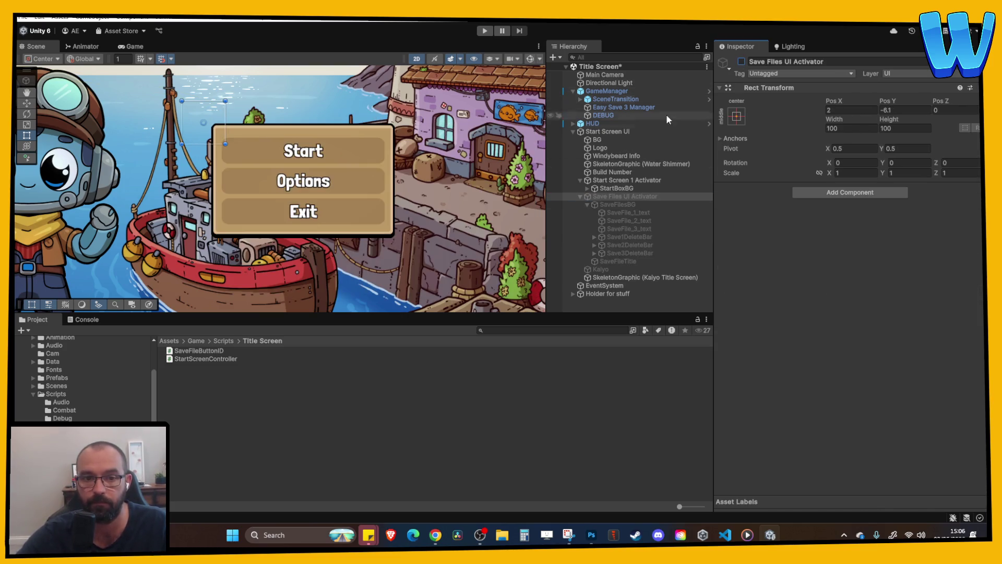
{"action": "left_click", "coordinate": [725, 535]}
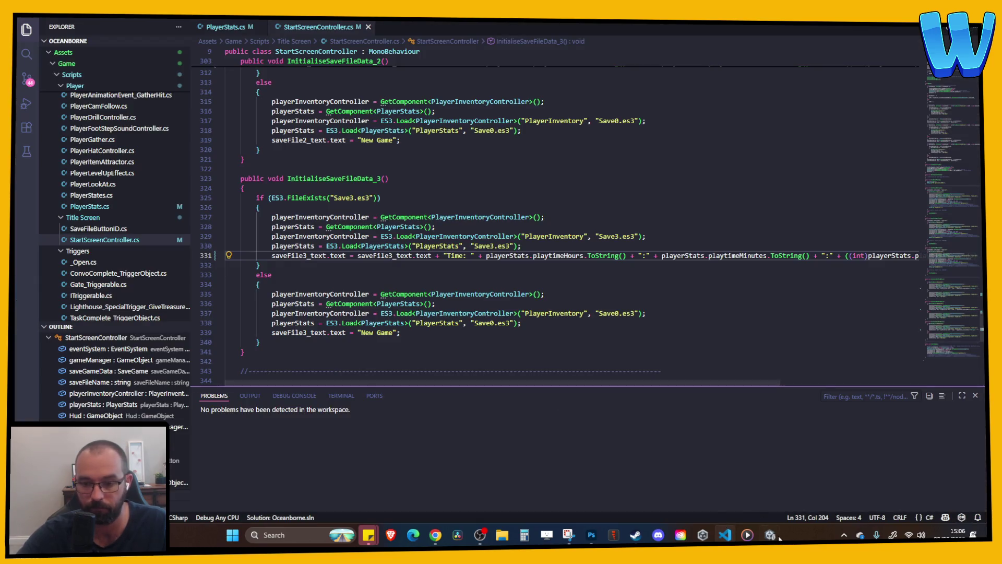
- Review the slot 3 New Game branch, saveFile3_text usages, field declarations and Update delete logic
{"action": "left_click", "coordinate": [466, 294]}
{"action": "left_click", "coordinate": [464, 266]}
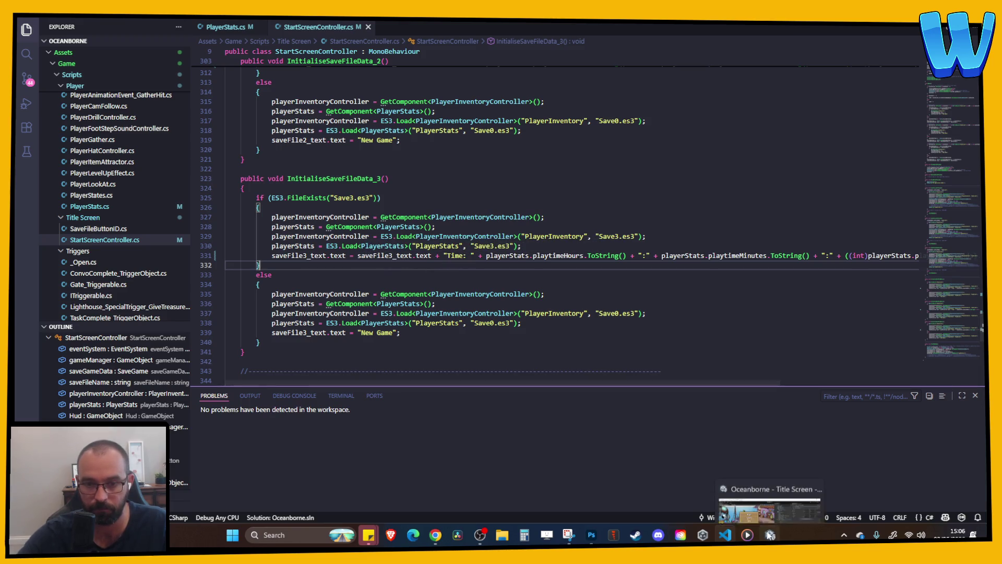
{"action": "left_click", "coordinate": [384, 256]}
{"action": "scroll", "coordinate": [376, 267], "scroll_direction": "up", "scroll_amount": 1}
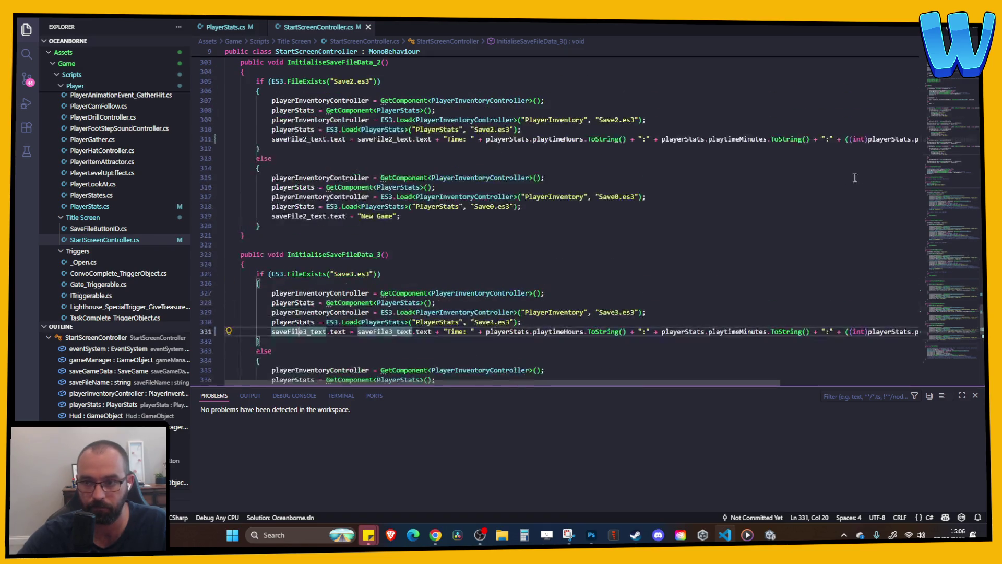
{"action": "left_click", "coordinate": [963, 169]}
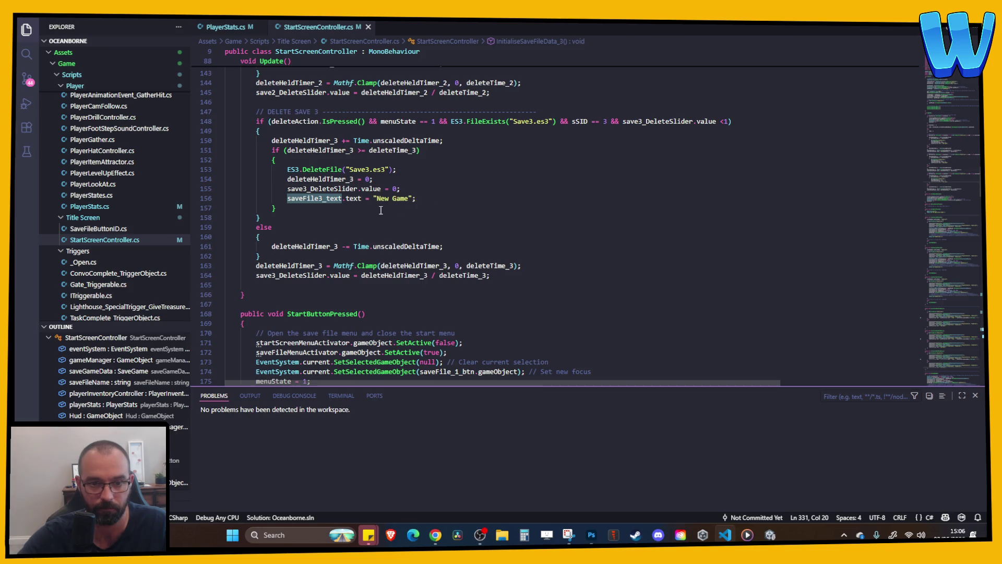
{"action": "left_click", "coordinate": [950, 83]}
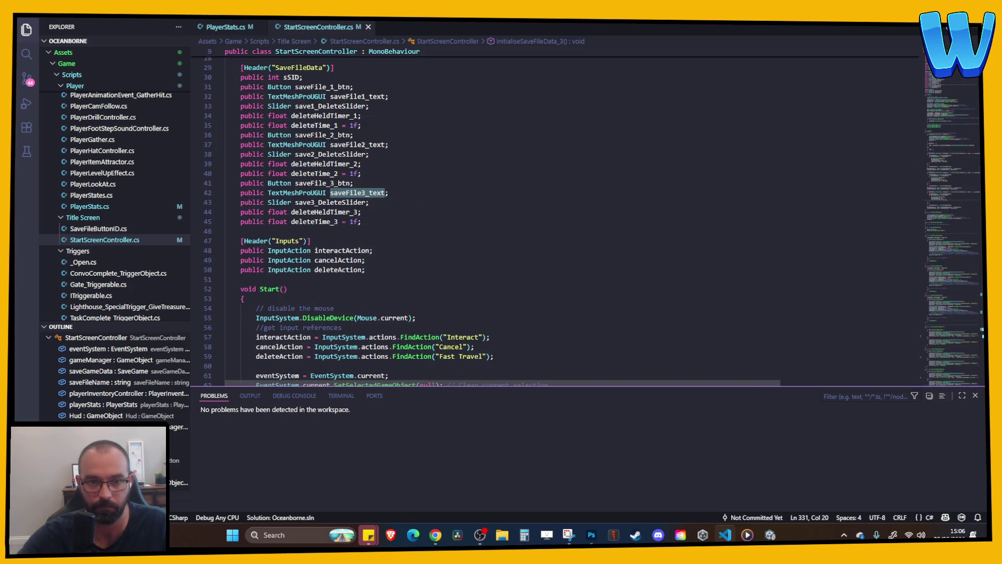
{"action": "scroll", "coordinate": [373, 207], "scroll_direction": "up", "scroll_amount": 2}
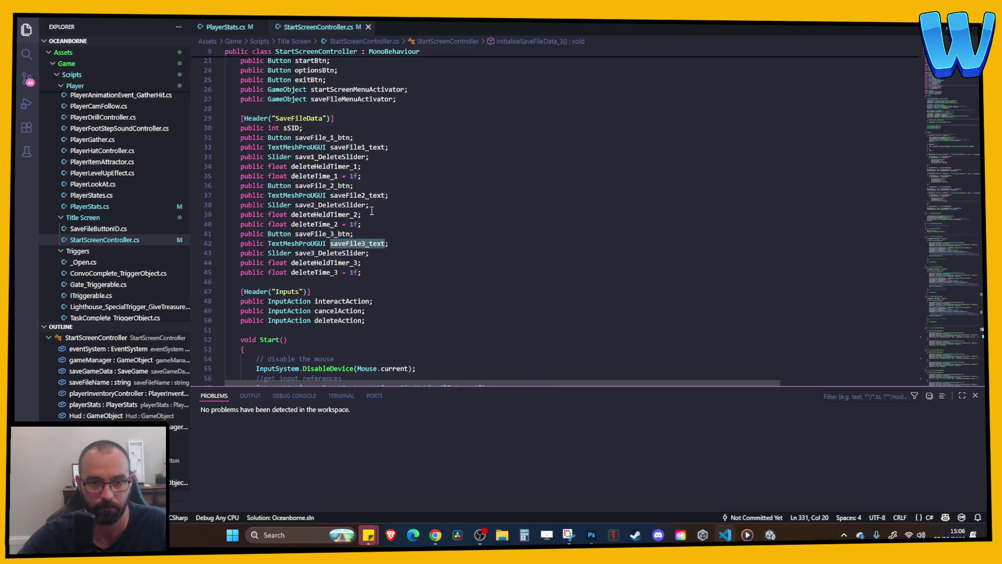
{"action": "scroll", "coordinate": [509, 198], "scroll_direction": "down", "scroll_amount": 1}
{"action": "left_click", "coordinate": [949, 196]}
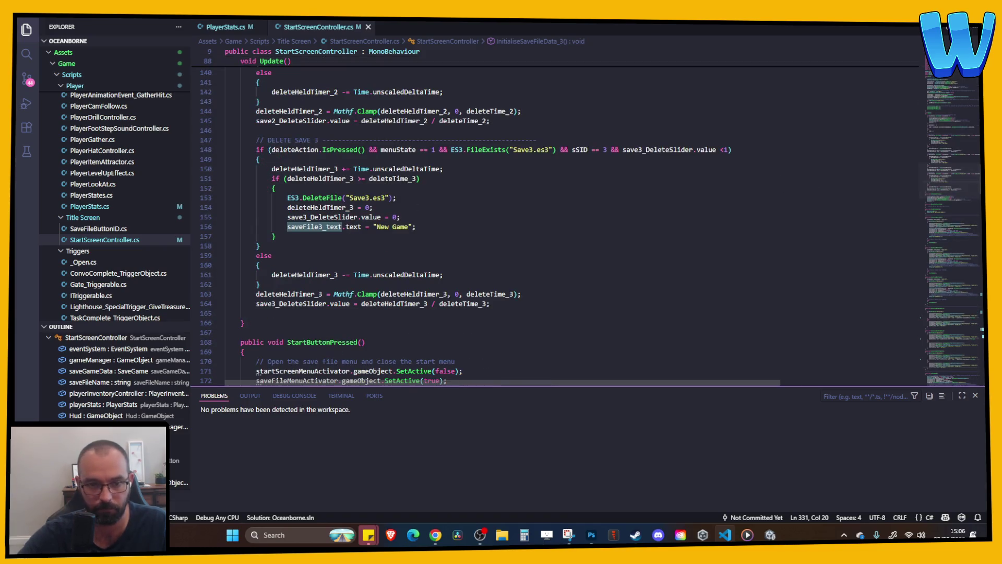
- Go back to the Save 3 label line, check saveFile3_text occurrences, then return to Unity
{"action": "key", "text": "alt+Left"}
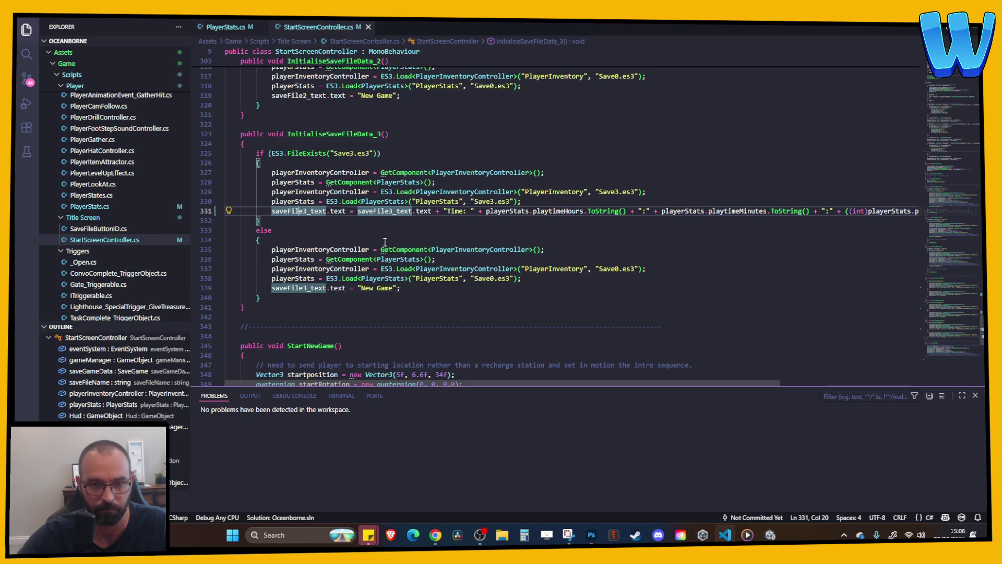
{"action": "left_click_drag", "start_coordinate": [438, 211], "coordinate": [435, 218]}
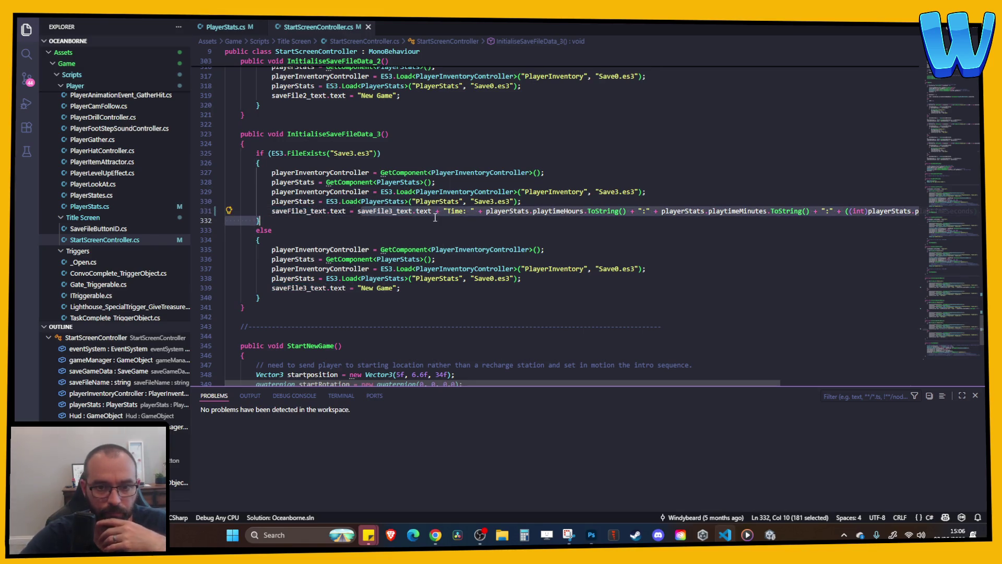
{"action": "left_click", "coordinate": [433, 211]}
{"action": "left_click", "coordinate": [375, 211]}
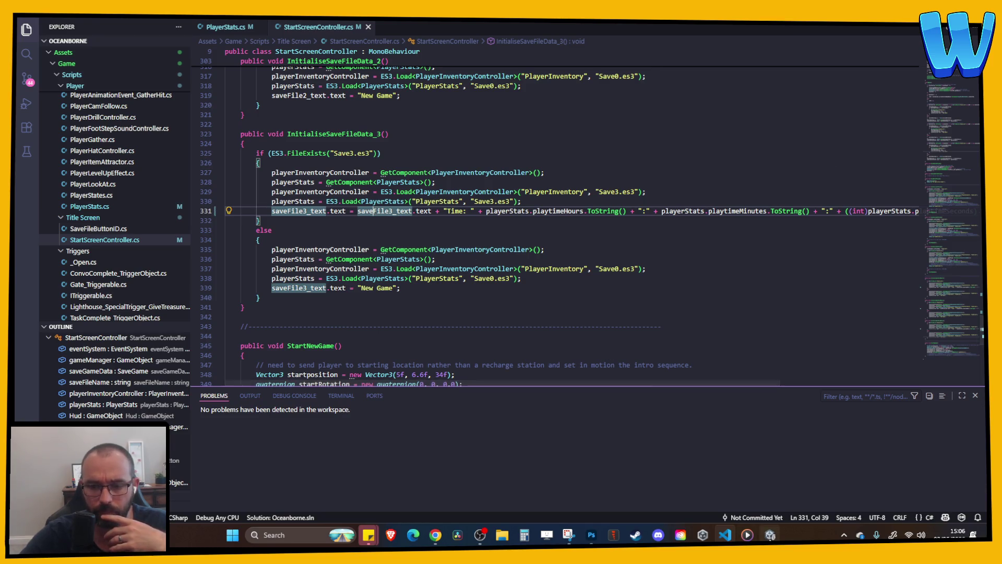
{"action": "mouse_move", "coordinate": [770, 535]}
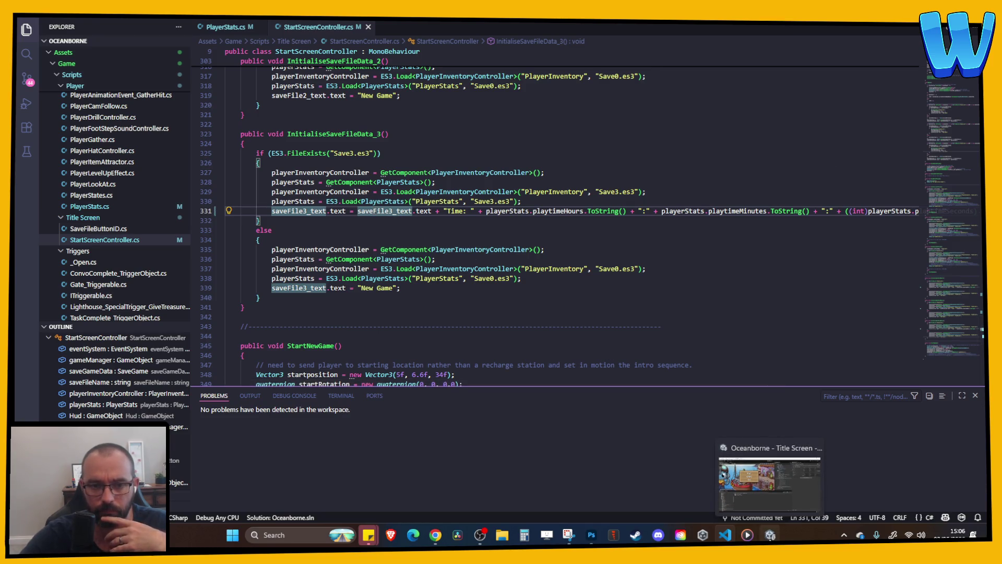
{"action": "left_click", "coordinate": [771, 483]}
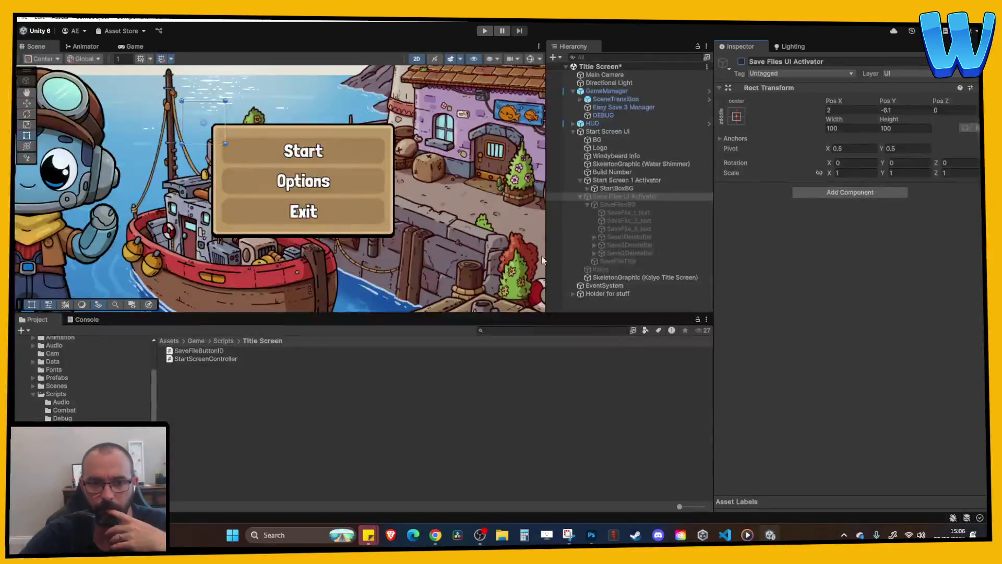
{"action": "left_click", "coordinate": [485, 31]}
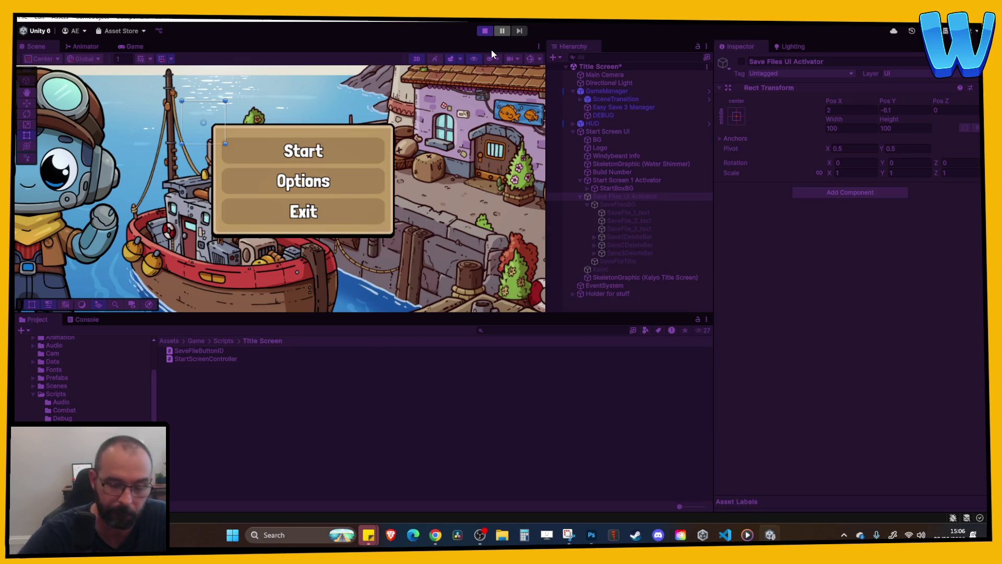
{"action": "key", "text": "Return"}
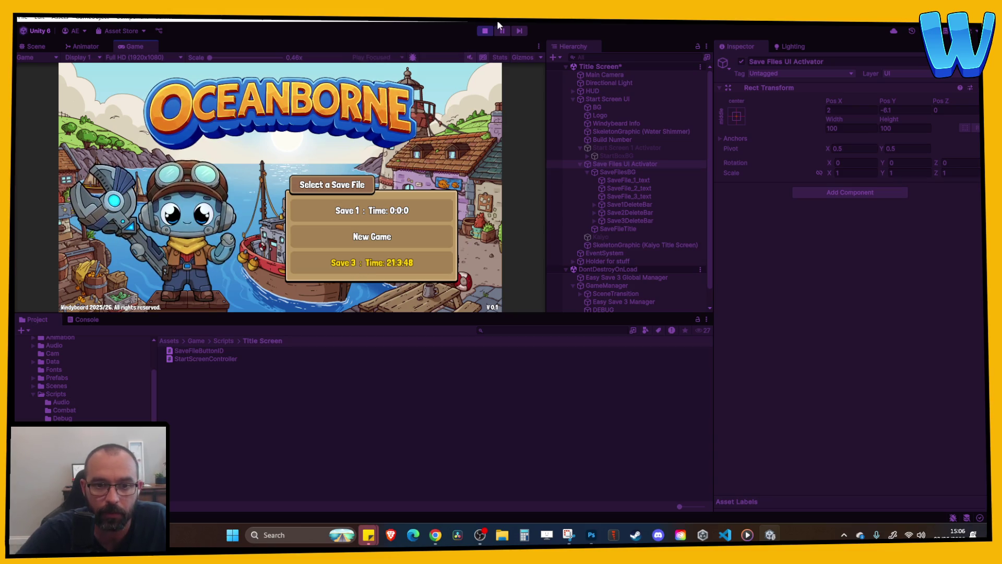
{"action": "left_click", "coordinate": [486, 30]}
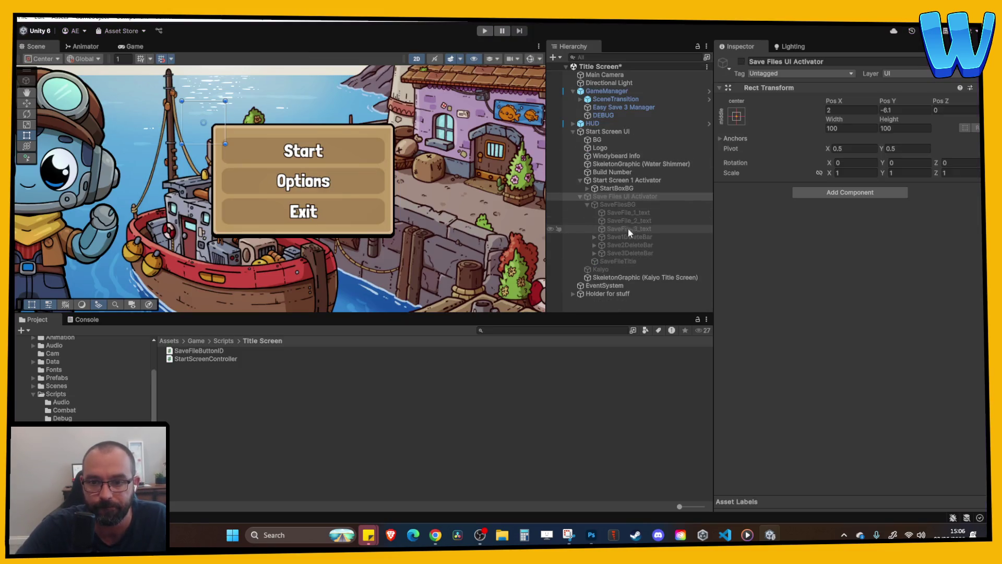
- Delete the trailing colon from the SaveFile_1_text label and inspect the Save 3 label text
{"action": "left_click", "coordinate": [629, 213]}
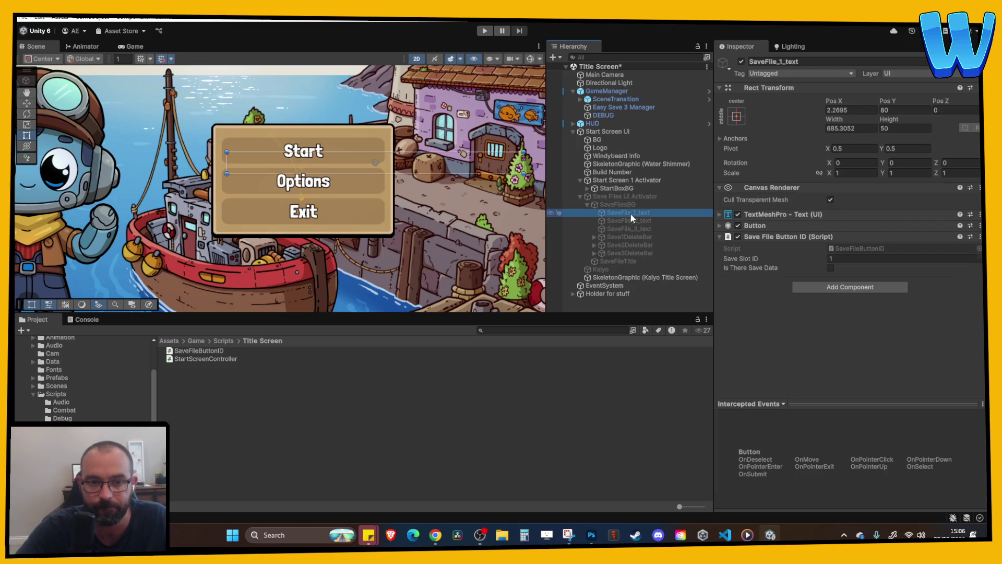
{"action": "left_click", "coordinate": [763, 215]}
{"action": "double_click", "coordinate": [750, 253]}
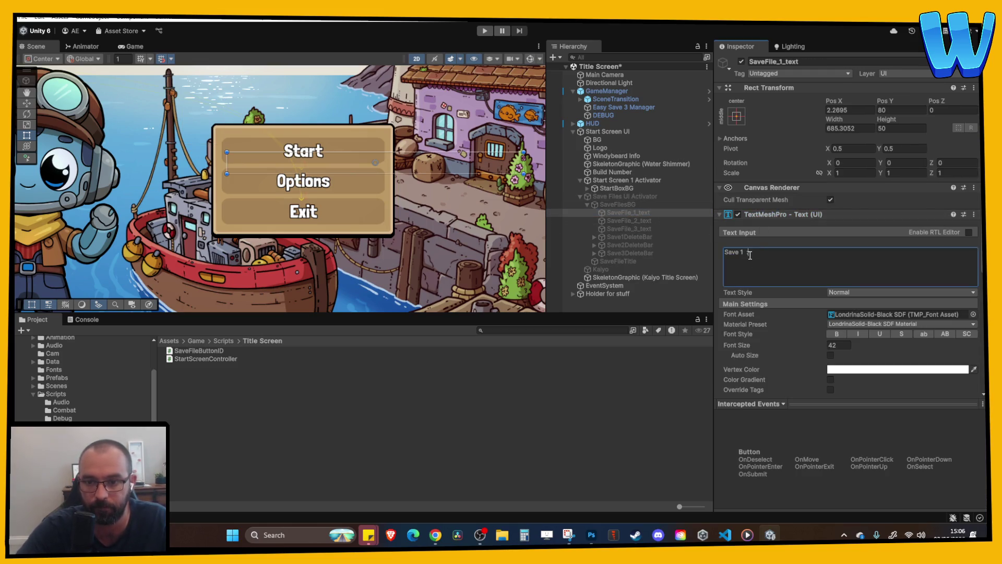
{"action": "left_click", "coordinate": [757, 255]}
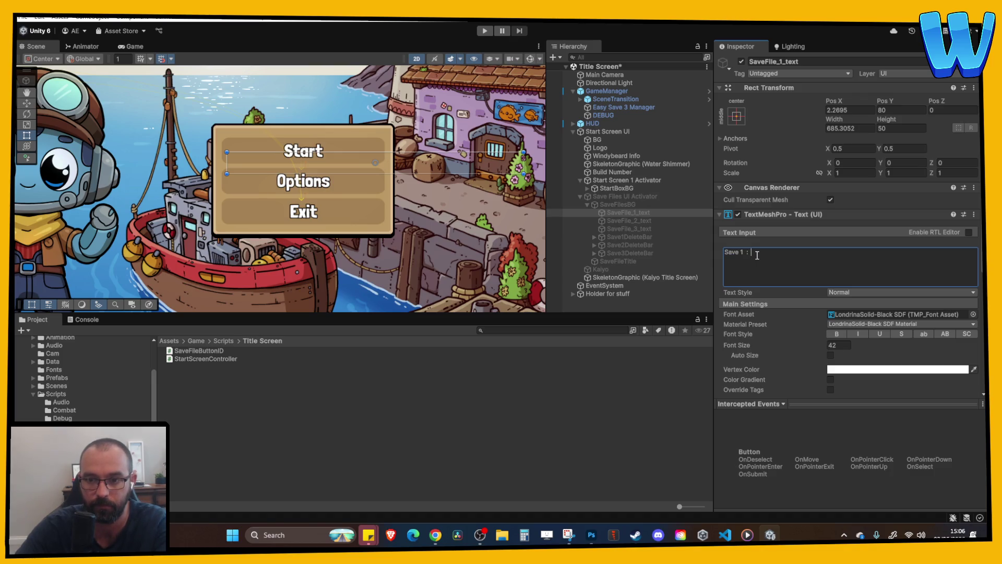
{"action": "key", "text": "BackSpace"}
{"action": "key", "text": "BackSpace"}
{"action": "type", "text": "-"}
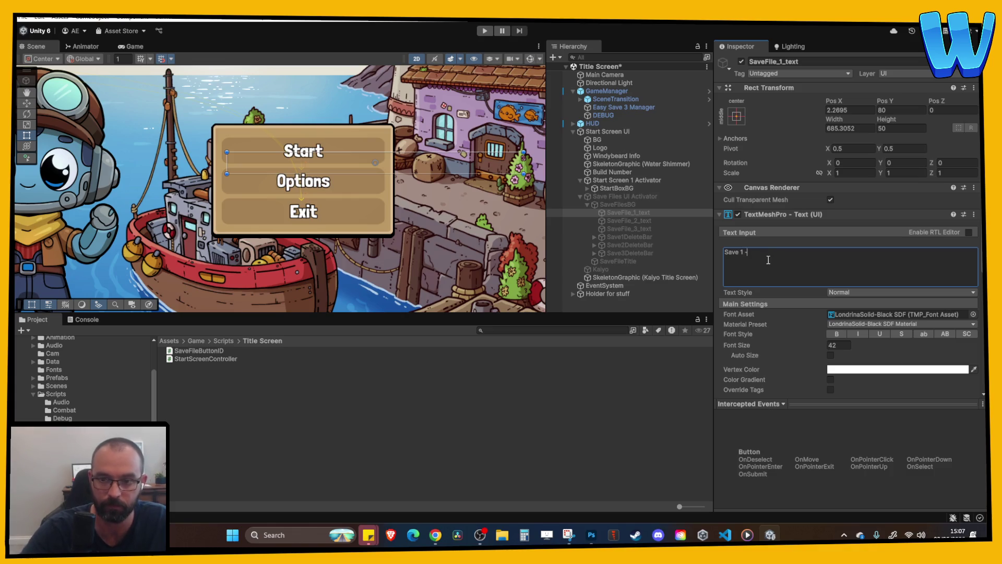
{"action": "left_click", "coordinate": [638, 229]}
{"action": "left_click", "coordinate": [774, 262]}
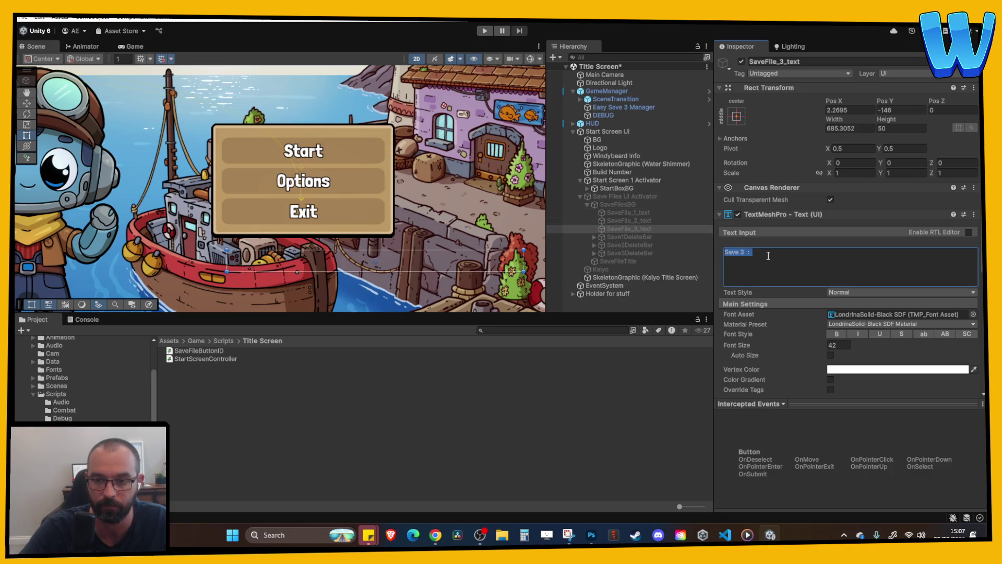
{"action": "left_click", "coordinate": [768, 257]}
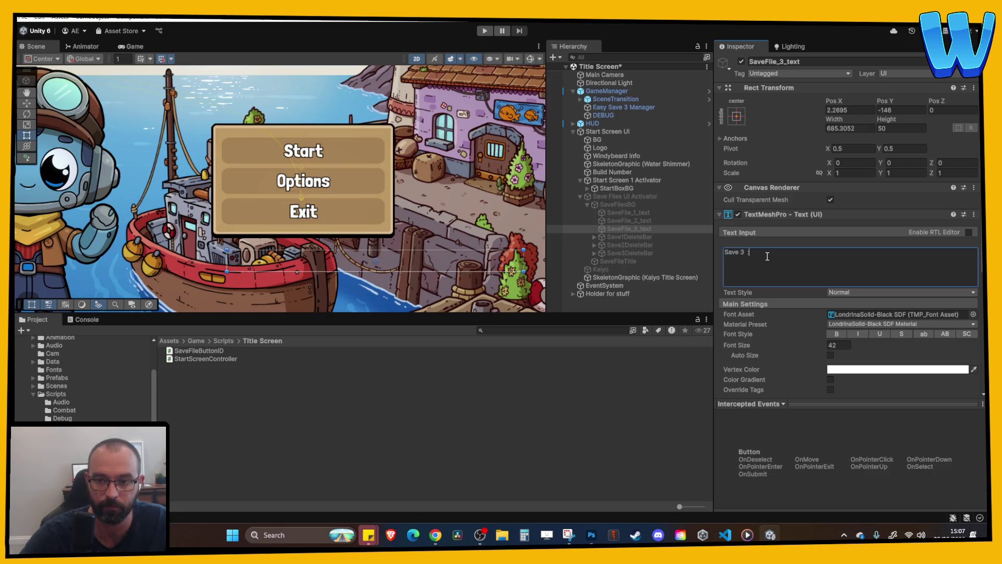
- Replace the colon after 'Save 2' with ' -' in the SaveFile_2_text label
{"action": "left_click", "coordinate": [629, 220]}
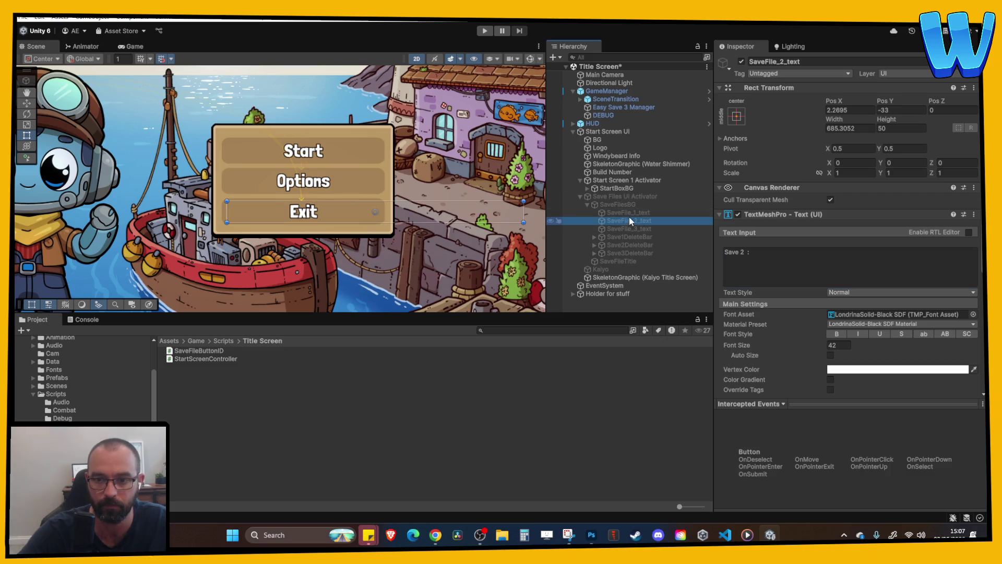
{"action": "left_click", "coordinate": [629, 212]}
{"action": "left_click", "coordinate": [745, 255]}
{"action": "left_click", "coordinate": [745, 255]}
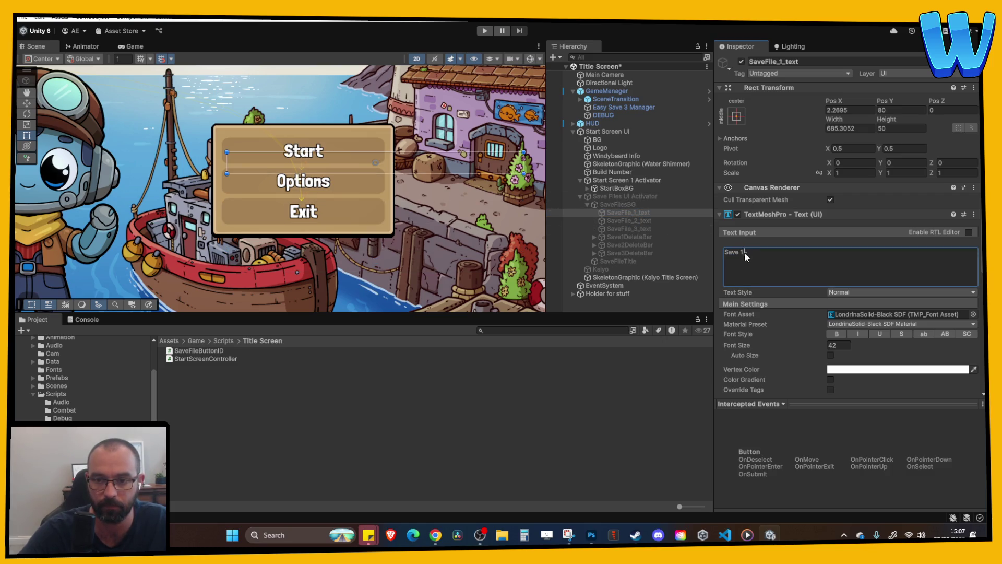
{"action": "left_click", "coordinate": [614, 221]}
{"action": "left_click", "coordinate": [757, 256]}
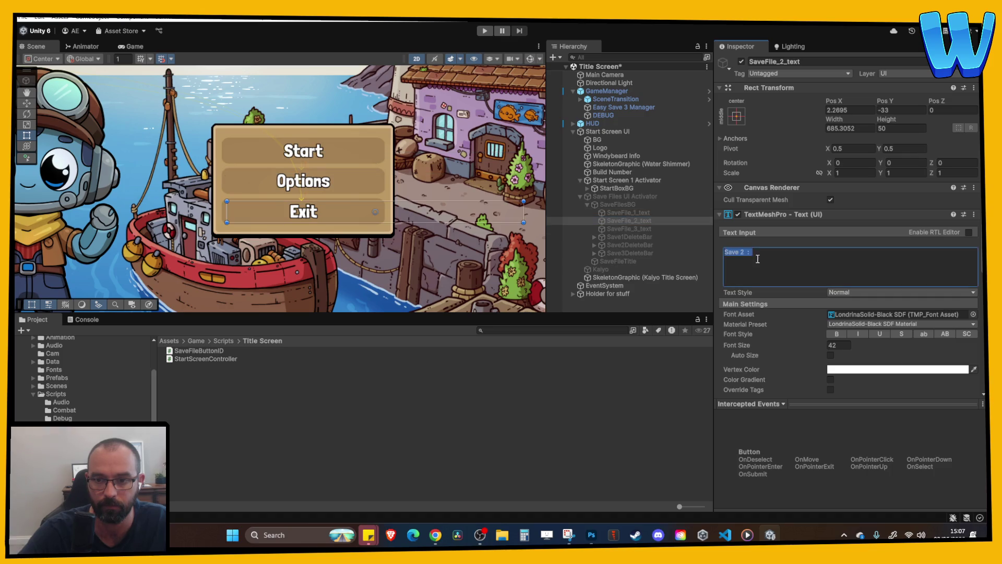
{"action": "key", "text": "BackSpace"}
{"action": "key", "text": "BackSpace"}
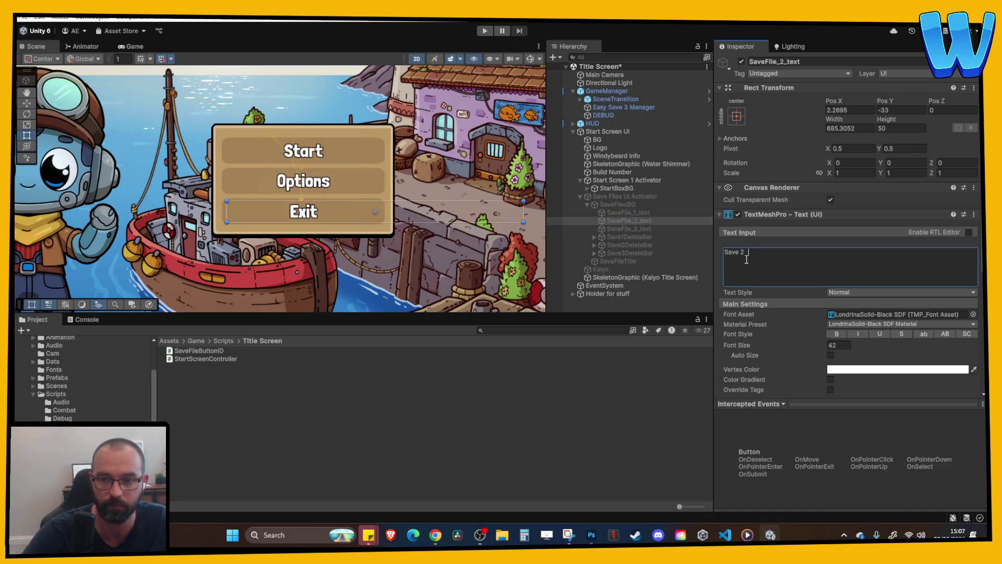
{"action": "key", "text": "BackSpace"}
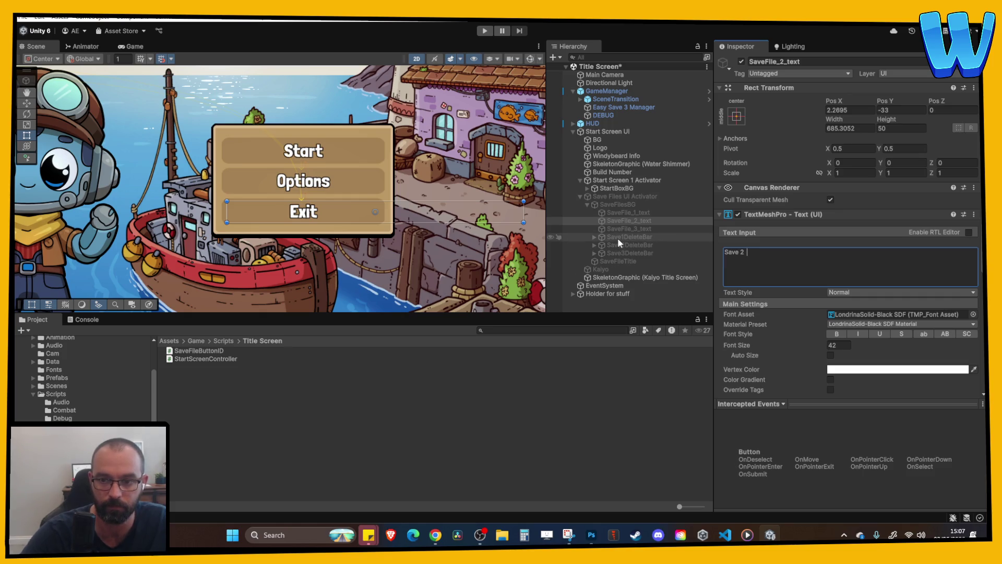
{"action": "type", "text": "-"}
- Recheck the Save 1 and Save 3 label texts, then run the game
{"action": "left_click", "coordinate": [638, 215]}
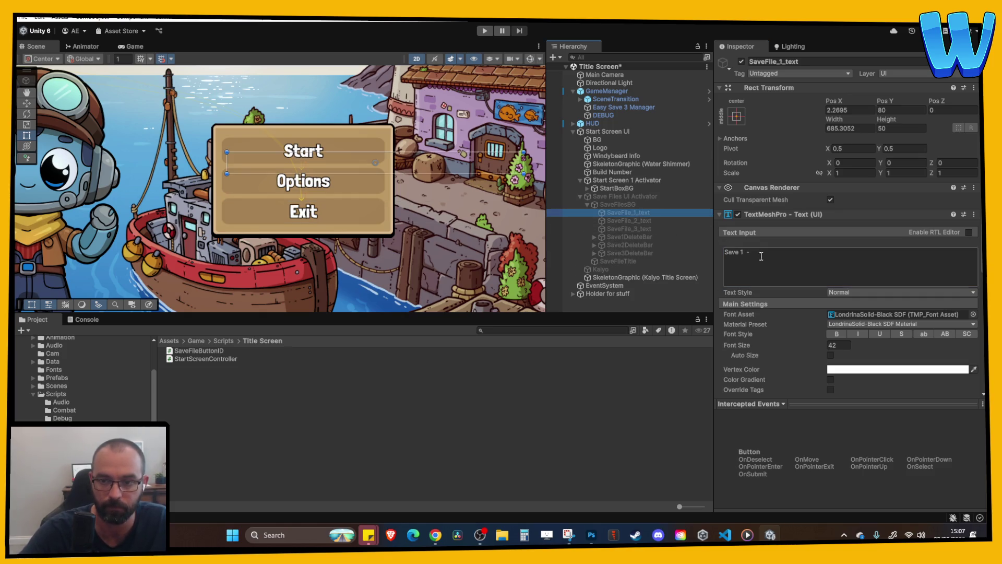
{"action": "left_click", "coordinate": [641, 229]}
{"action": "left_click", "coordinate": [760, 256]}
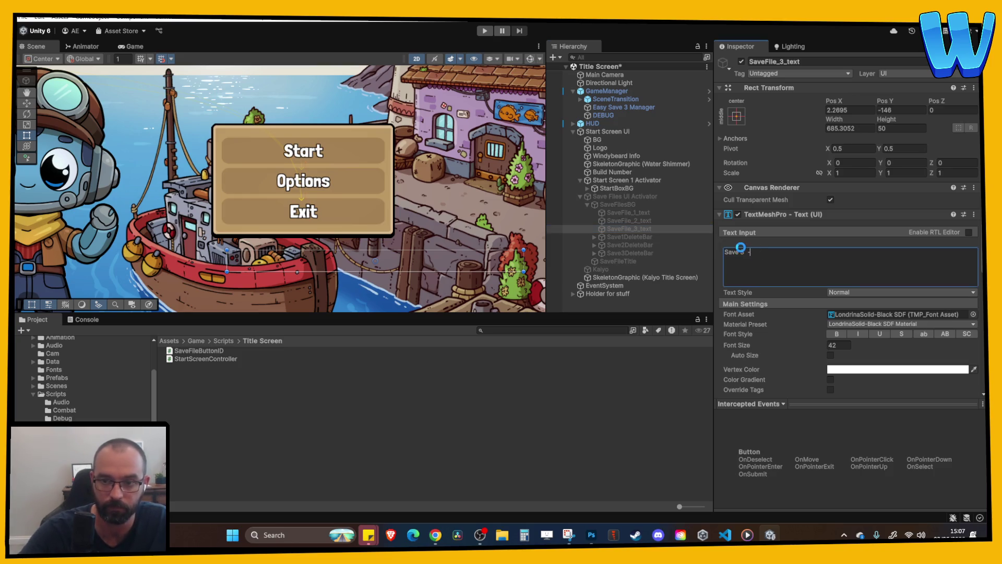
{"action": "left_click", "coordinate": [484, 31]}
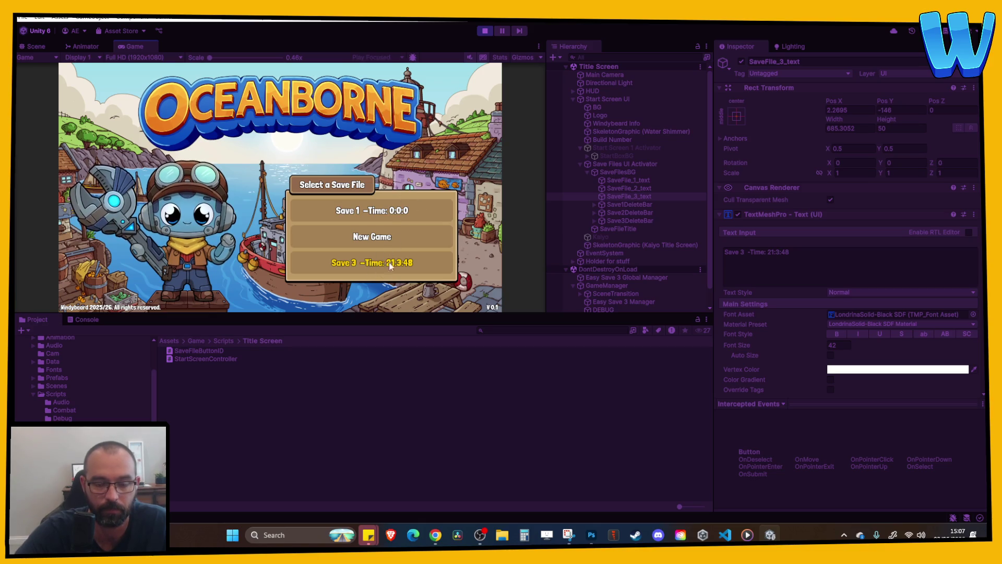
- Stop the game and inspect the Save 2 and Save 1 label texts
{"action": "left_click", "coordinate": [484, 31]}
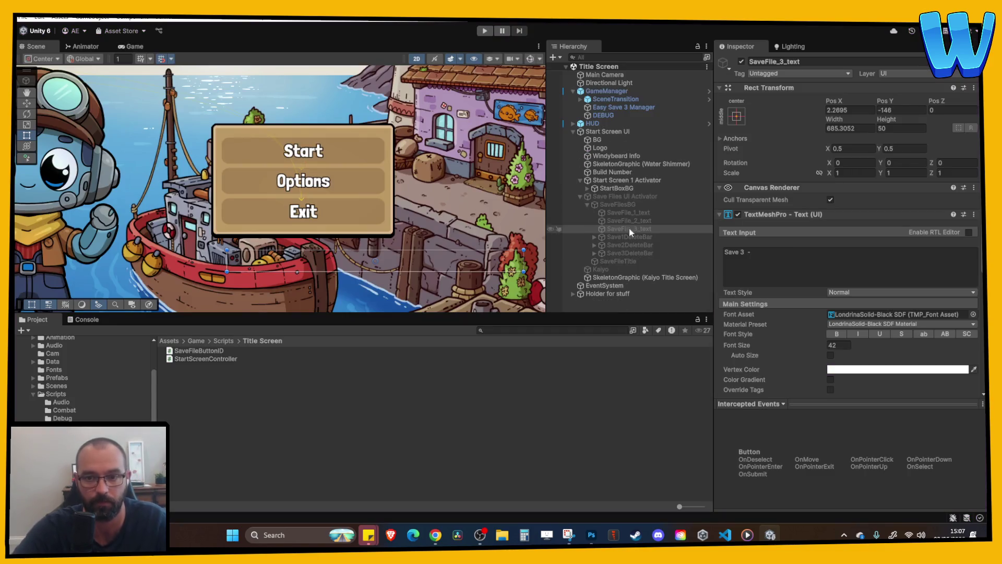
{"action": "left_click", "coordinate": [647, 220]}
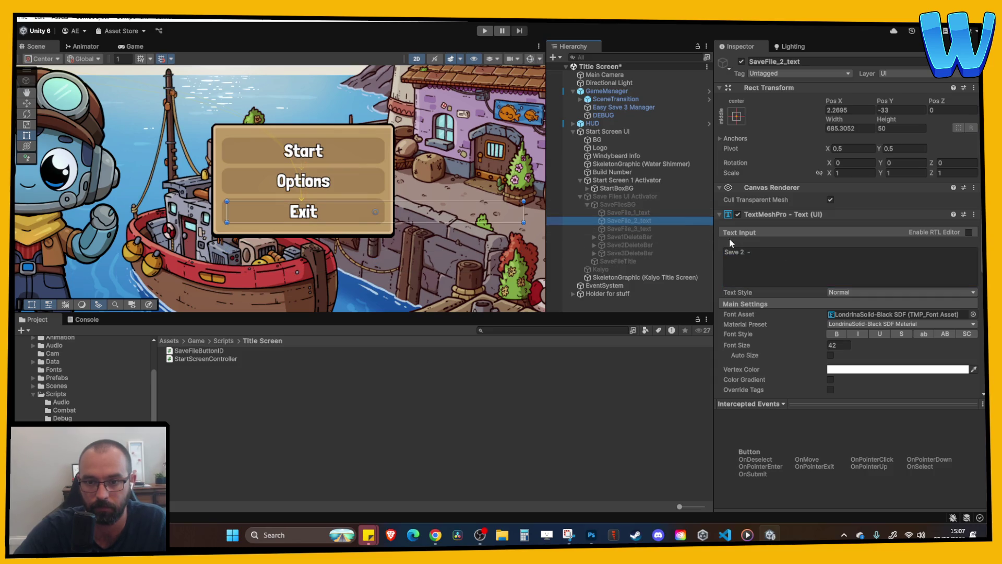
{"action": "left_click", "coordinate": [656, 212]}
{"action": "left_click", "coordinate": [778, 253]}
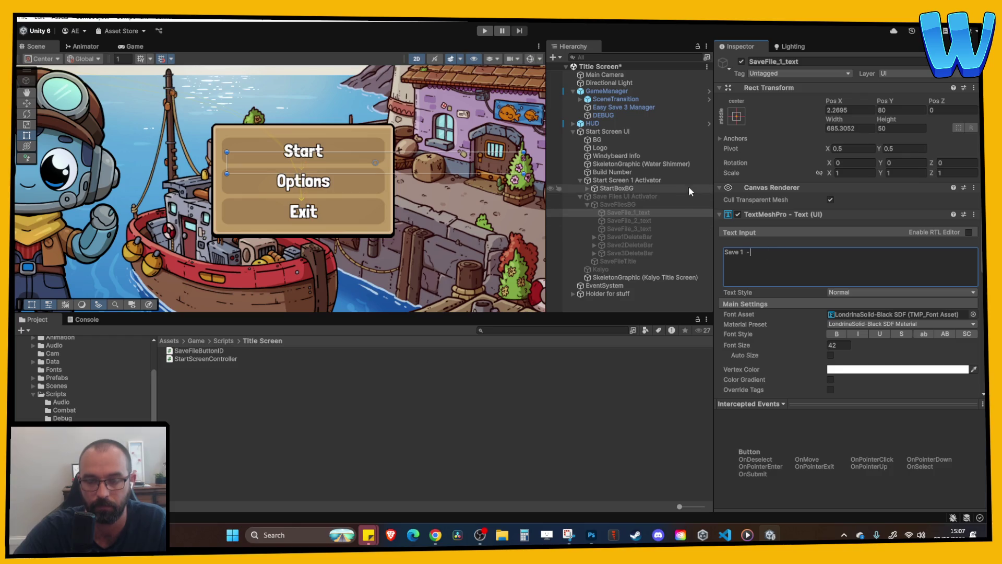
- Run the game, open the save-file menu and move down to Save 3, then stop playing
{"action": "left_click", "coordinate": [484, 31]}
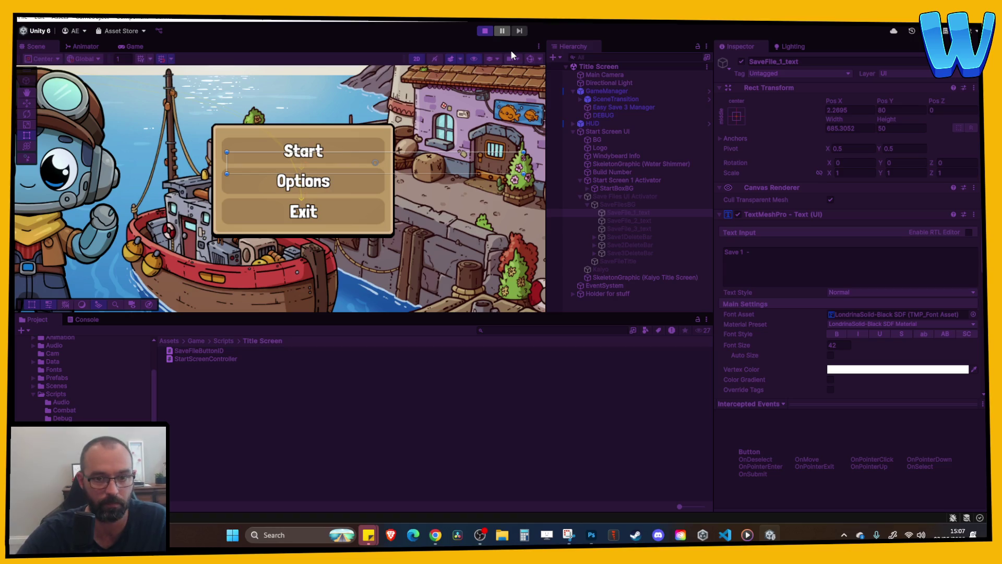
{"action": "key", "text": "Return"}
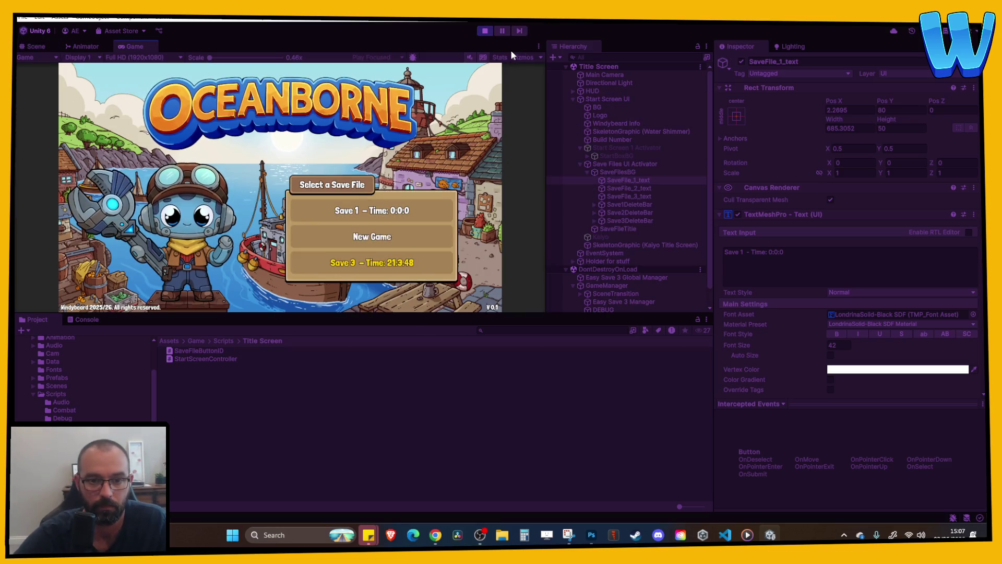
{"action": "key", "text": "Down"}
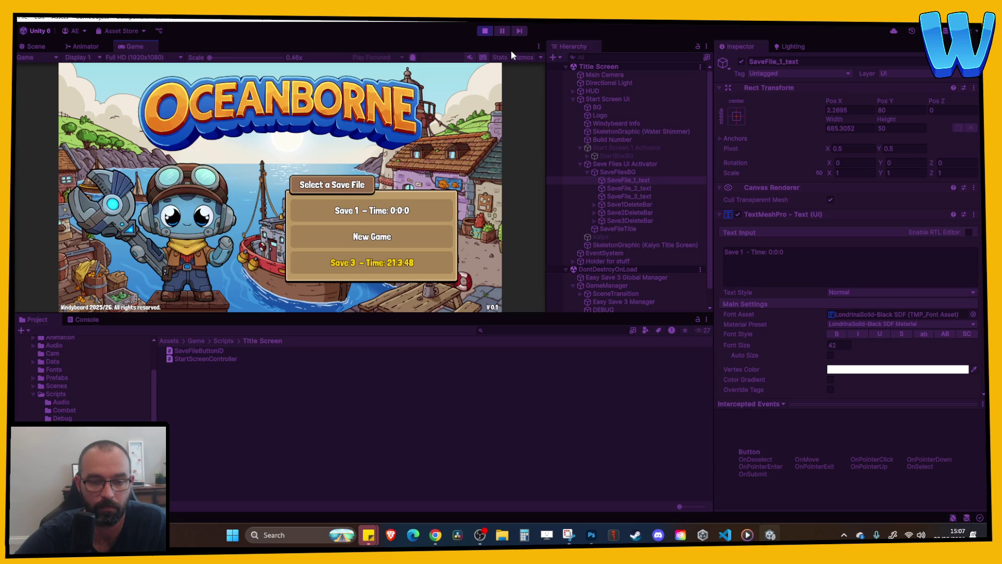
{"action": "left_click", "coordinate": [485, 31]}
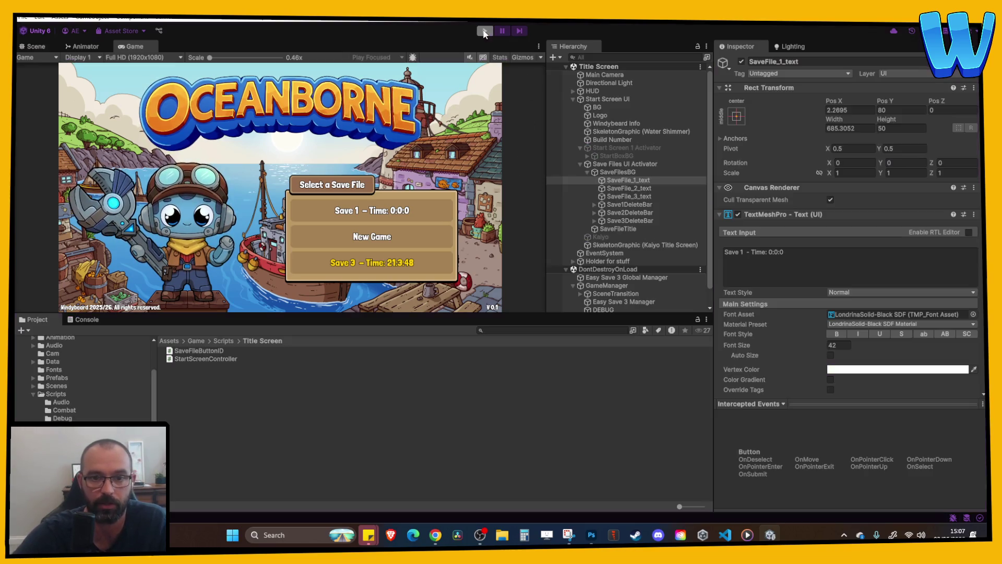
{"action": "left_click", "coordinate": [789, 264]}
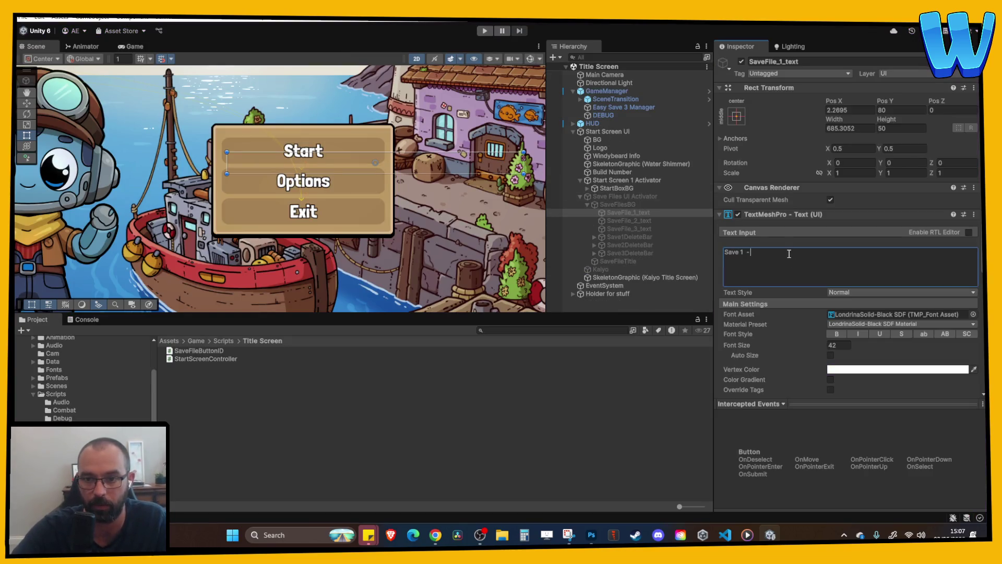
- Check the SaveFile_2_text and SaveFile_3_text label texts, then start Play again
{"action": "left_click", "coordinate": [629, 221]}
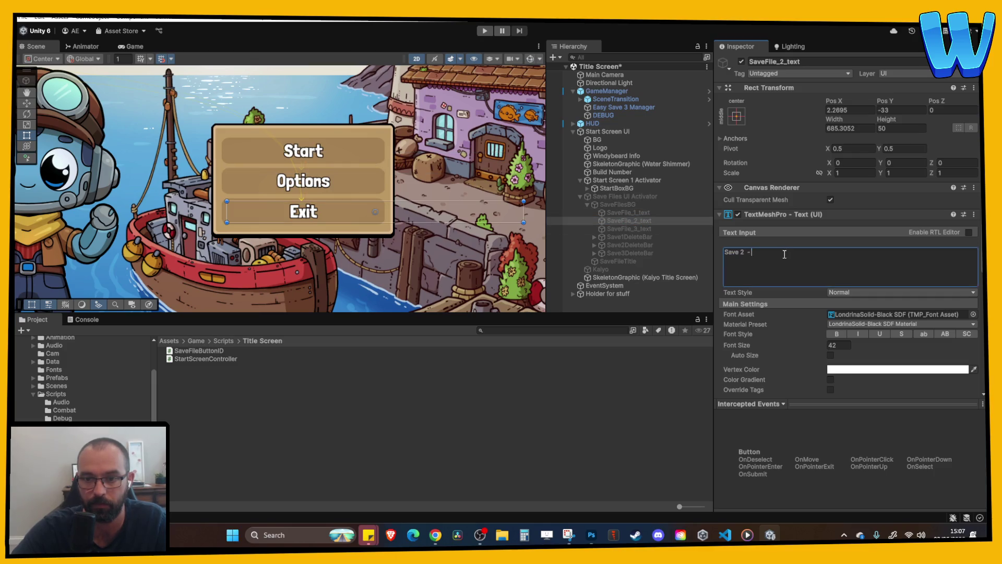
{"action": "left_click", "coordinate": [645, 228]}
{"action": "left_click", "coordinate": [798, 253]}
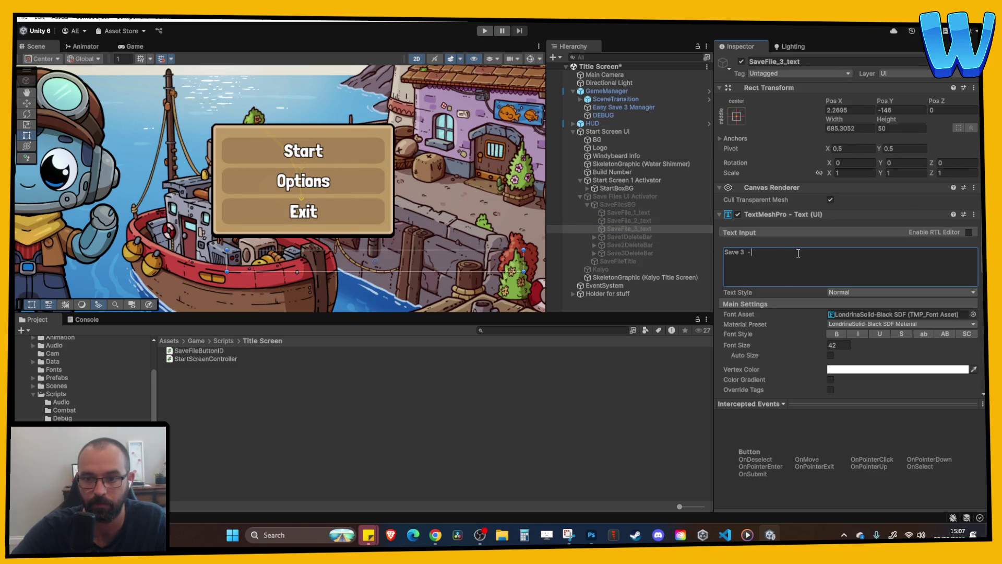
{"action": "left_click", "coordinate": [485, 30]}
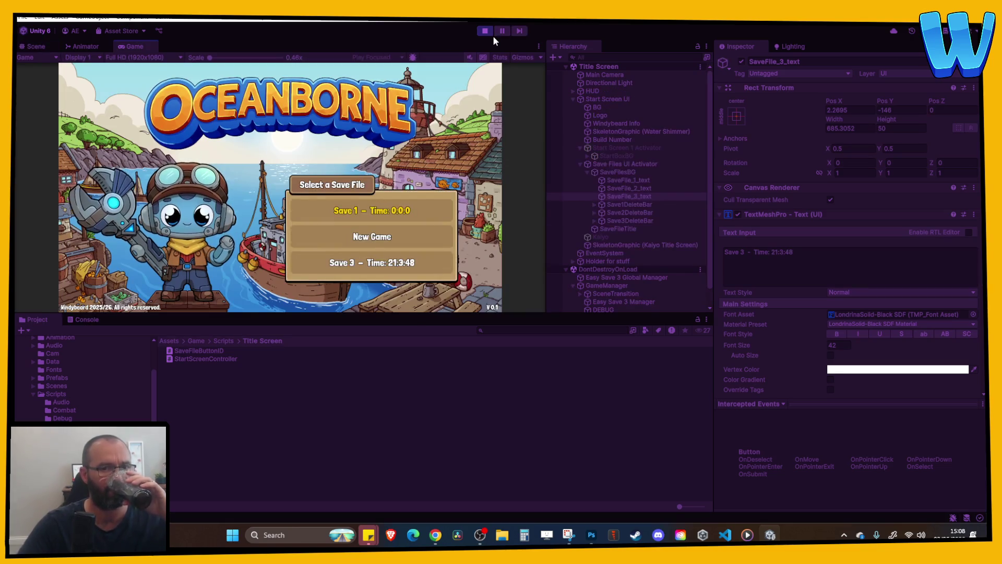
- Cycle the menu highlight up and down between Save 1, New Game and Save 3, then stop the game
{"action": "key", "text": "Up"}
{"action": "key", "text": "Up"}
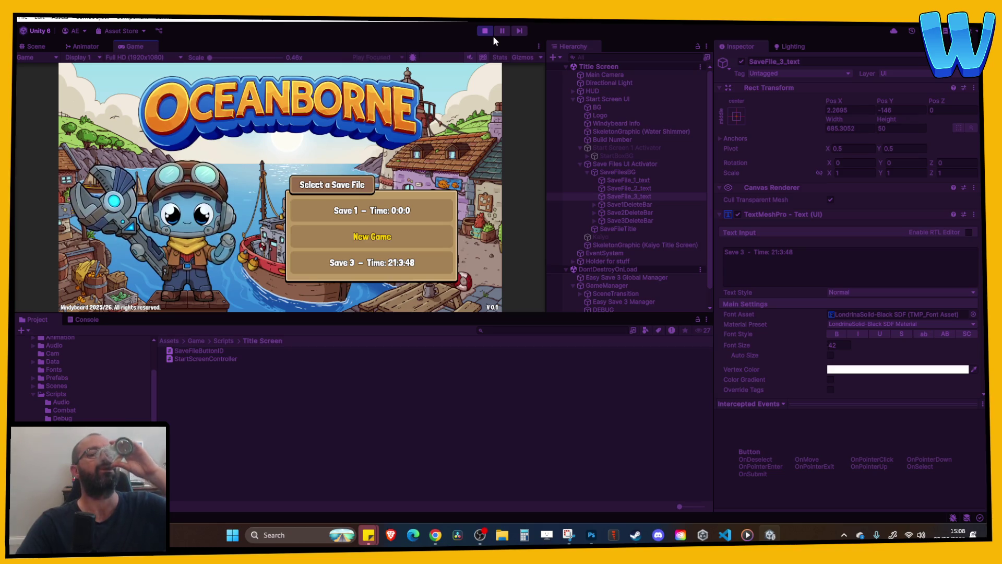
{"action": "key", "text": "Up"}
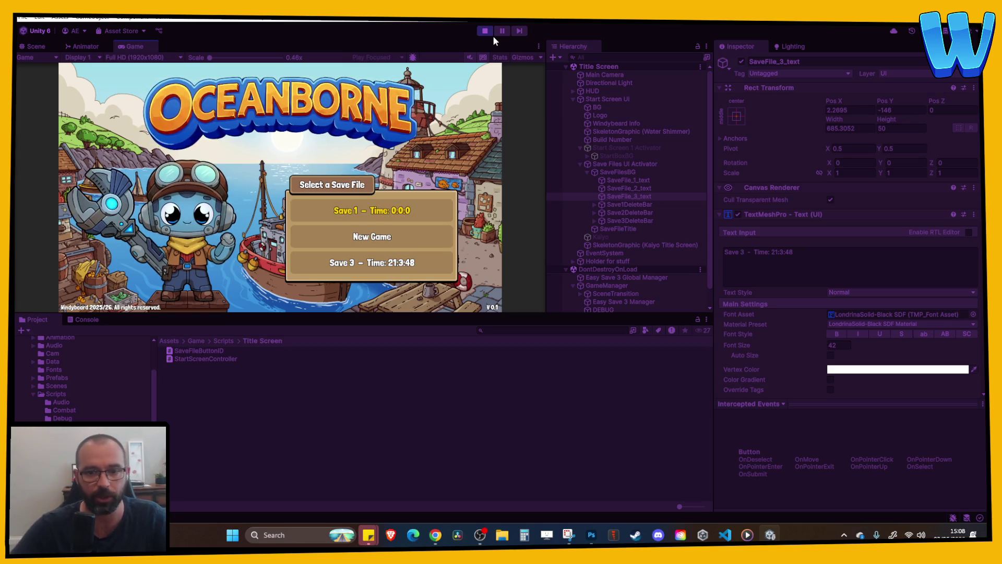
{"action": "key", "text": "Up"}
{"action": "key", "text": "Down"}
{"action": "key", "text": "Up"}
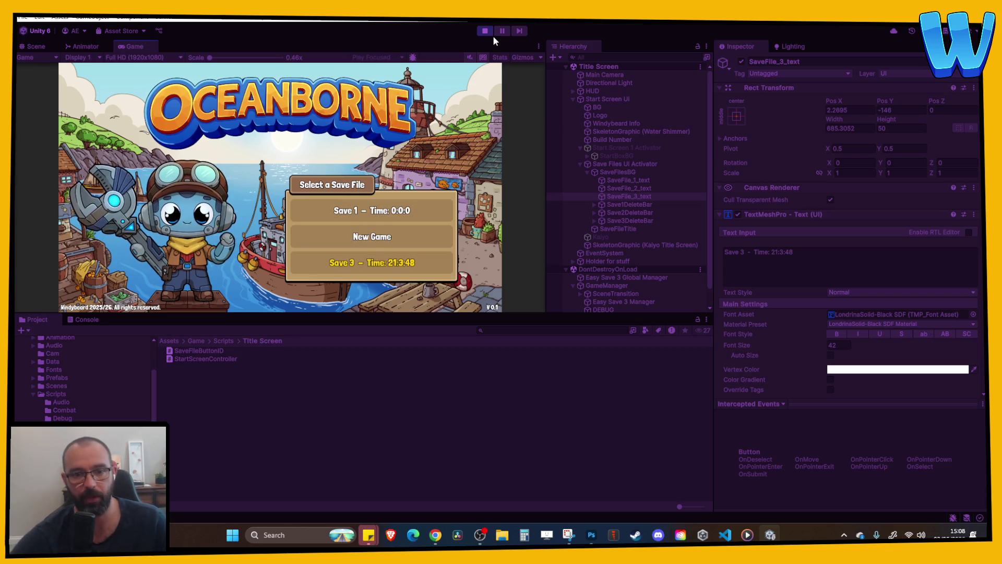
{"action": "key", "text": "Up"}
{"action": "key", "text": "Down"}
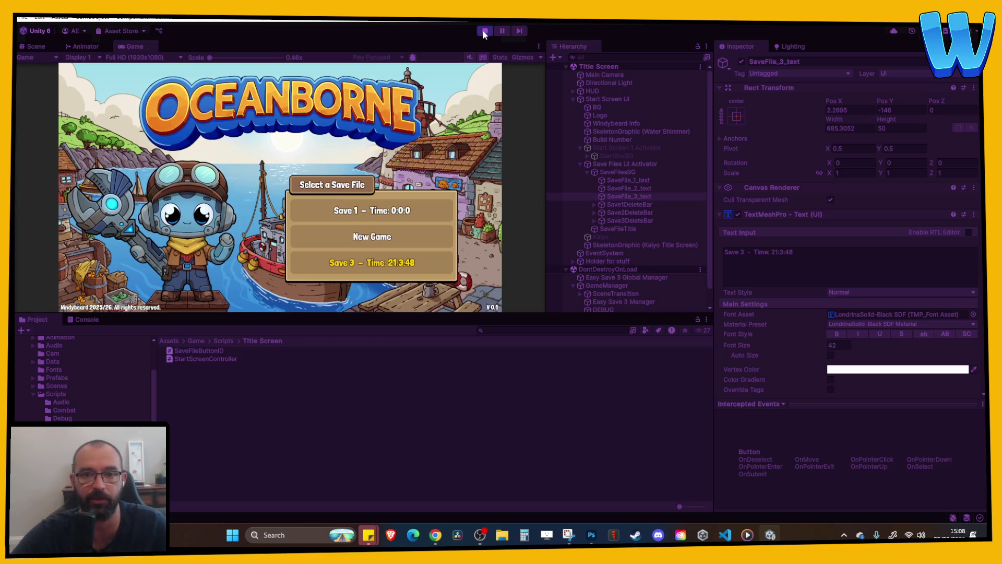
{"action": "left_click", "coordinate": [483, 30]}
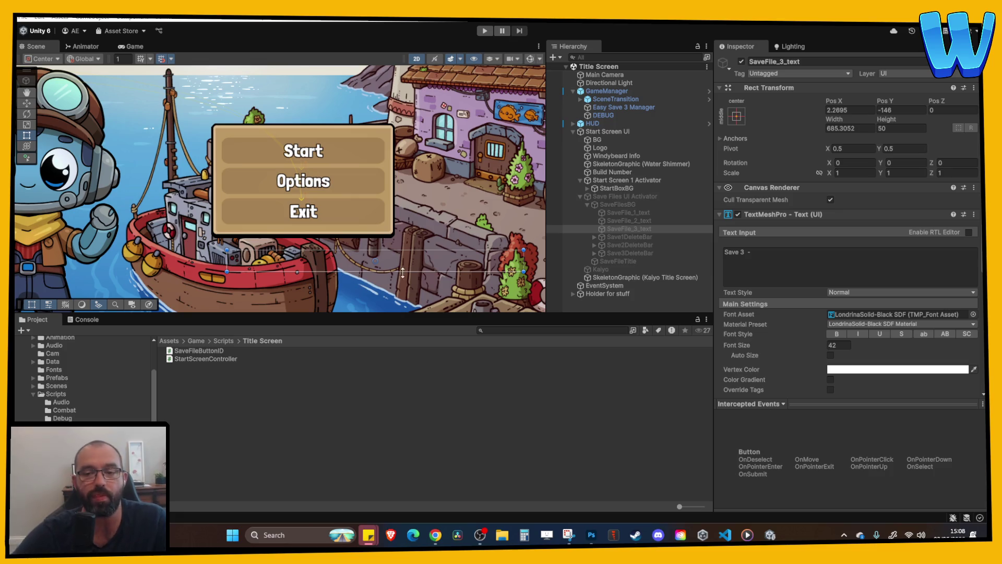
- Collapse Save Files UI Activator, browse Assets/Game/Scenes and pick Island_7_Mon Mon Ranch
{"action": "left_click", "coordinate": [594, 196]}
{"action": "left_click", "coordinate": [580, 196]}
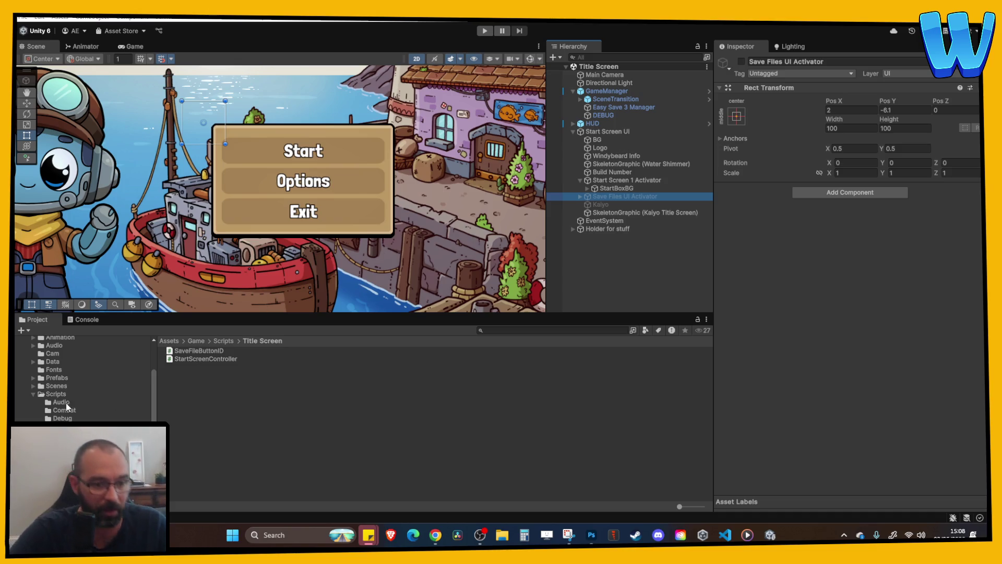
{"action": "left_click", "coordinate": [56, 389]}
{"action": "scroll", "coordinate": [279, 442], "scroll_direction": "down", "scroll_amount": 4}
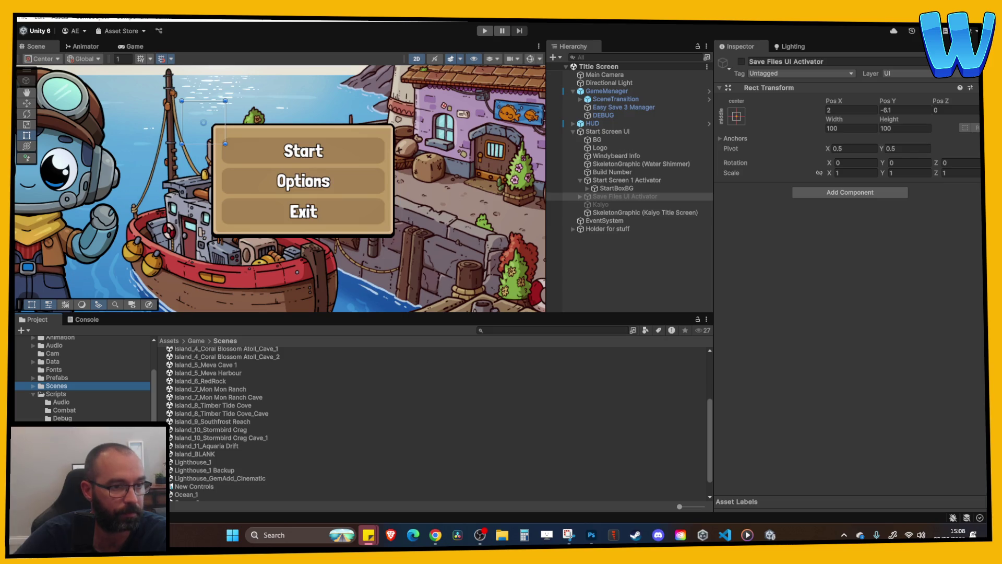
{"action": "left_click", "coordinate": [322, 392]}
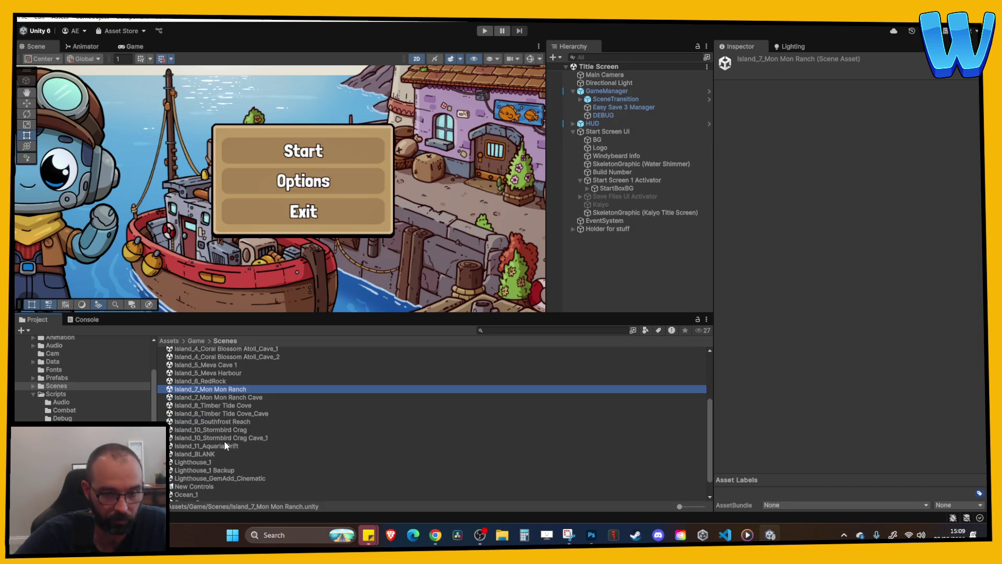
- Open Island_7_Mon Mon Ranch in 3D perspective, framed on the Ranch House
{"action": "left_click", "coordinate": [226, 414]}
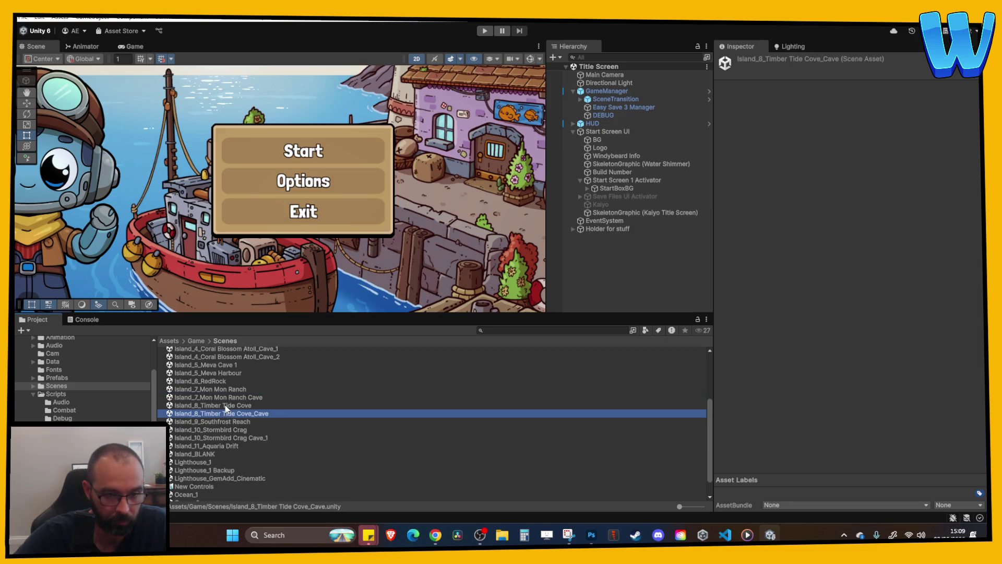
{"action": "double_click", "coordinate": [226, 391]}
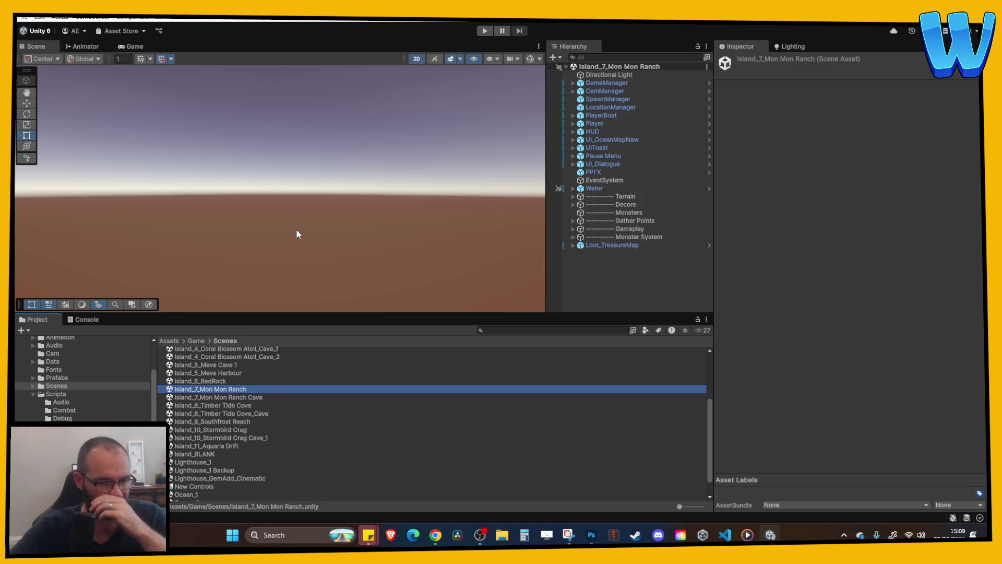
{"action": "left_click", "coordinate": [422, 59]}
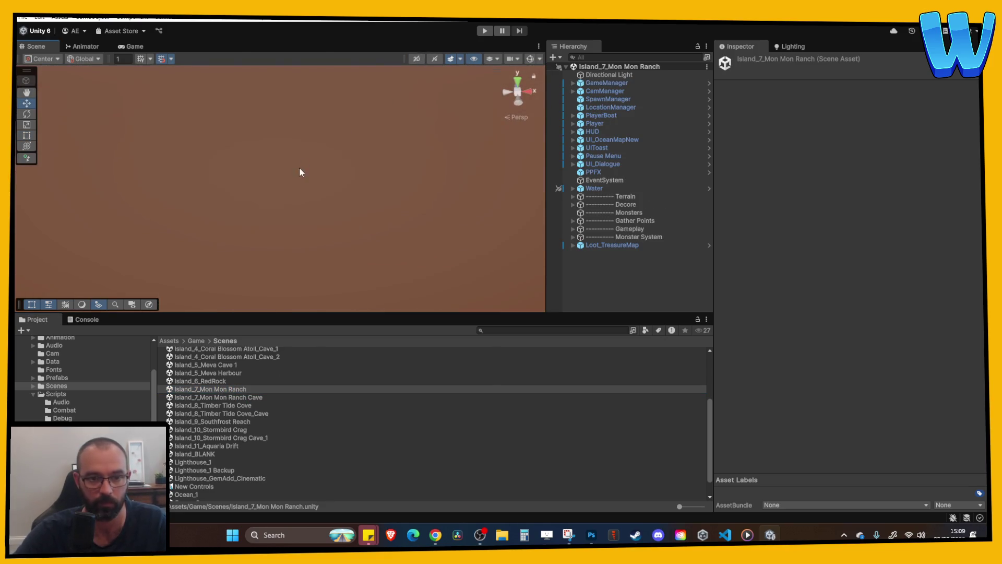
{"action": "left_click", "coordinate": [269, 151]}
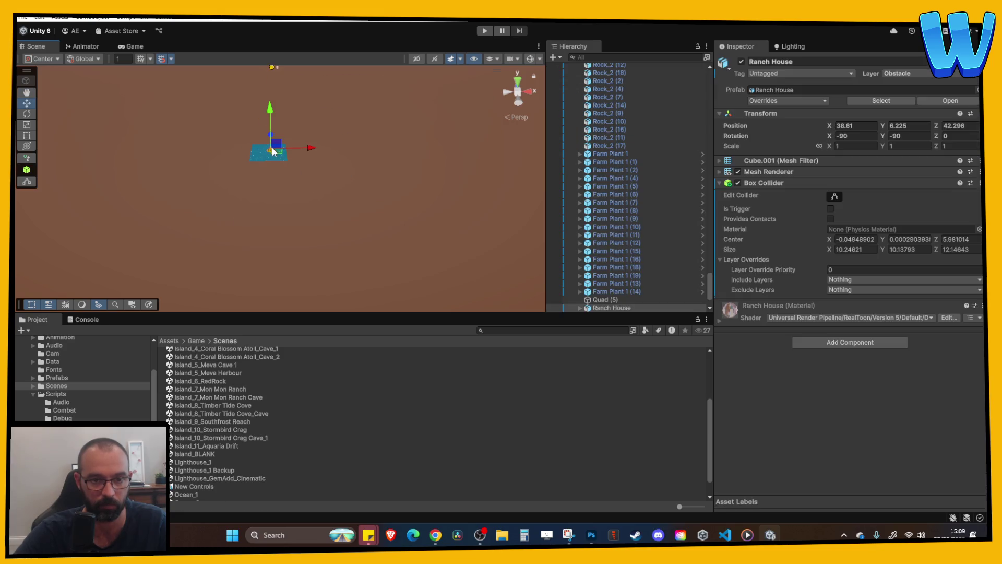
{"action": "key", "text": "f"}
- Orbit and zoom over the ranch island, then open the Island_11_Aquaria Drift scene
{"action": "scroll", "coordinate": [325, 219], "scroll_direction": "down", "scroll_amount": 3}
{"action": "left_click_drag", "start_coordinate": [323, 157], "coordinate": [355, 256]}
{"action": "scroll", "coordinate": [364, 279], "scroll_direction": "up", "scroll_amount": 2}
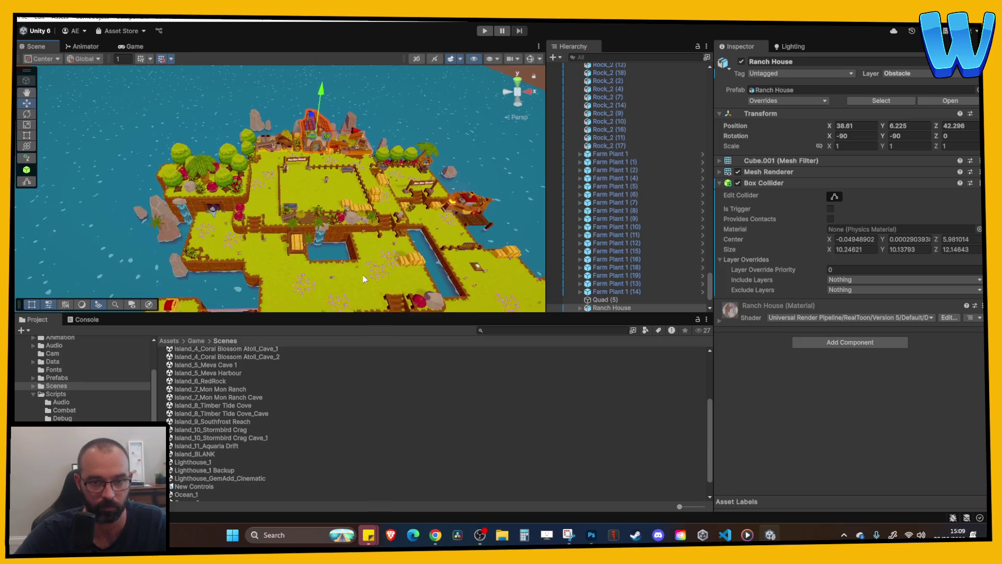
{"action": "scroll", "coordinate": [324, 211], "scroll_direction": "up", "scroll_amount": 5}
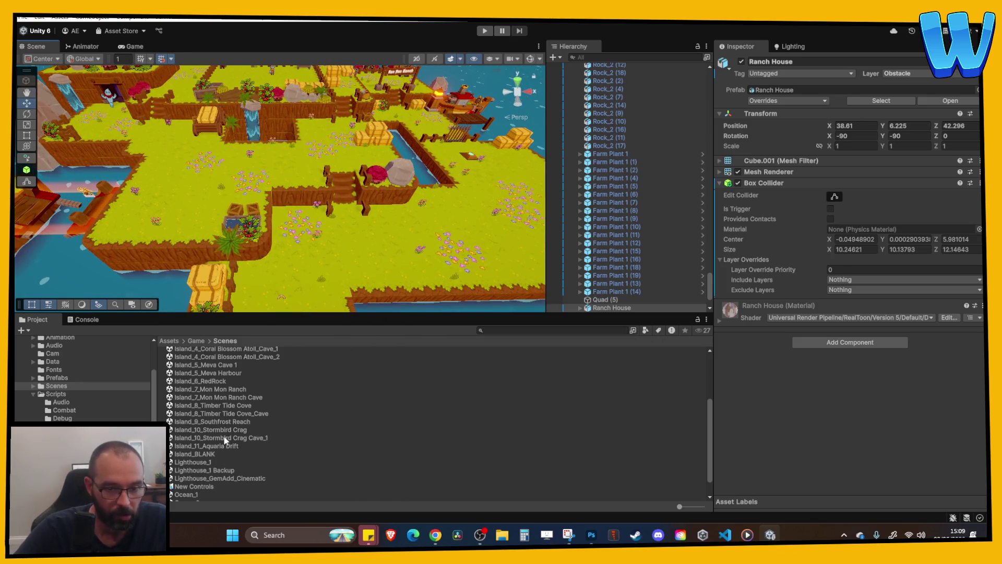
{"action": "scroll", "coordinate": [239, 224], "scroll_direction": "down", "scroll_amount": 5}
{"action": "scroll", "coordinate": [237, 296], "scroll_direction": "up", "scroll_amount": 4}
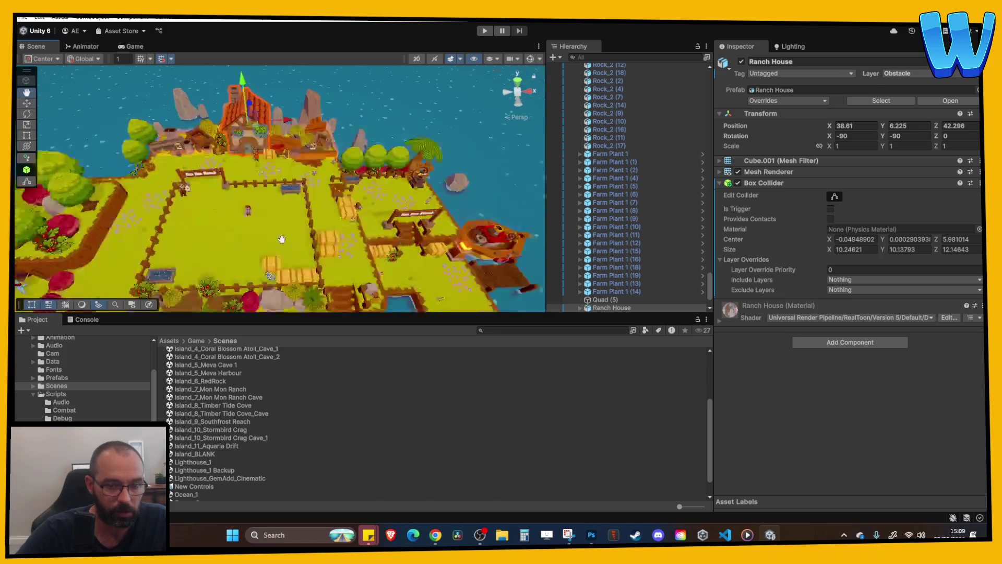
{"action": "double_click", "coordinate": [223, 445]}
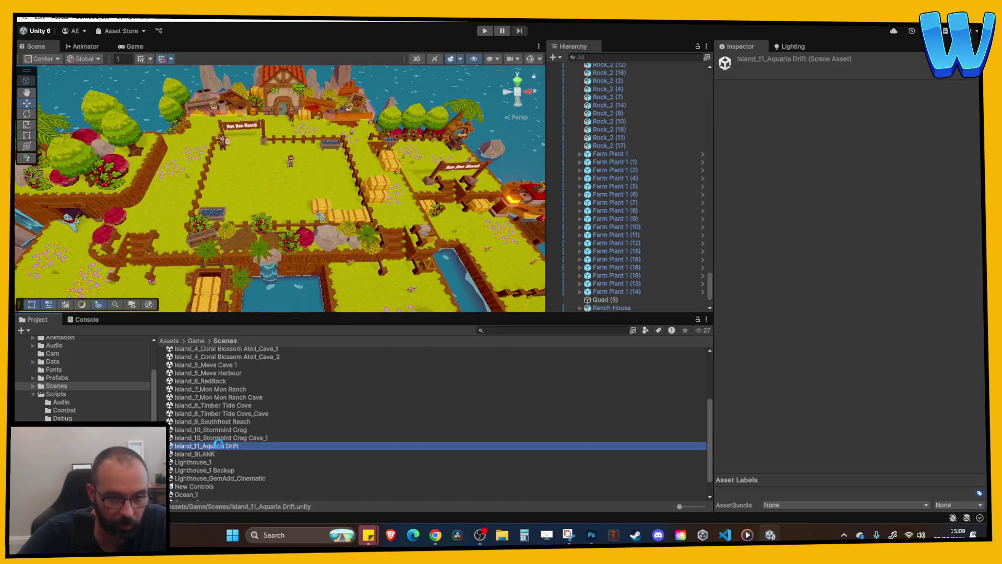
- Pan and orbit across the Aquaria Drift docks and tanks, then select the Gameplay group
{"action": "scroll", "coordinate": [292, 230], "scroll_direction": "up", "scroll_amount": 5}
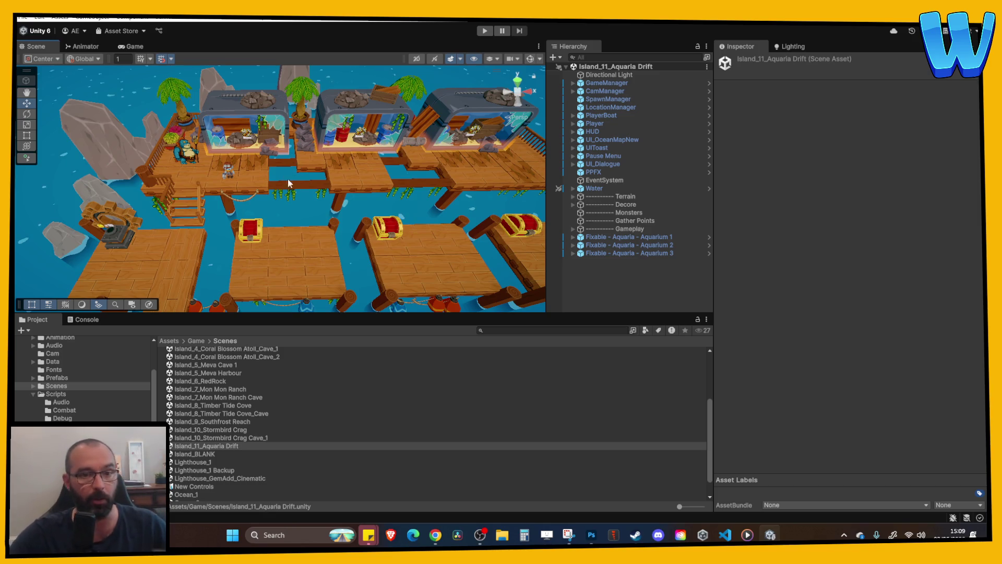
{"action": "left_click_drag", "start_coordinate": [345, 232], "coordinate": [484, 227]}
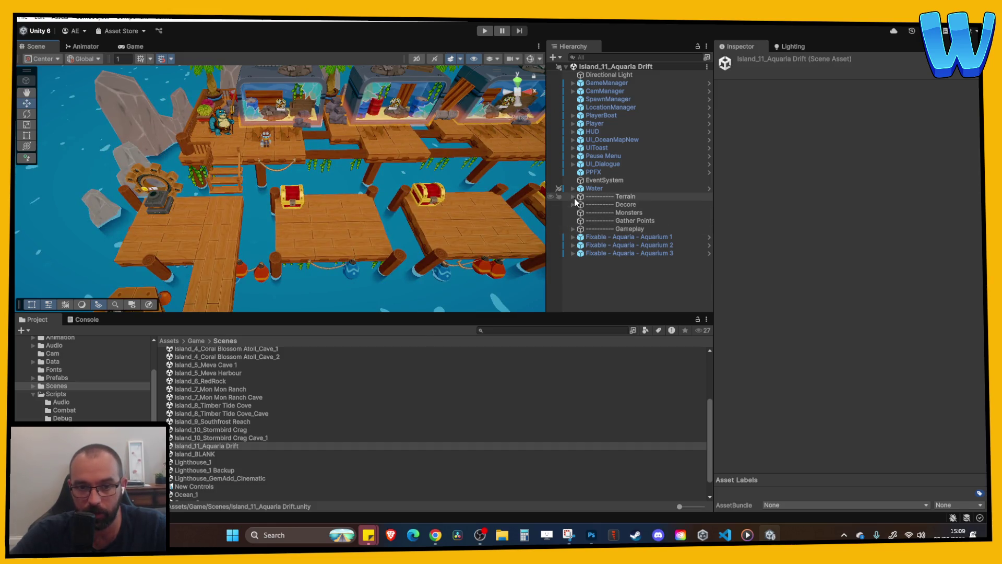
{"action": "mouse_move", "coordinate": [376, 178]}
{"action": "left_mouse_down"}
{"action": "mouse_move", "coordinate": [445, 189]}
{"action": "mouse_move", "coordinate": [359, 221]}
{"action": "mouse_move", "coordinate": [296, 220]}
{"action": "mouse_move", "coordinate": [320, 212]}
{"action": "left_mouse_up"}
{"action": "left_click", "coordinate": [579, 229]}
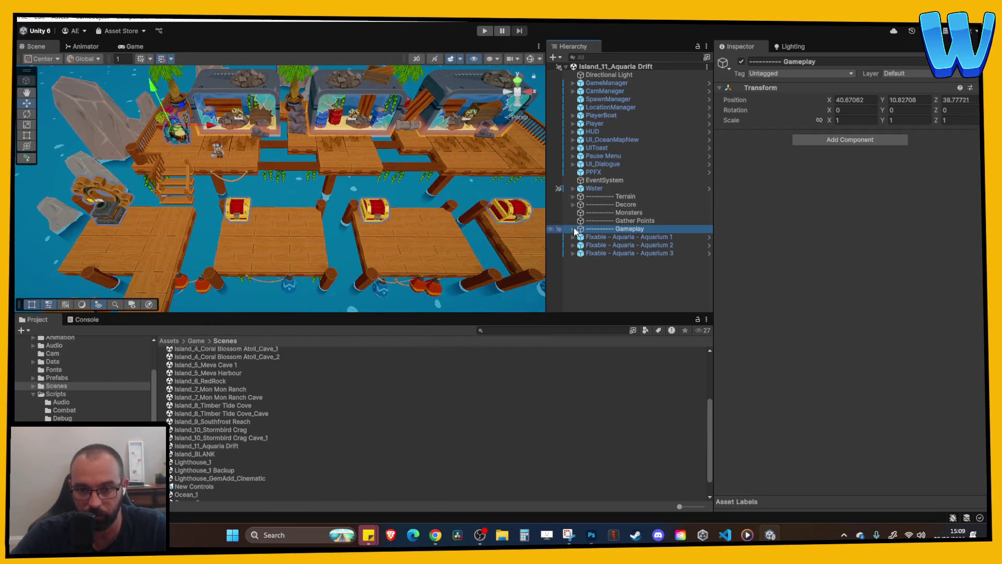
- Move WoodenIsland Slopes (3)–(5) out of Terrain to the scene's top level
{"action": "left_click", "coordinate": [573, 228]}
{"action": "left_click", "coordinate": [573, 228]}
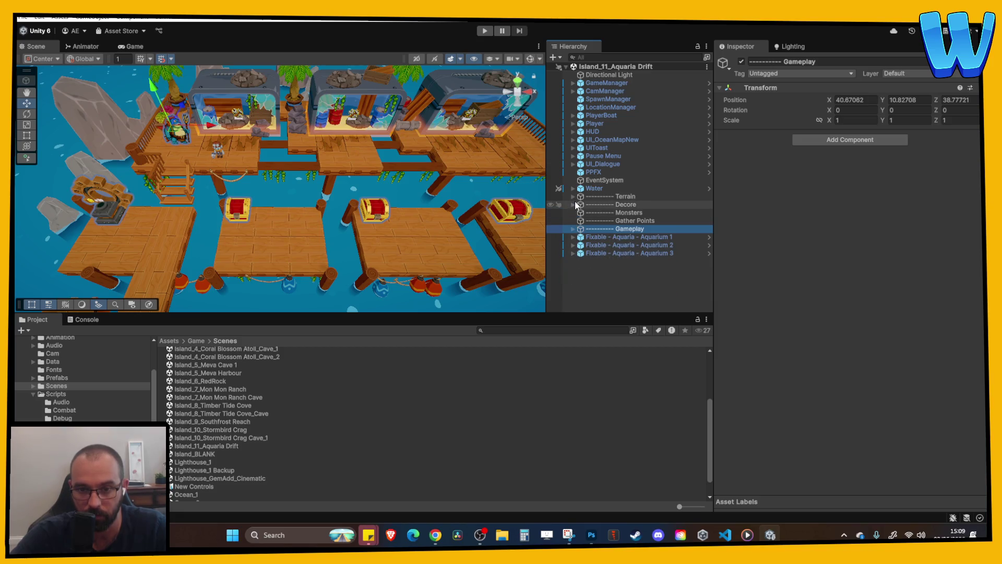
{"action": "left_click", "coordinate": [575, 198]}
{"action": "left_click", "coordinate": [573, 199]}
{"action": "scroll", "coordinate": [597, 213], "scroll_direction": "down", "scroll_amount": 10}
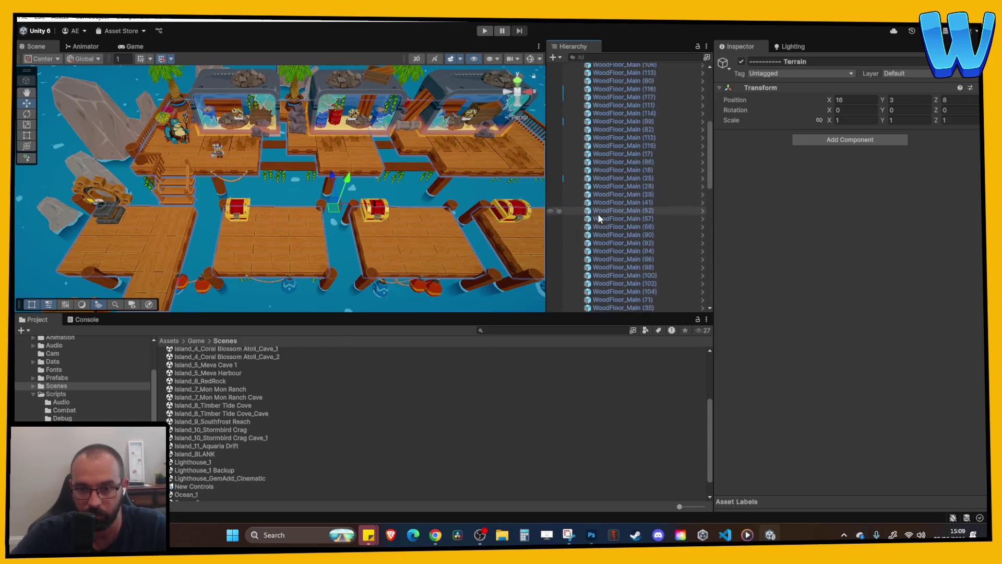
{"action": "left_click", "coordinate": [633, 235]}
{"action": "left_click", "coordinate": [641, 250], "text": "shift"}
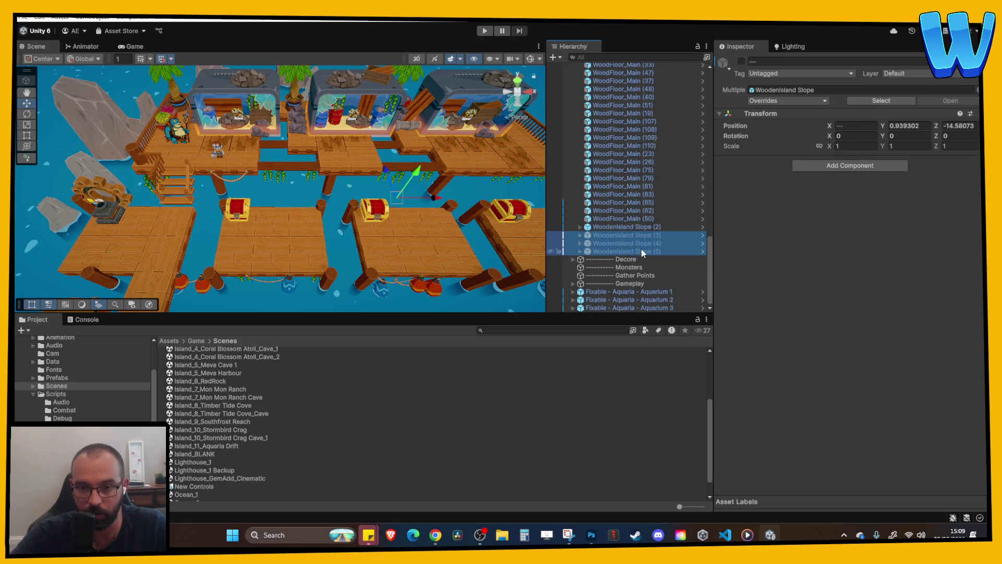
{"action": "left_click_drag", "start_coordinate": [646, 316], "coordinate": [645, 312]}
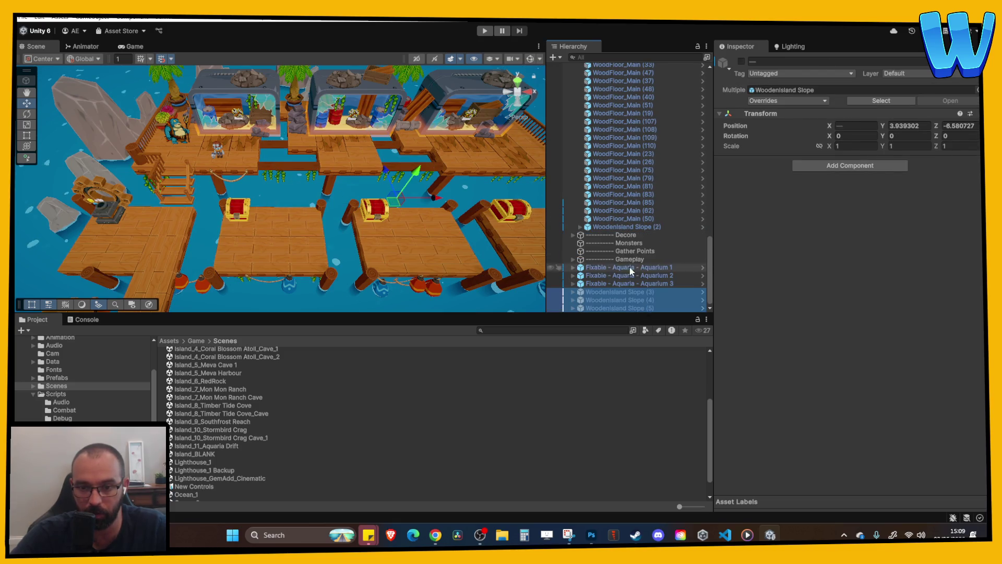
- Move the three Fixable Aquariums into the Gameplay group
{"action": "left_click", "coordinate": [624, 267]}
{"action": "left_click", "coordinate": [627, 284], "text": "shift"}
{"action": "left_click_drag", "start_coordinate": [630, 260], "coordinate": [630, 259]}
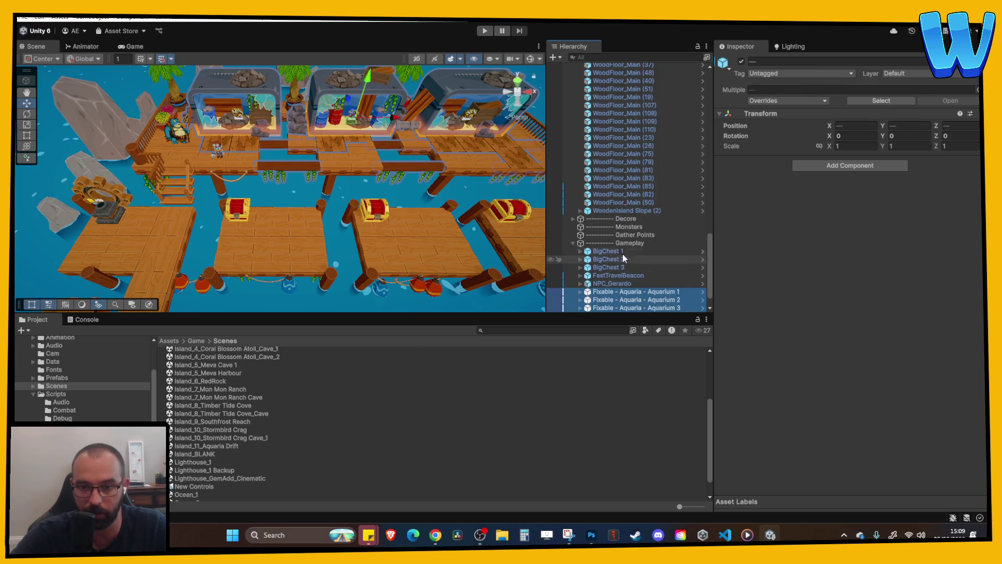
- Toggle Slopes (3)–(5) on and off around WoodFloor_Main (41) to compare the scene
{"action": "left_click", "coordinate": [574, 243]}
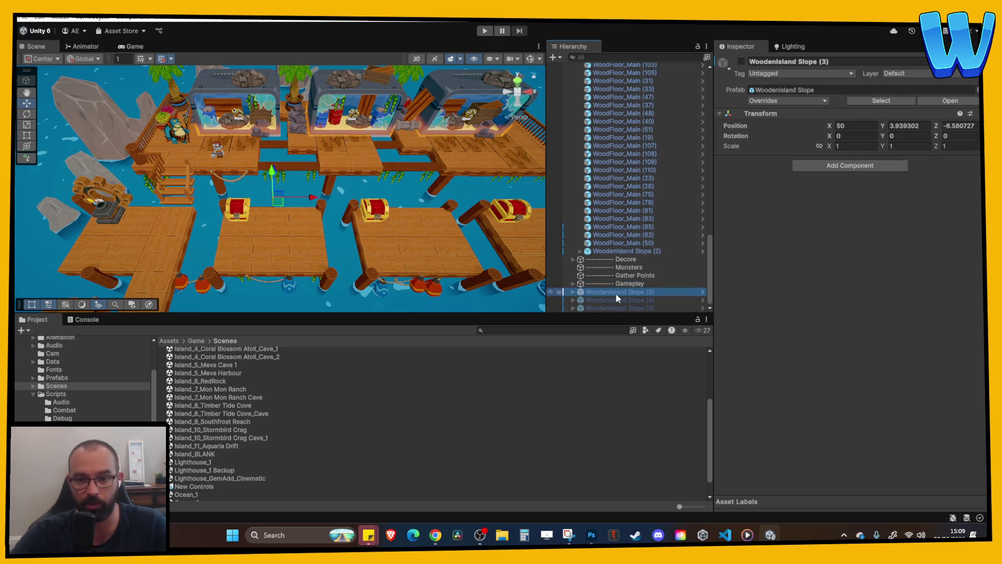
{"action": "left_click", "coordinate": [632, 308], "text": "shift"}
{"action": "left_click", "coordinate": [742, 61]}
{"action": "left_click", "coordinate": [300, 143]}
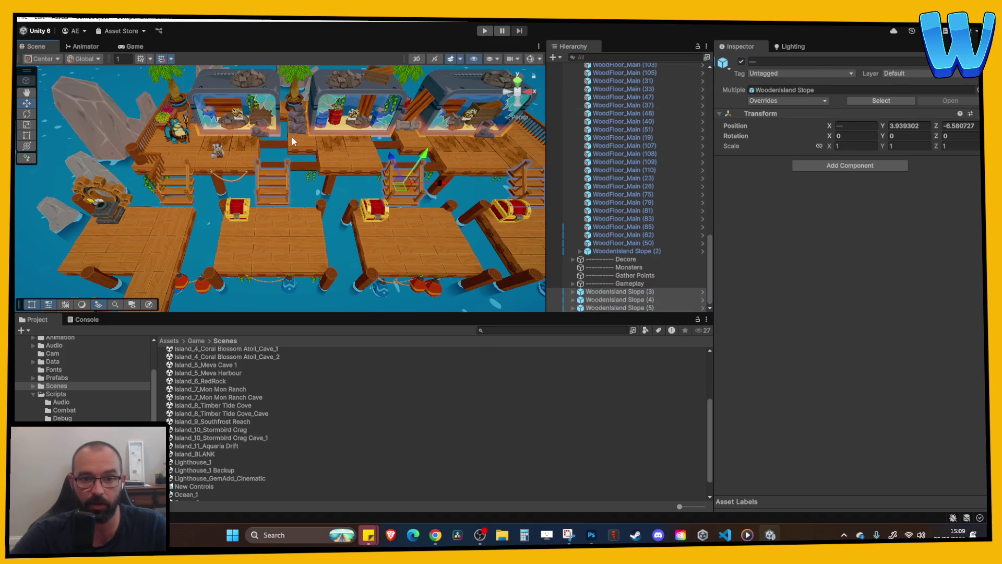
{"action": "key", "text": "f"}
{"action": "scroll", "coordinate": [644, 221], "scroll_direction": "down", "scroll_amount": 10}
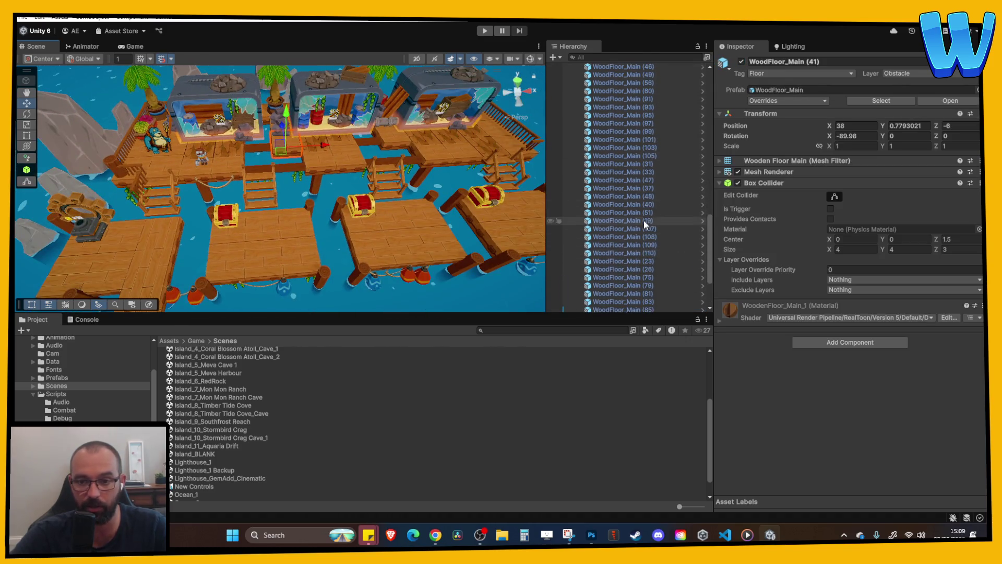
{"action": "left_click", "coordinate": [616, 292]}
{"action": "left_click", "coordinate": [616, 308], "text": "shift"}
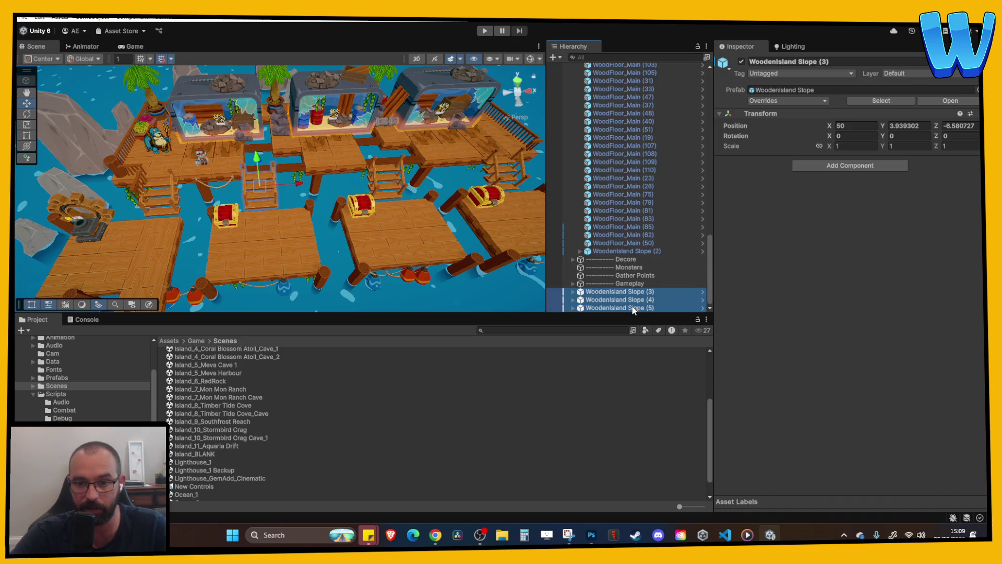
{"action": "left_click", "coordinate": [742, 62]}
{"action": "mouse_move", "coordinate": [377, 229]}
{"action": "left_mouse_down"}
{"action": "mouse_move", "coordinate": [340, 235]}
{"action": "mouse_move", "coordinate": [345, 242]}
{"action": "left_mouse_up"}
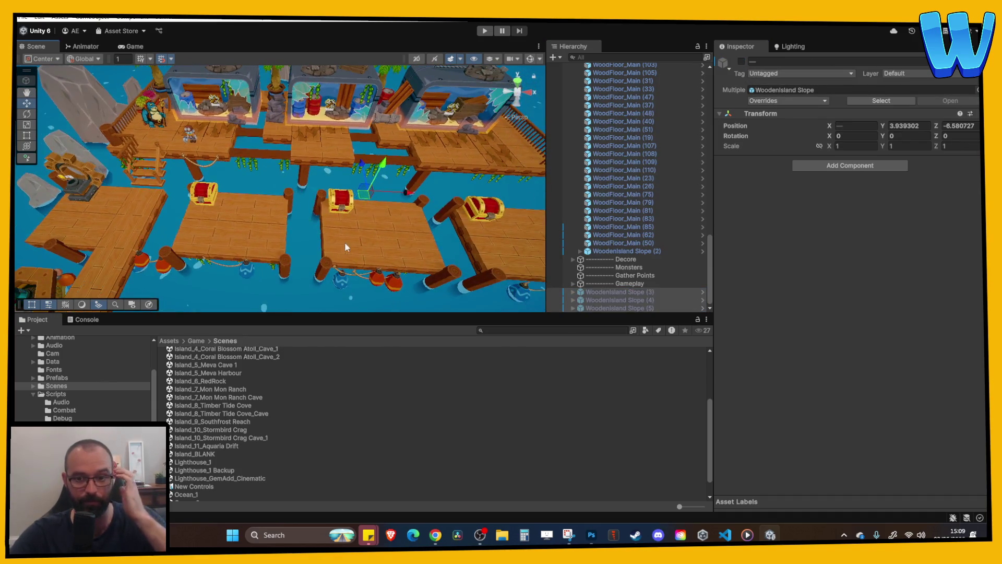
- Re-enable WoodenIsland Slope (3), frame Slopes (3)–(5), and select BigChest 2
{"action": "left_click", "coordinate": [625, 290]}
{"action": "key", "text": "f"}
{"action": "right_click", "coordinate": [362, 238]}
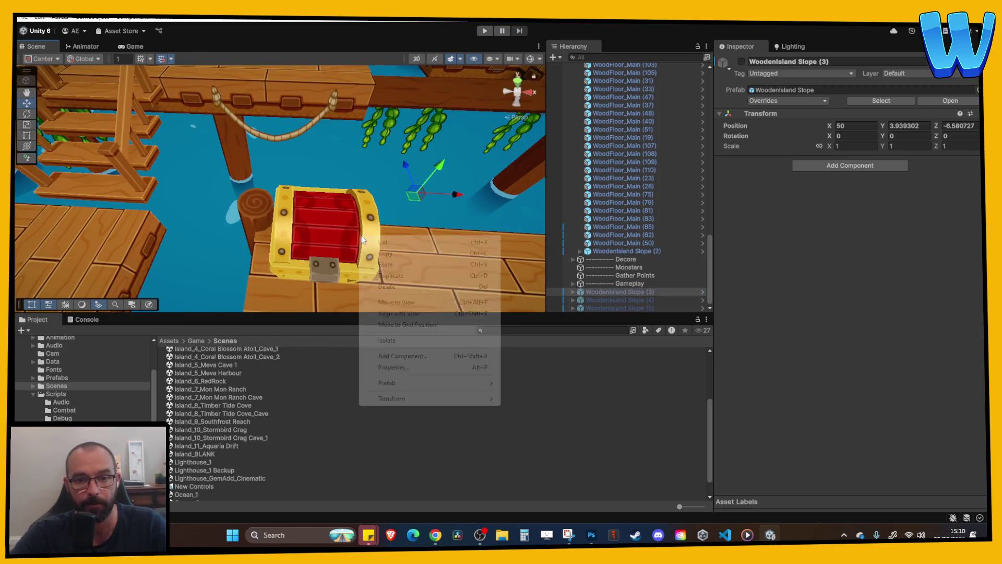
{"action": "left_click", "coordinate": [658, 291]}
{"action": "key", "text": "alt+shift+a"}
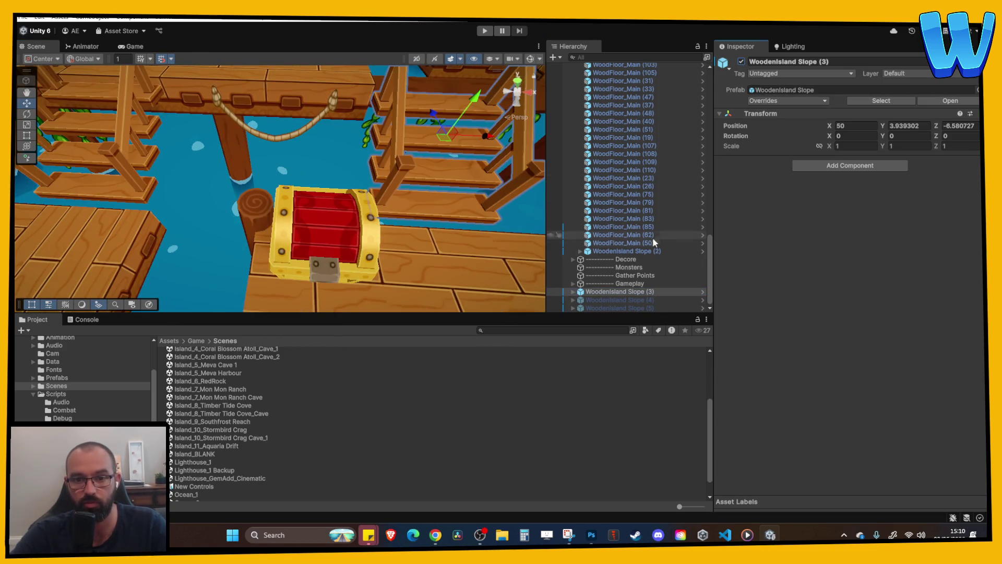
{"action": "left_click", "coordinate": [640, 301]}
{"action": "key", "text": "f"}
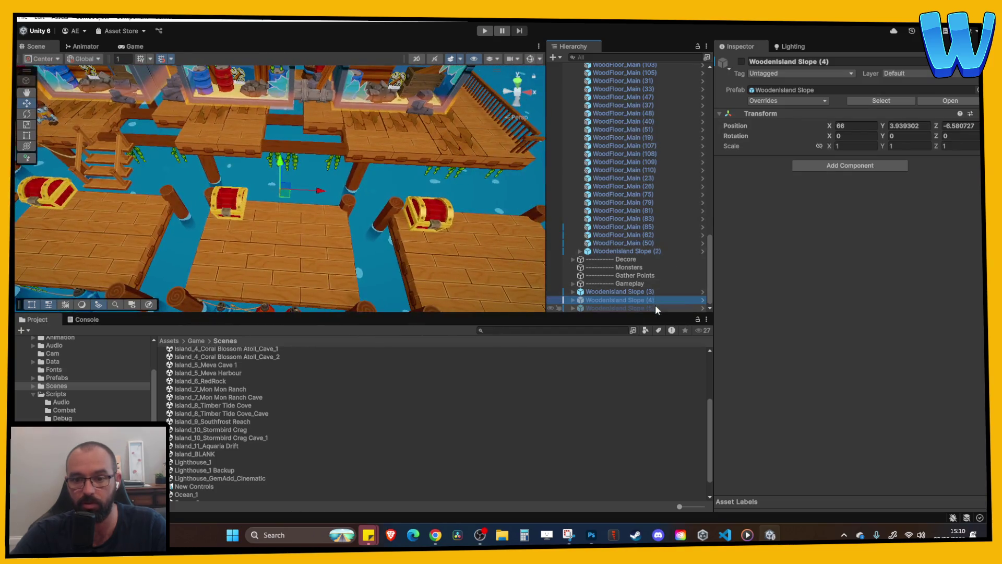
{"action": "left_click", "coordinate": [656, 308], "text": "shift"}
{"action": "key", "text": "alt+shift+a"}
{"action": "key", "text": "f"}
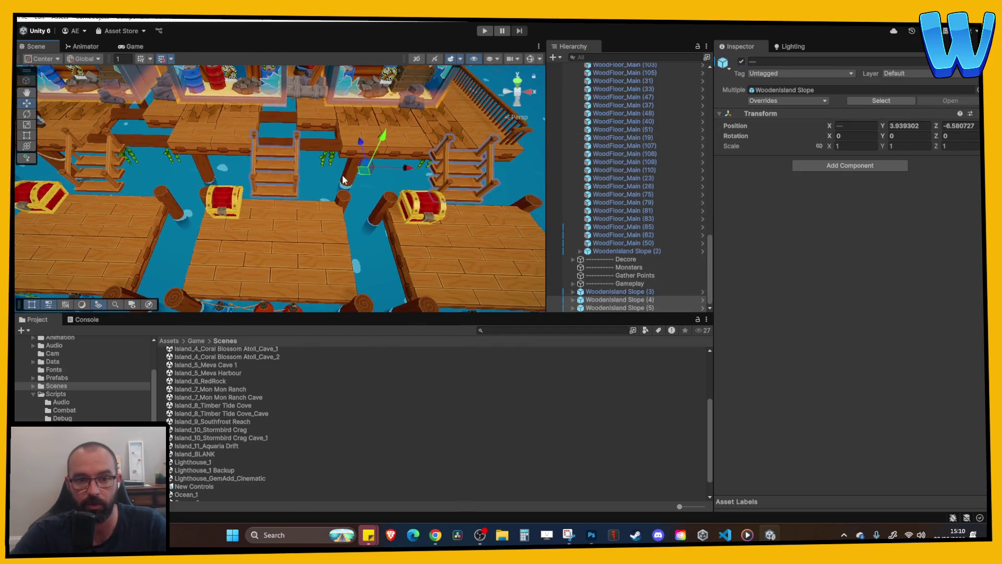
{"action": "left_click", "coordinate": [423, 206]}
{"action": "mouse_move", "coordinate": [314, 214]}
{"action": "left_mouse_down"}
{"action": "mouse_move", "coordinate": [284, 229]}
{"action": "mouse_move", "coordinate": [302, 223]}
{"action": "left_mouse_up"}
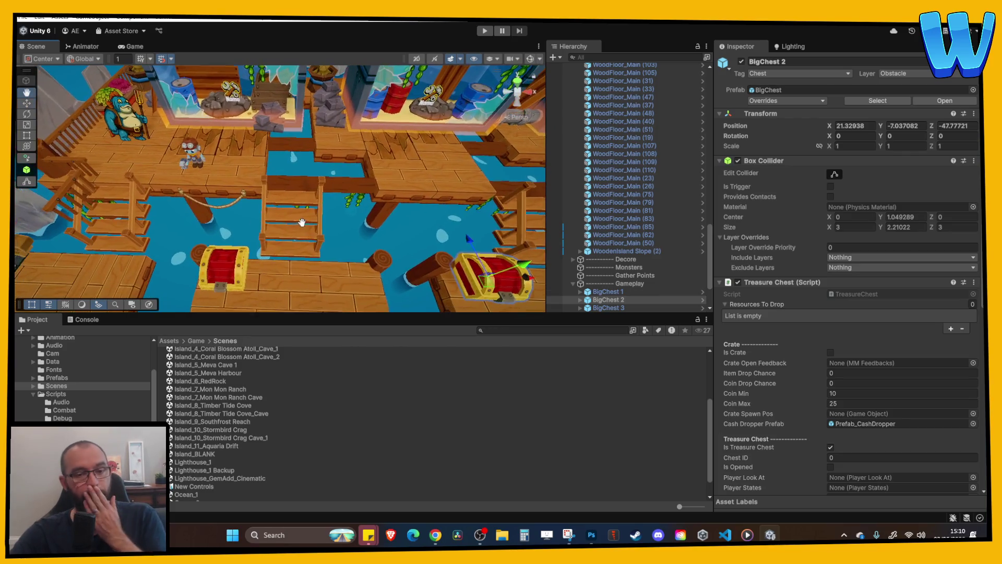
{"action": "scroll", "coordinate": [301, 223], "scroll_direction": "down", "scroll_amount": 2}
{"action": "key", "text": "w"}
{"action": "left_click", "coordinate": [278, 166]}
{"action": "key", "text": "q"}
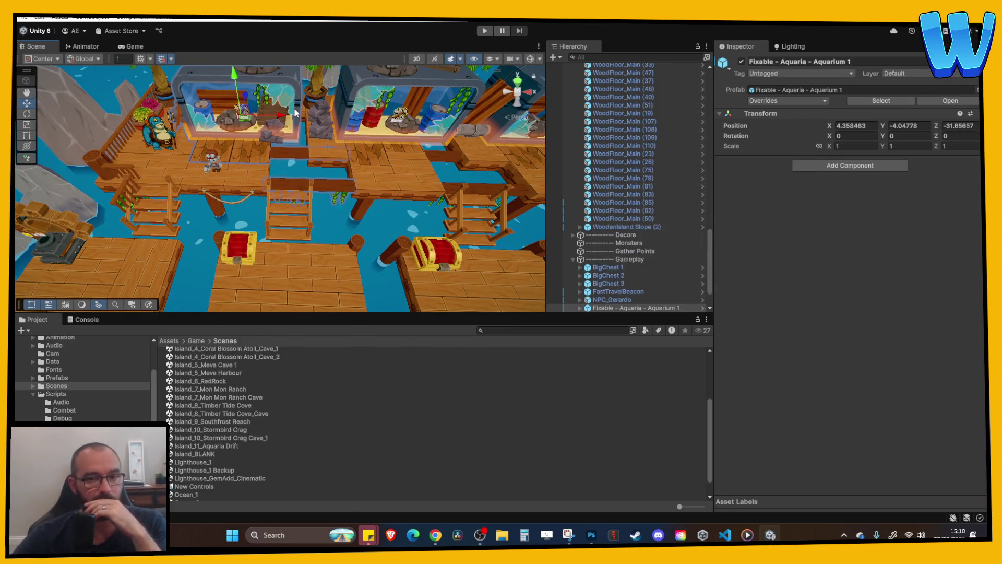
{"action": "mouse_move", "coordinate": [310, 146]}
{"action": "left_mouse_down"}
{"action": "mouse_move", "coordinate": [235, 163]}
{"action": "mouse_move", "coordinate": [200, 144]}
{"action": "mouse_move", "coordinate": [318, 176]}
{"action": "mouse_move", "coordinate": [252, 159]}
{"action": "mouse_move", "coordinate": [266, 120]}
{"action": "mouse_move", "coordinate": [184, 144]}
{"action": "left_mouse_up"}
{"action": "key", "text": "w"}
{"action": "scroll", "coordinate": [209, 164], "scroll_direction": "up", "scroll_amount": 1}
{"action": "scroll", "coordinate": [209, 164], "scroll_direction": "up", "scroll_amount": 2}
{"action": "key", "text": "q"}
{"action": "key", "text": "w"}
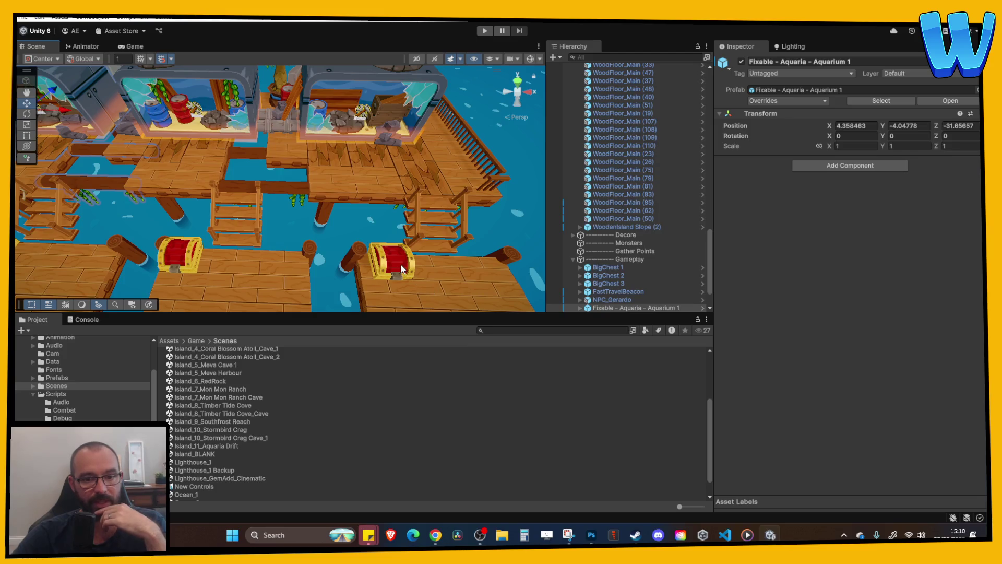
{"action": "left_click", "coordinate": [388, 258]}
{"action": "left_click_drag", "start_coordinate": [325, 258], "coordinate": [272, 257]}
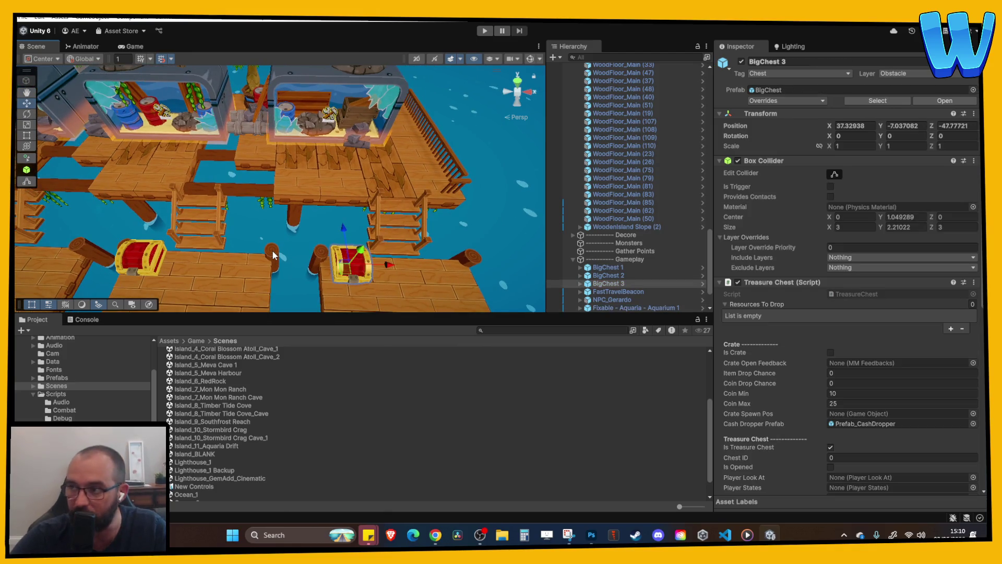
{"action": "mouse_move", "coordinate": [772, 249]}
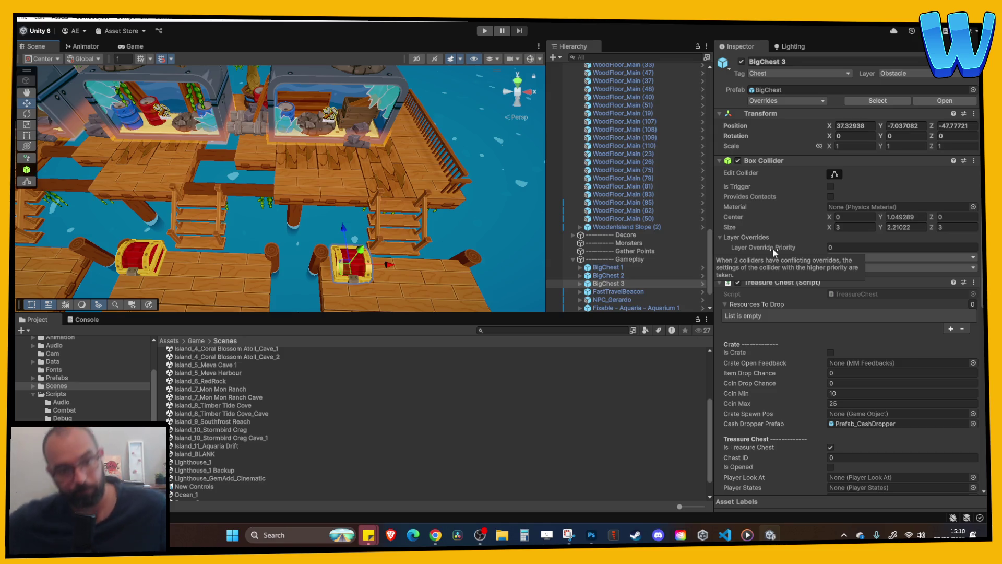
{"action": "left_click_drag", "start_coordinate": [292, 157], "coordinate": [247, 152]}
{"action": "mouse_move", "coordinate": [358, 133]}
{"action": "left_mouse_down"}
{"action": "mouse_move", "coordinate": [367, 131]}
{"action": "mouse_move", "coordinate": [364, 176]}
{"action": "mouse_move", "coordinate": [365, 161]}
{"action": "mouse_move", "coordinate": [348, 189]}
{"action": "mouse_move", "coordinate": [305, 147]}
{"action": "left_mouse_up"}
{"action": "scroll", "coordinate": [269, 120], "scroll_direction": "up", "scroll_amount": 3}
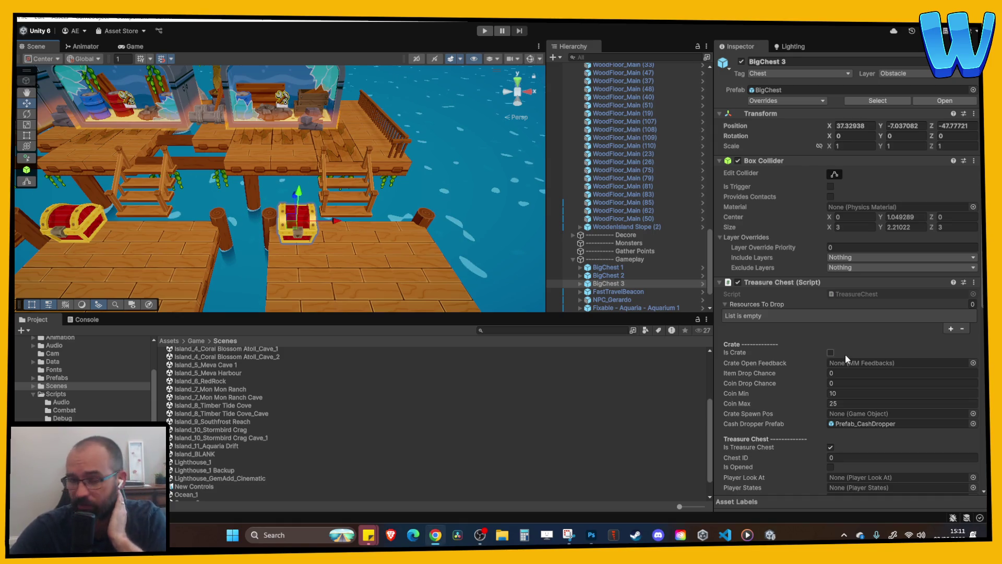
{"action": "scroll", "coordinate": [275, 261], "scroll_direction": "down", "scroll_amount": 3}
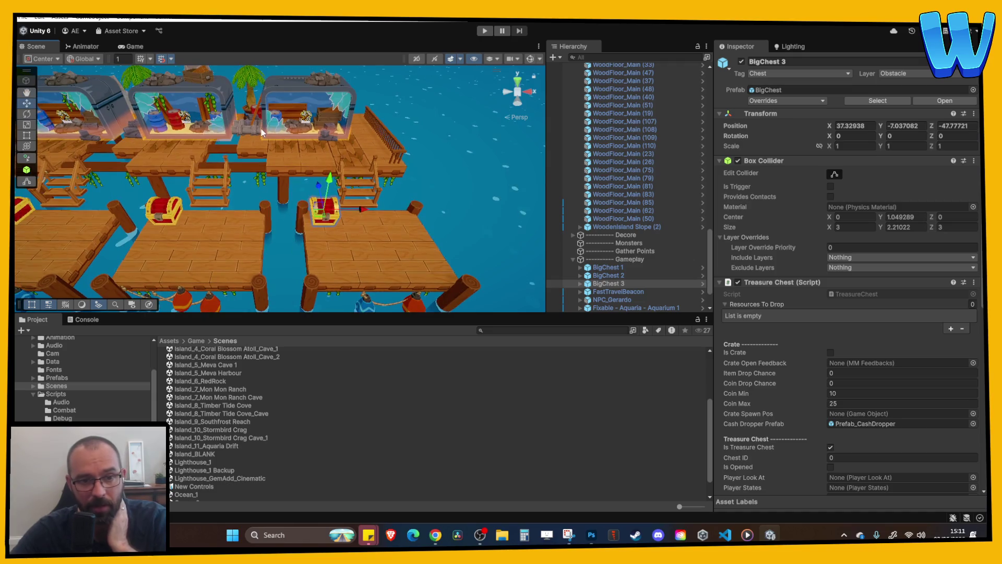
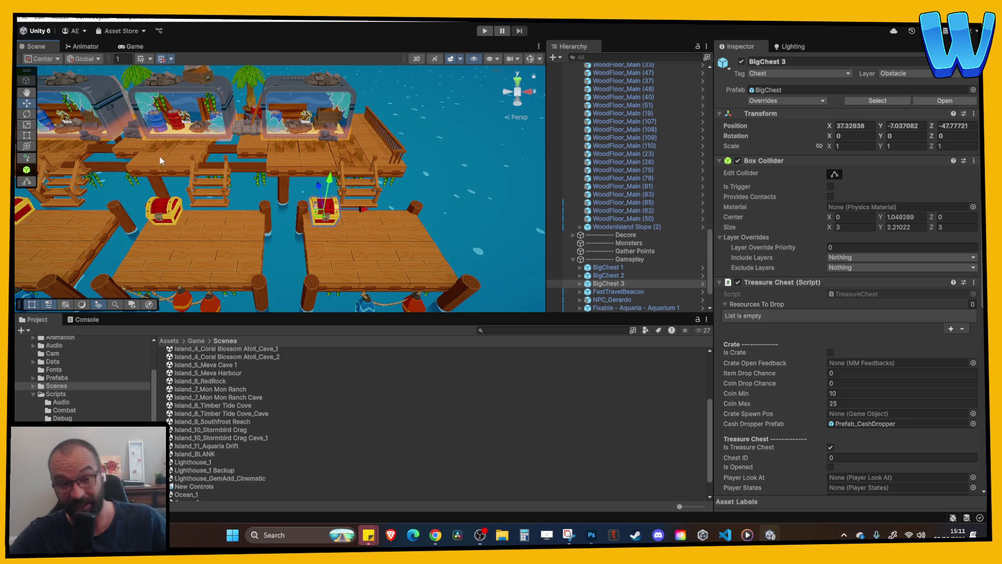
- Browse the docks, selecting and framing Aquarium 3 and then BigChest 3
{"action": "scroll", "coordinate": [242, 171], "scroll_direction": "up", "scroll_amount": 5}
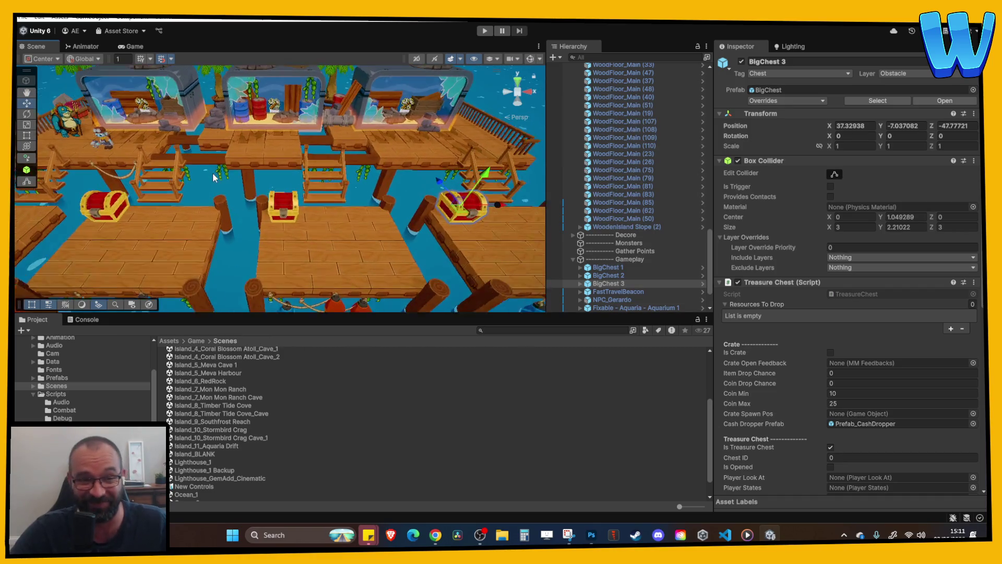
{"action": "mouse_move", "coordinate": [212, 173]}
{"action": "left_mouse_down"}
{"action": "mouse_move", "coordinate": [347, 187]}
{"action": "mouse_move", "coordinate": [326, 189]}
{"action": "left_mouse_up"}
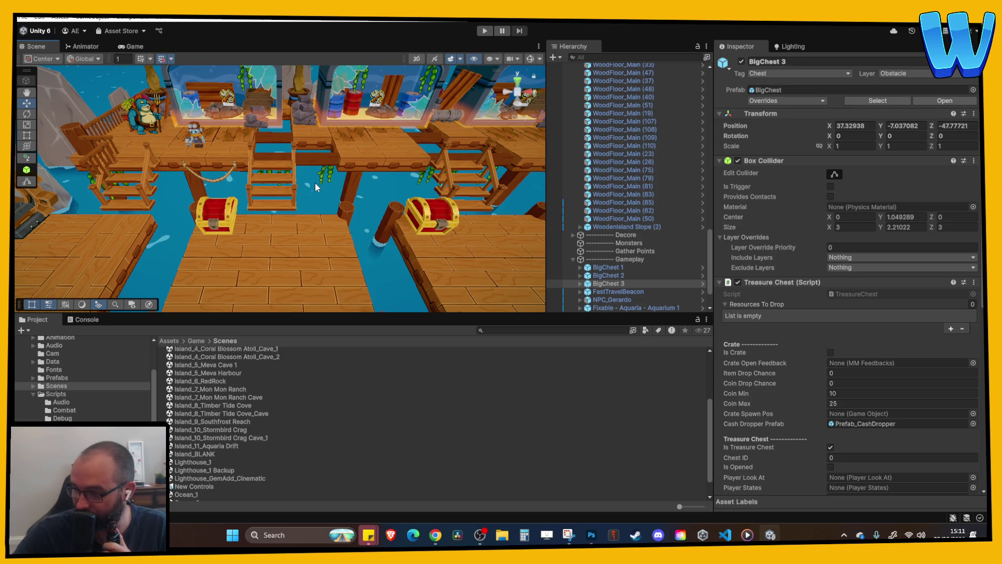
{"action": "scroll", "coordinate": [339, 159], "scroll_direction": "down", "scroll_amount": 6}
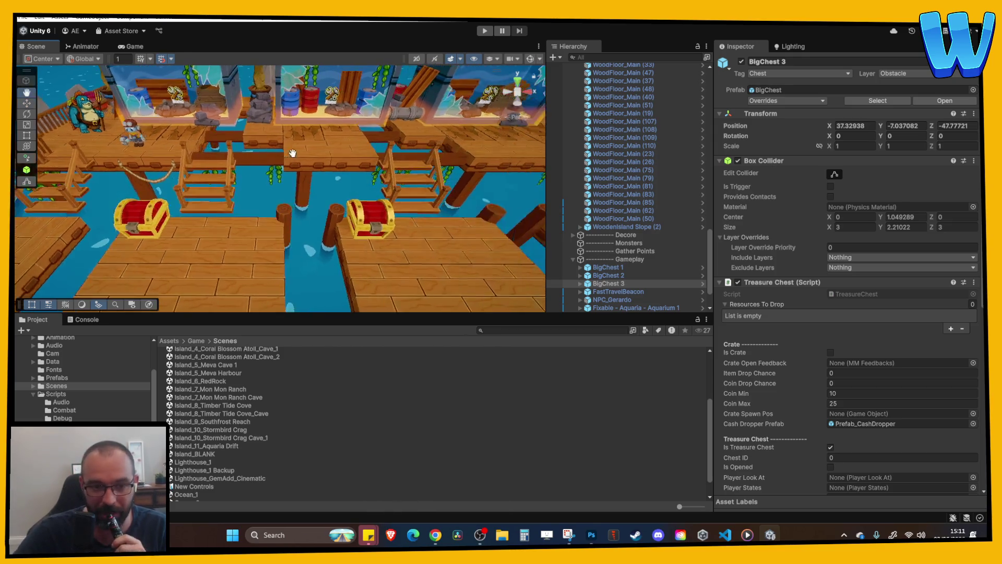
{"action": "left_click", "coordinate": [431, 247]}
{"action": "left_click_drag", "start_coordinate": [430, 248], "coordinate": [210, 203]}
{"action": "left_click", "coordinate": [219, 125]}
{"action": "left_click", "coordinate": [200, 214]}
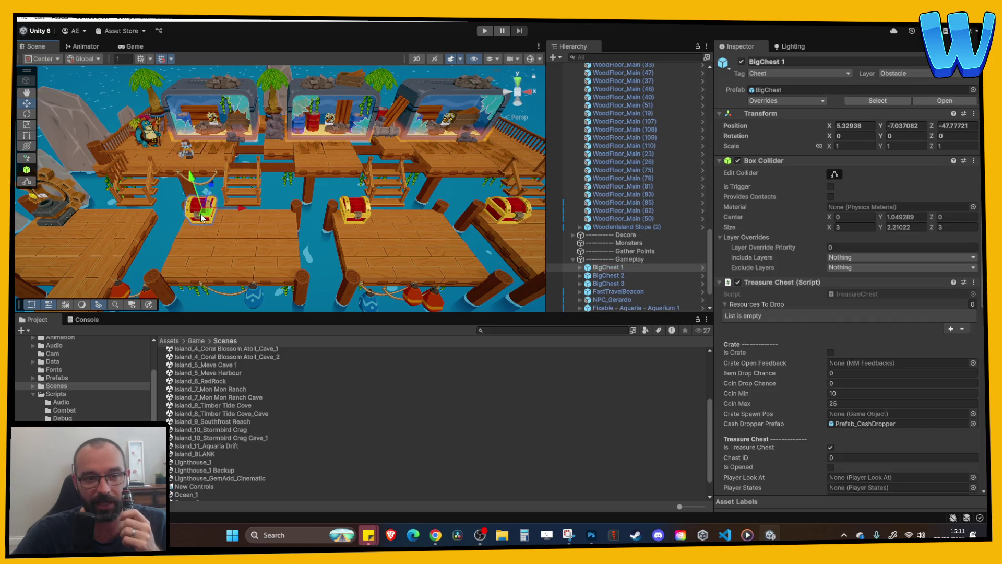
{"action": "left_click_drag", "start_coordinate": [398, 220], "coordinate": [281, 177]}
{"action": "left_click", "coordinate": [321, 188]}
{"action": "left_click", "coordinate": [322, 188]}
{"action": "left_click", "coordinate": [347, 113]}
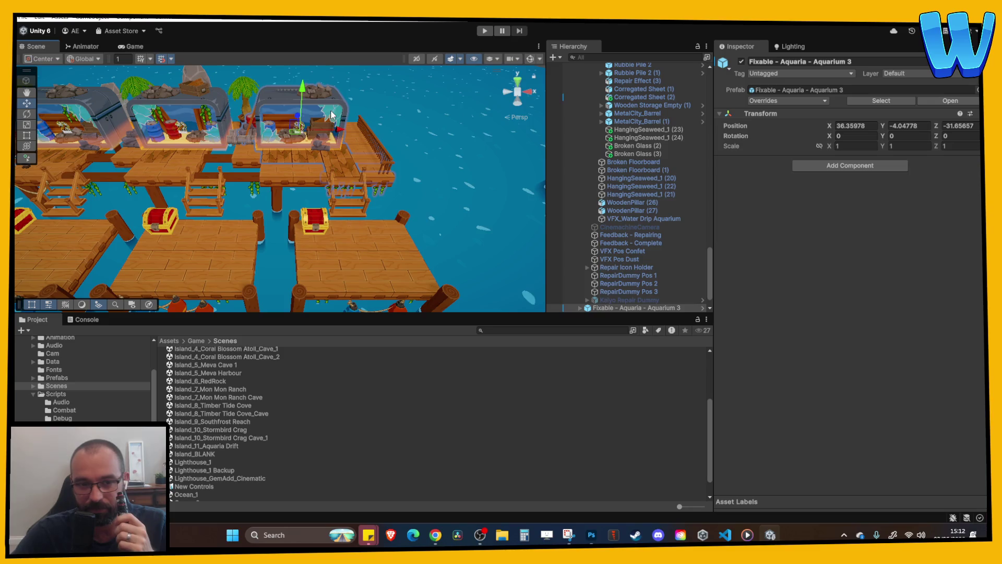
{"action": "left_click", "coordinate": [325, 229]}
{"action": "left_click", "coordinate": [333, 235]}
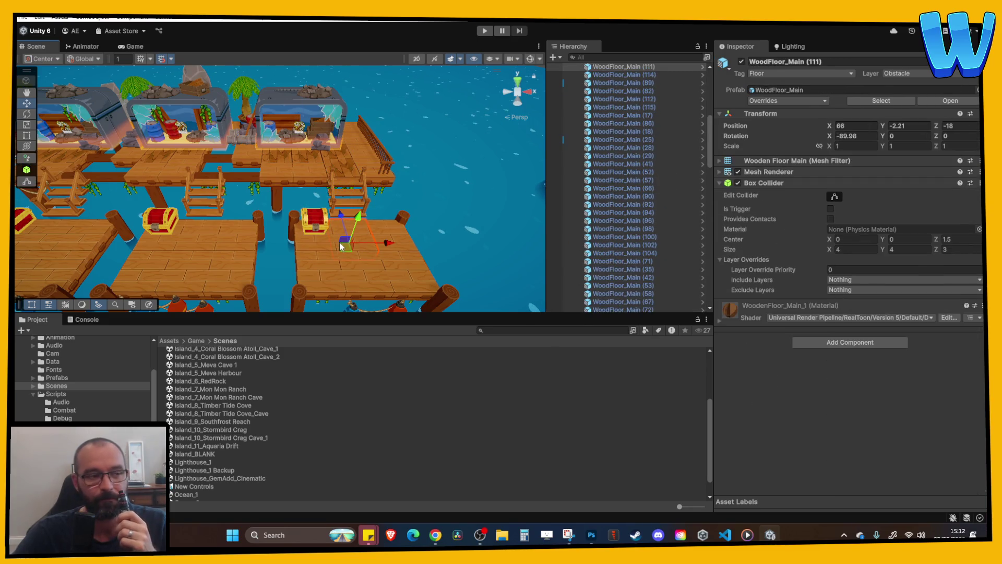
{"action": "left_click", "coordinate": [344, 112]}
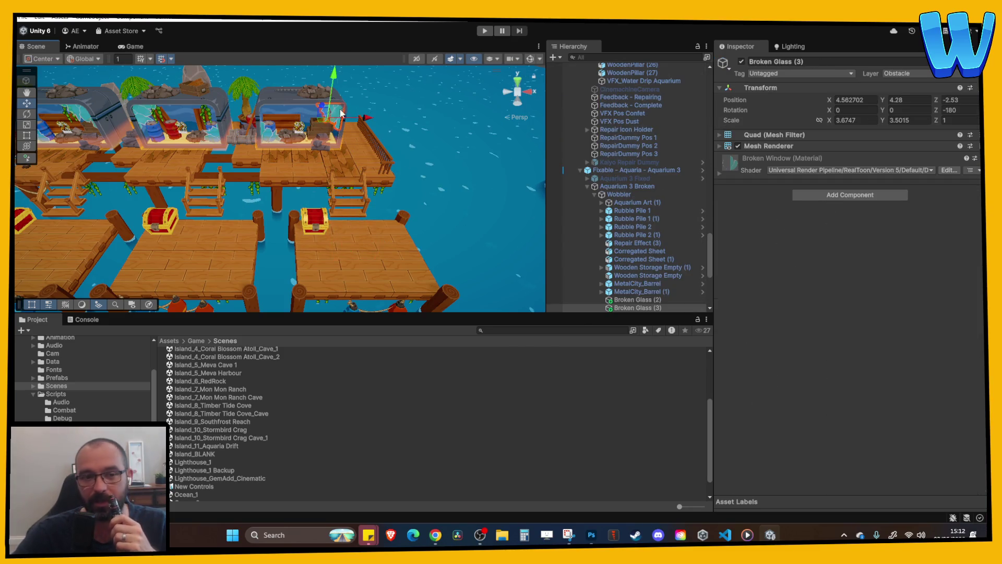
{"action": "left_click", "coordinate": [343, 108]}
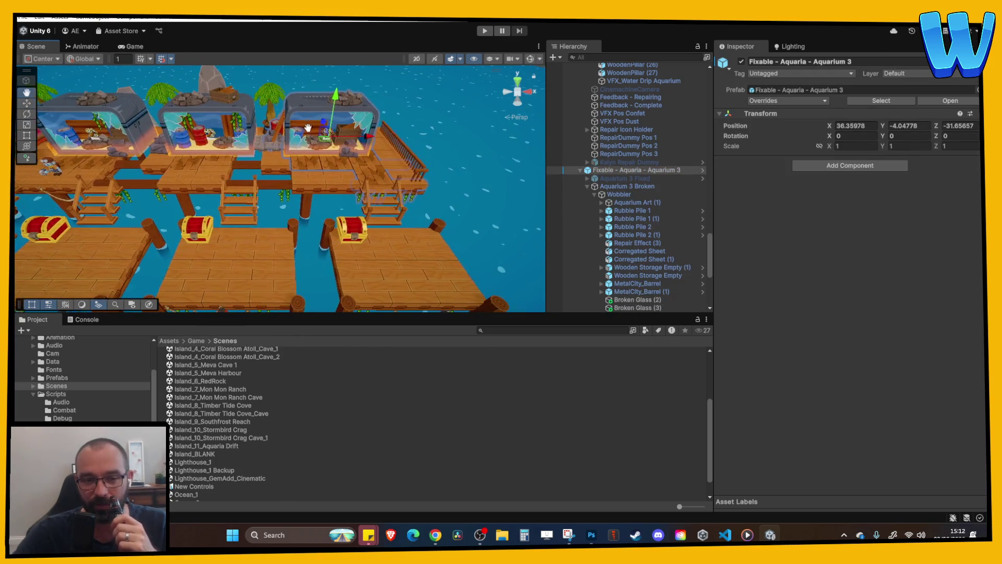
{"action": "key", "text": "f"}
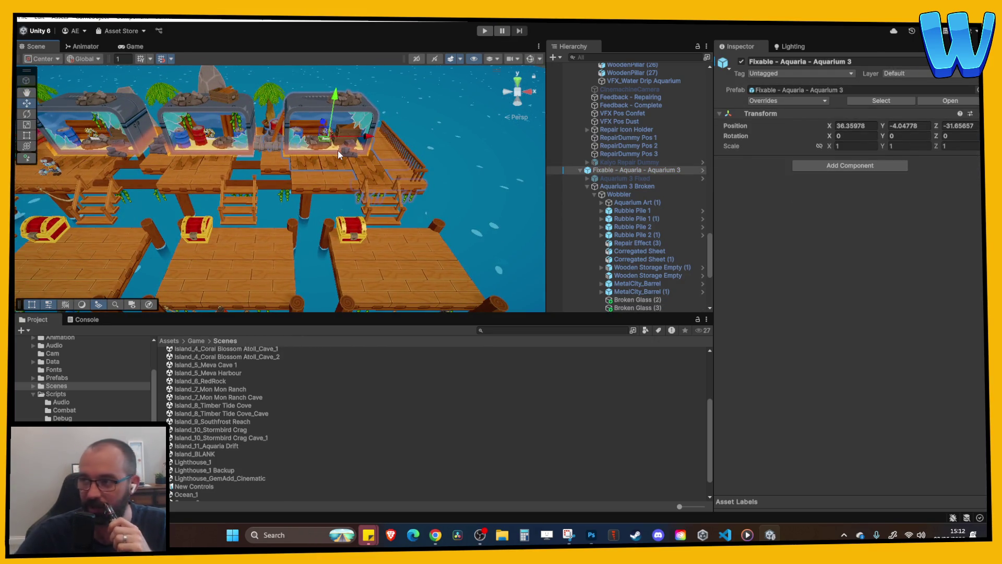
{"action": "left_click", "coordinate": [295, 222]}
- Zoom in on the pier and select the wooden stairs, WoodenIsland Slope (3)
{"action": "scroll", "coordinate": [296, 209], "scroll_direction": "up", "scroll_amount": 5}
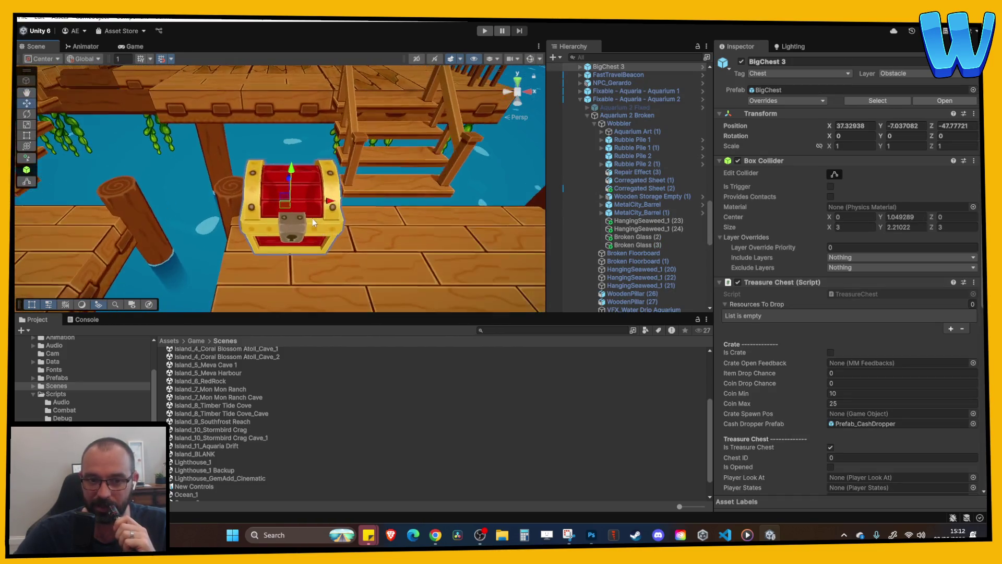
{"action": "scroll", "coordinate": [312, 219], "scroll_direction": "down", "scroll_amount": 10}
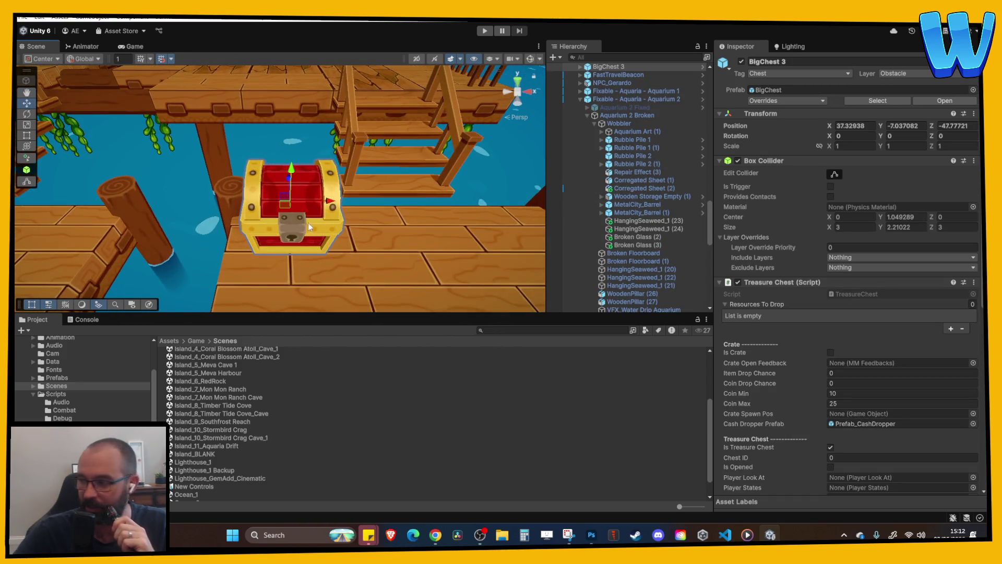
{"action": "left_click_drag", "start_coordinate": [210, 217], "coordinate": [288, 217]}
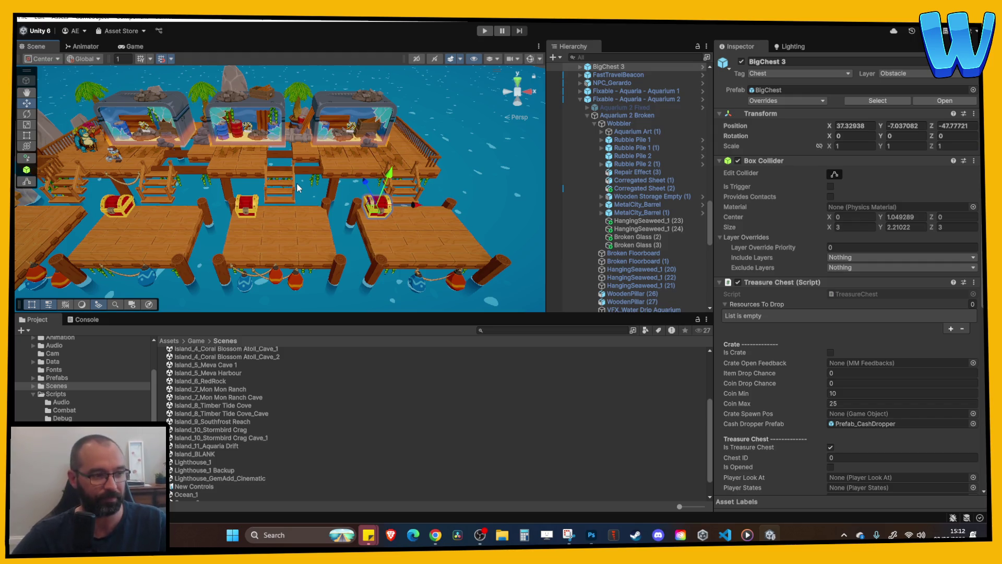
{"action": "mouse_move", "coordinate": [304, 196]}
{"action": "left_mouse_down"}
{"action": "mouse_move", "coordinate": [303, 212]}
{"action": "mouse_move", "coordinate": [283, 194]}
{"action": "mouse_move", "coordinate": [281, 208]}
{"action": "mouse_move", "coordinate": [240, 225]}
{"action": "left_mouse_up"}
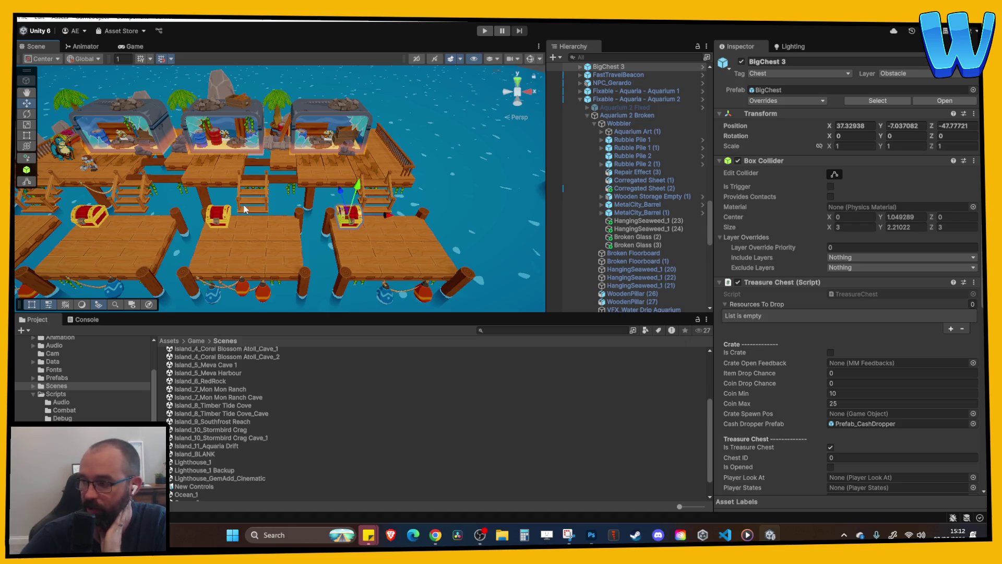
{"action": "left_click_drag", "start_coordinate": [151, 209], "coordinate": [260, 223]}
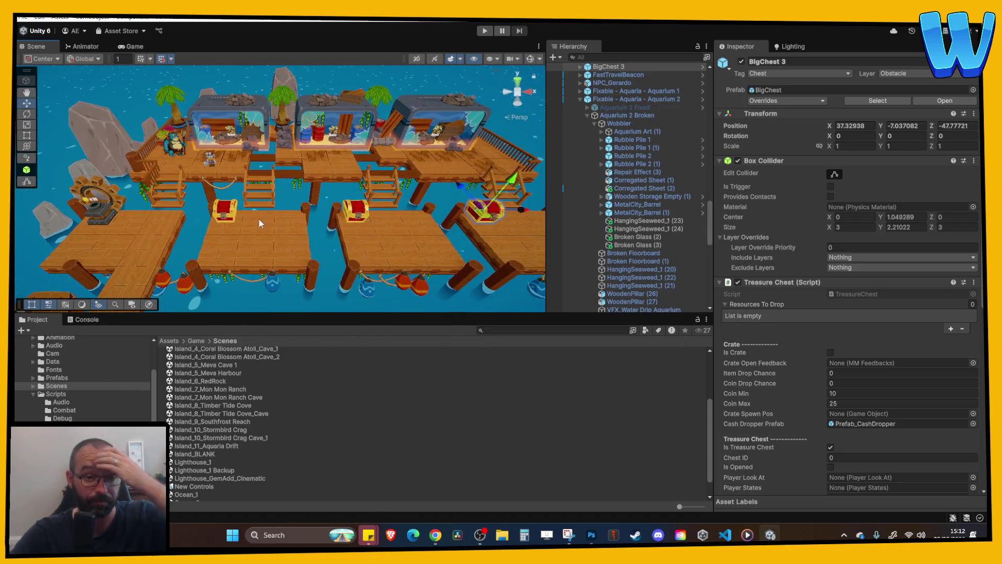
{"action": "scroll", "coordinate": [264, 226], "scroll_direction": "up", "scroll_amount": 2}
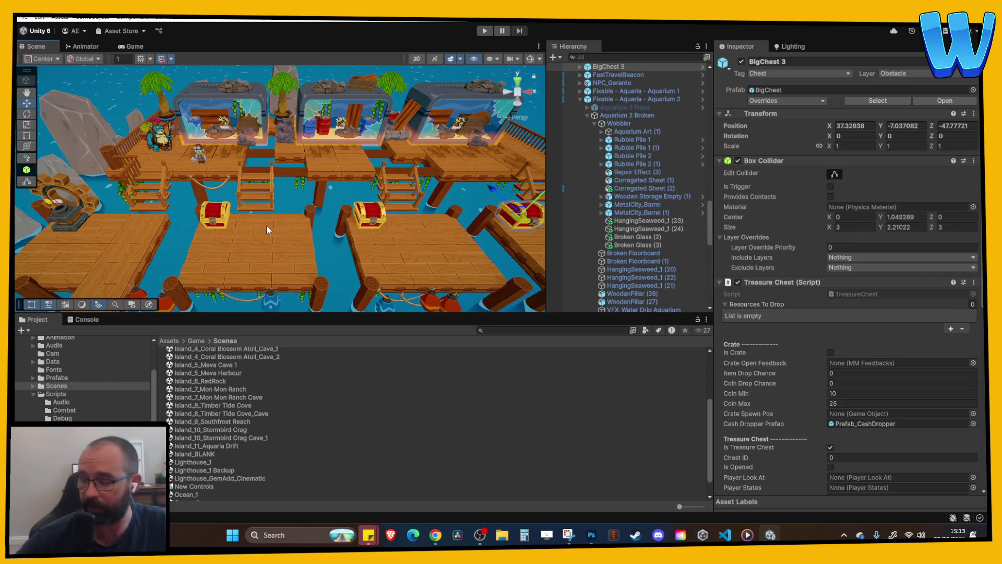
{"action": "scroll", "coordinate": [265, 189], "scroll_direction": "up", "scroll_amount": 4}
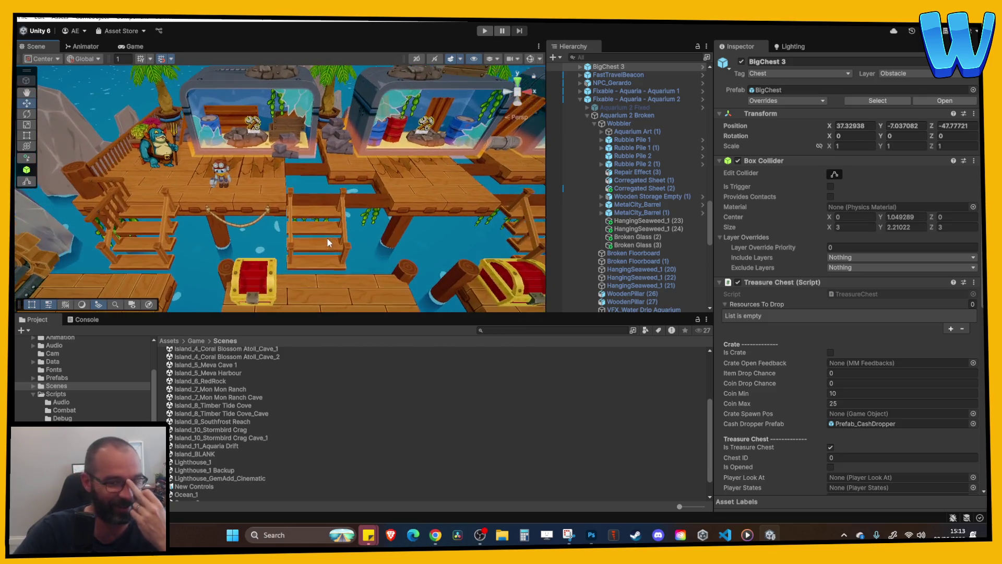
{"action": "scroll", "coordinate": [328, 239], "scroll_direction": "down", "scroll_amount": 8}
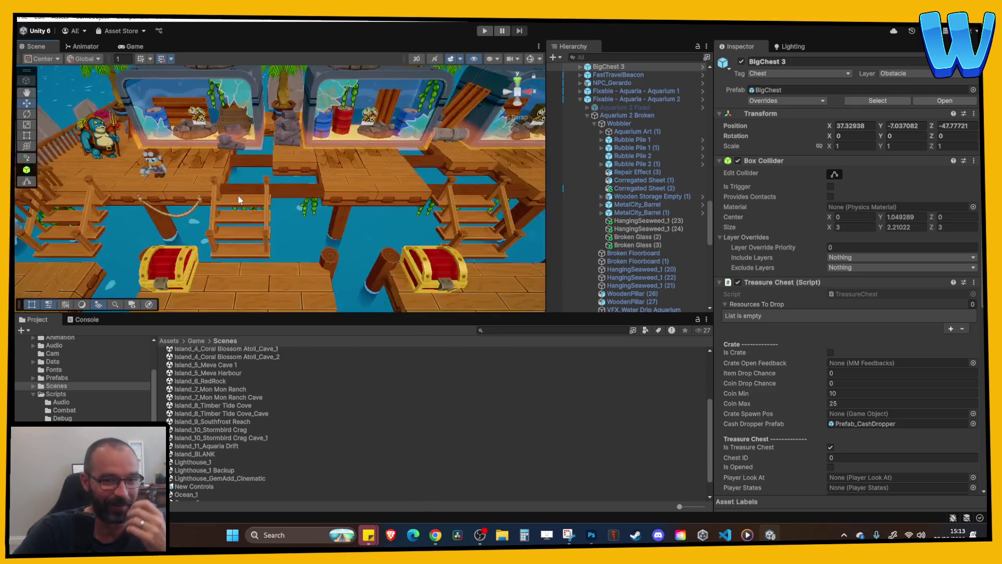
{"action": "scroll", "coordinate": [366, 203], "scroll_direction": "up", "scroll_amount": 2}
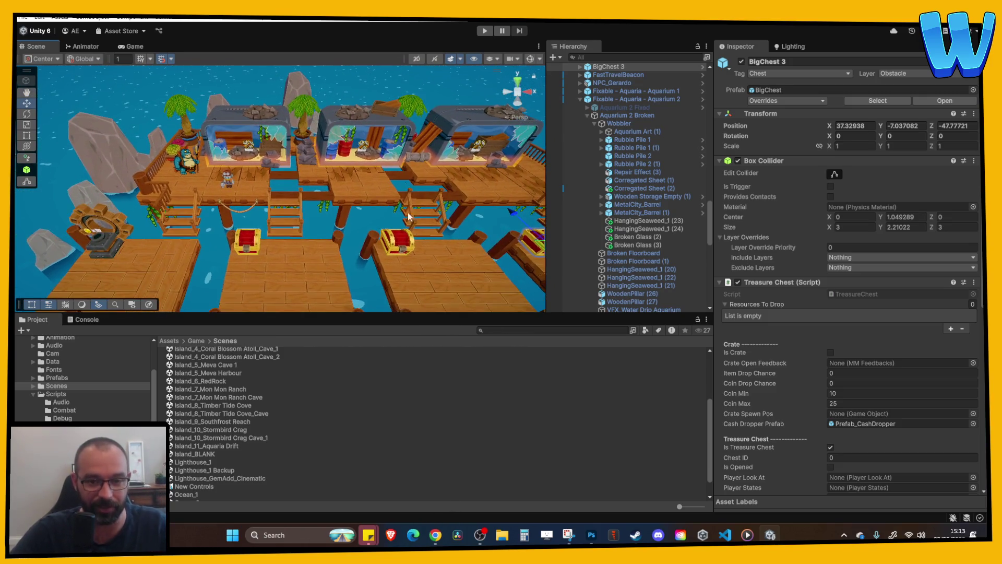
{"action": "scroll", "coordinate": [416, 234], "scroll_direction": "up", "scroll_amount": 3}
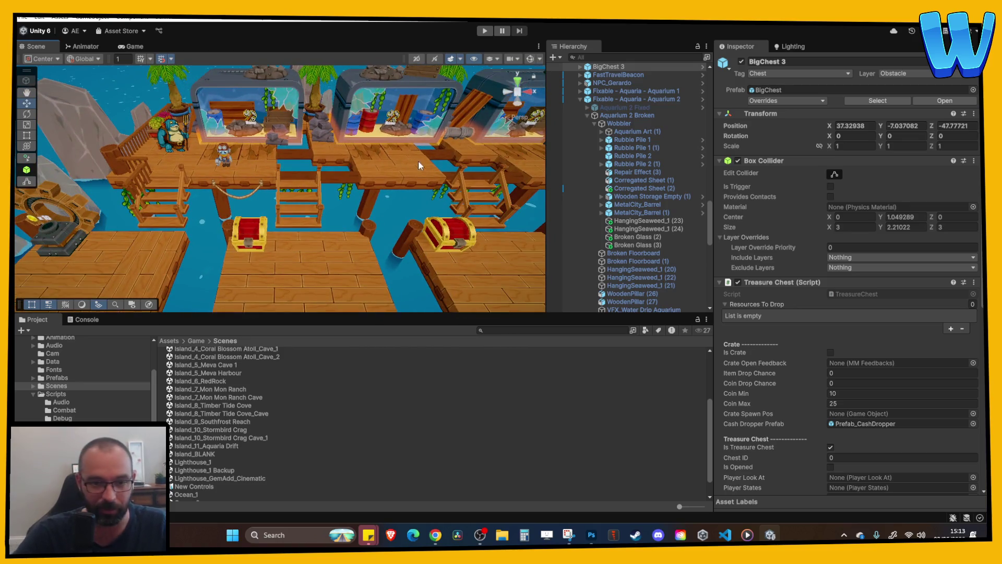
{"action": "scroll", "coordinate": [325, 163], "scroll_direction": "up", "scroll_amount": 2}
{"action": "scroll", "coordinate": [268, 185], "scroll_direction": "up", "scroll_amount": 3}
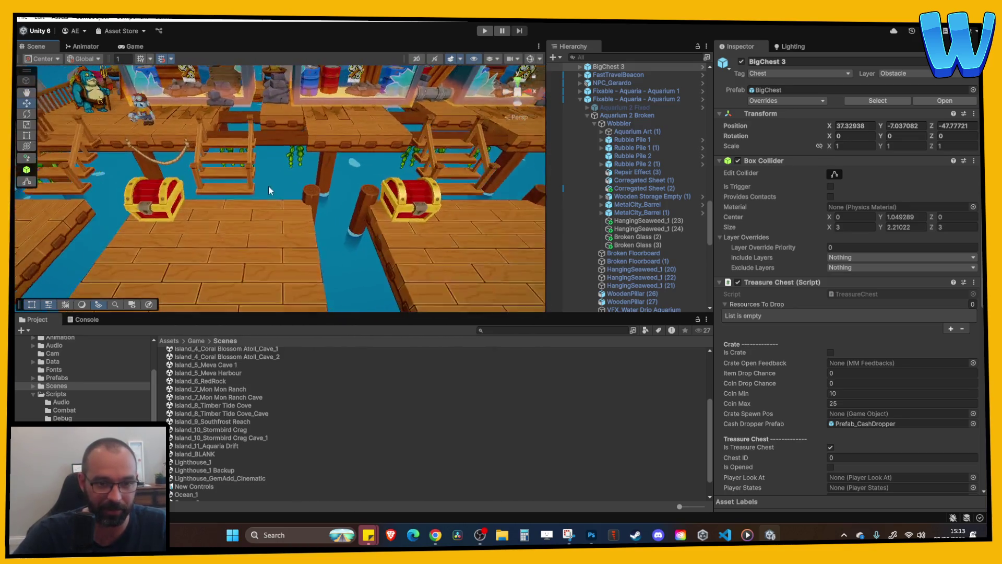
{"action": "left_click", "coordinate": [291, 199]}
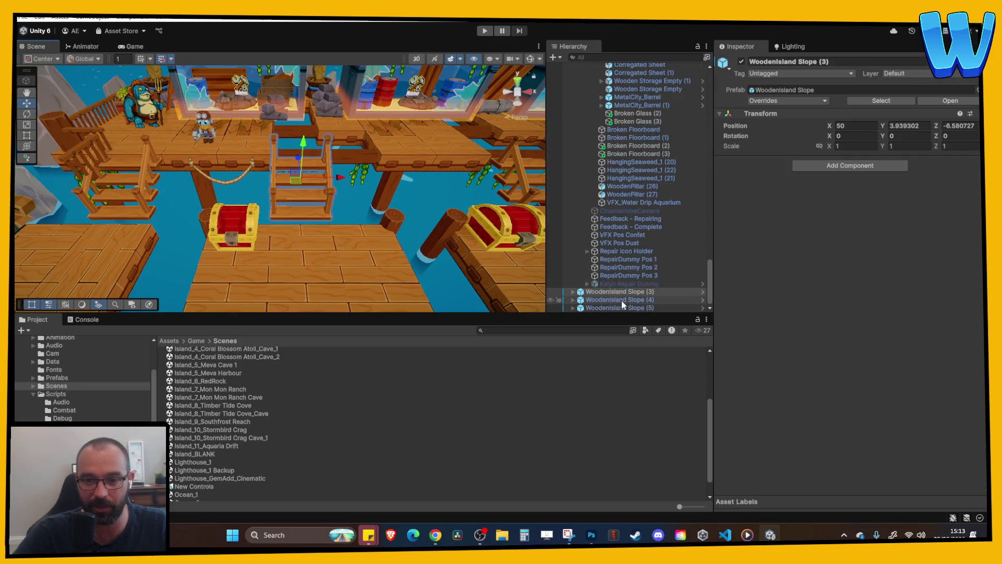
- Add an empty child under WoodenIsland Slope (3), then undo it and collapse the stairs
{"action": "left_click", "coordinate": [608, 292]}
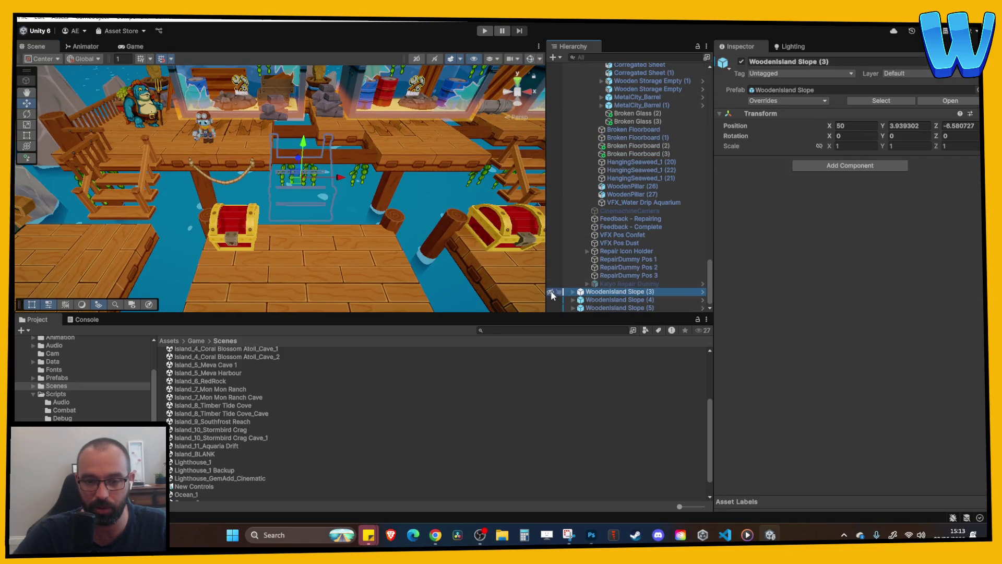
{"action": "right_click", "coordinate": [606, 291]}
{"action": "left_click", "coordinate": [600, 295]}
{"action": "right_click", "coordinate": [605, 296]}
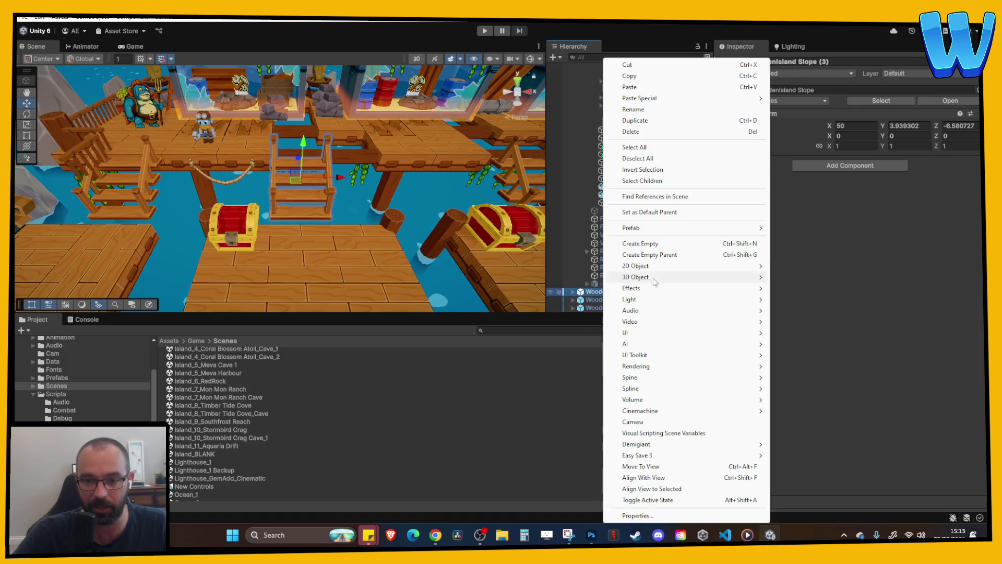
{"action": "left_click", "coordinate": [659, 244]}
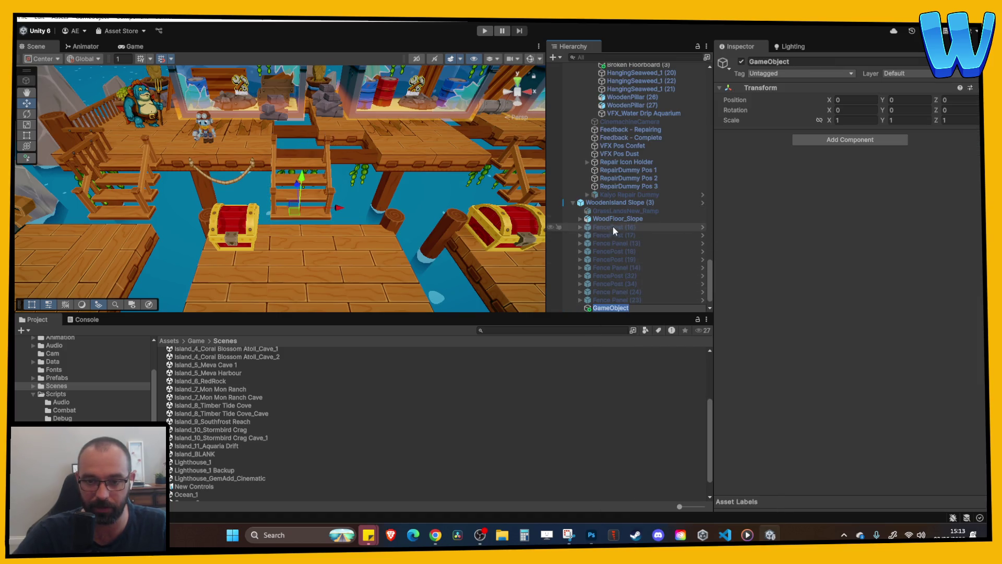
{"action": "key", "text": "ctrl+z"}
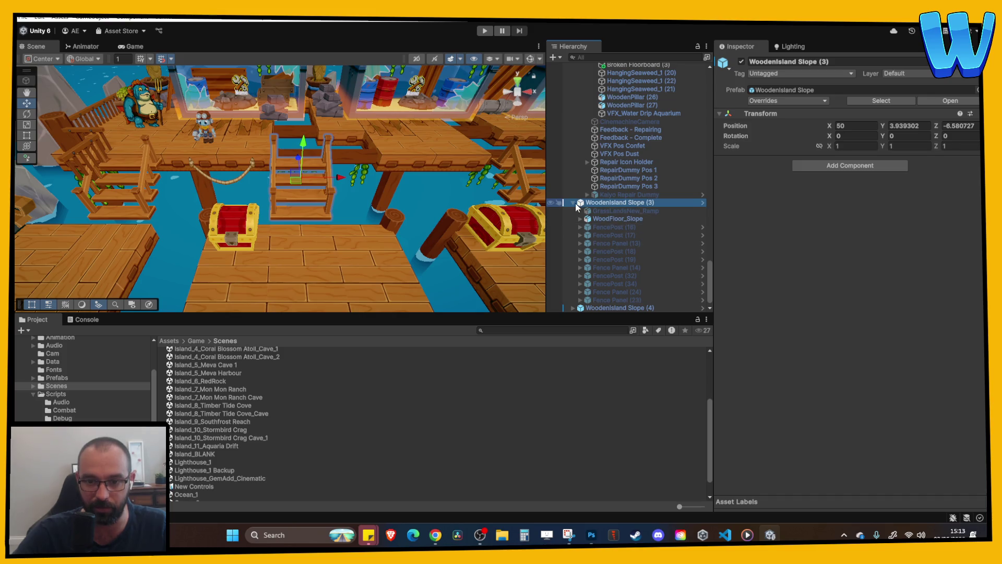
{"action": "left_click", "coordinate": [573, 196]}
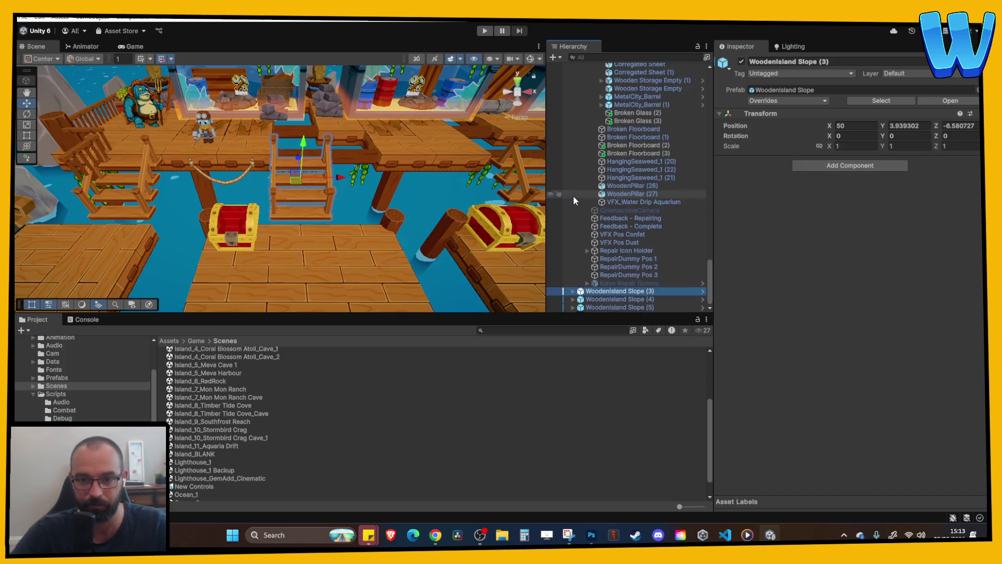
- Wrap WoodenIsland Slope (3) in a new empty parent named 'Stairs appear tank 1 complete'
{"action": "right_click", "coordinate": [606, 292]}
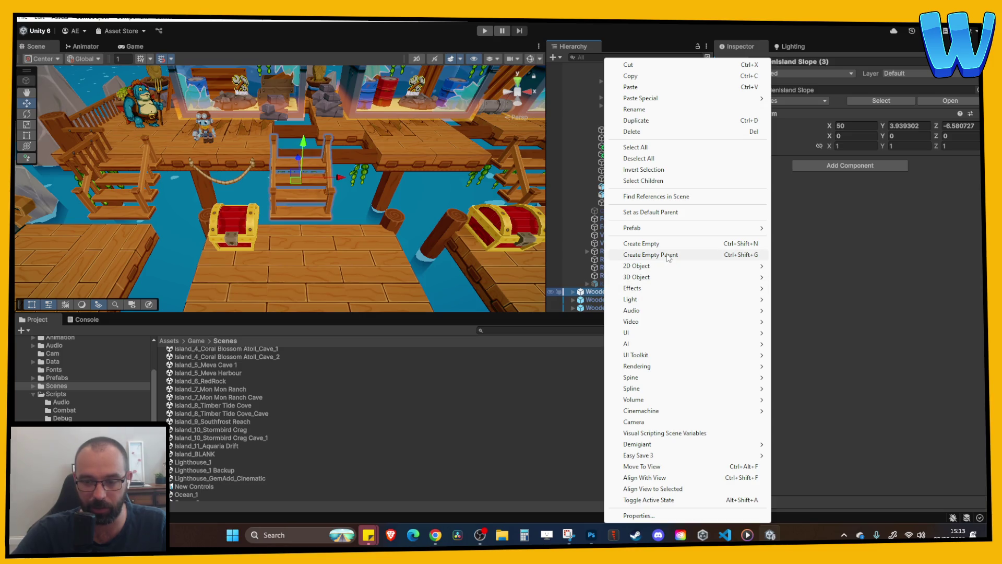
{"action": "left_click", "coordinate": [668, 255]}
{"action": "type", "text": "Ches"}
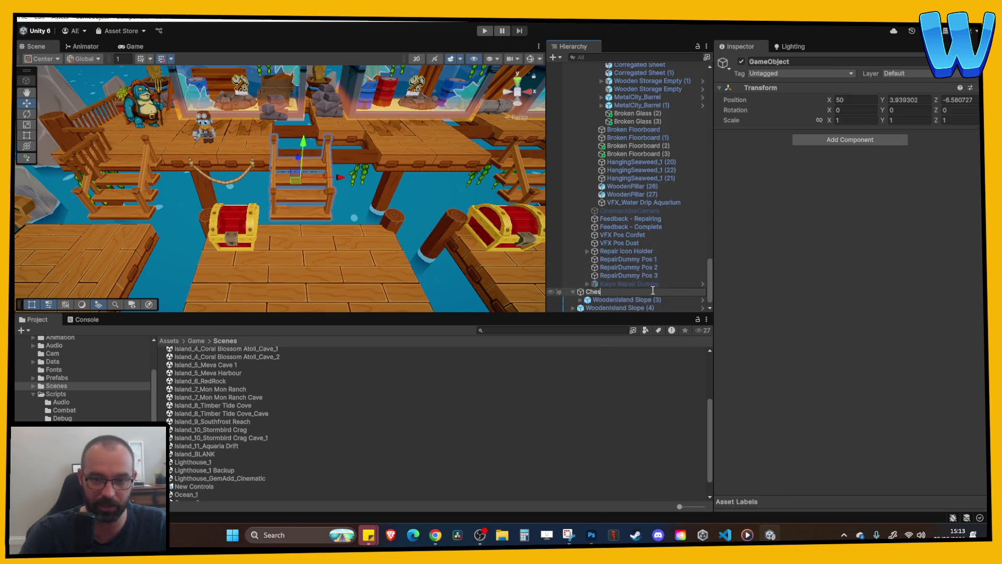
{"action": "key", "text": "BackSpace"}
{"action": "key", "text": "BackSpace"}
{"action": "key", "text": "BackSpace"}
{"action": "type", "text": "Stairs"}
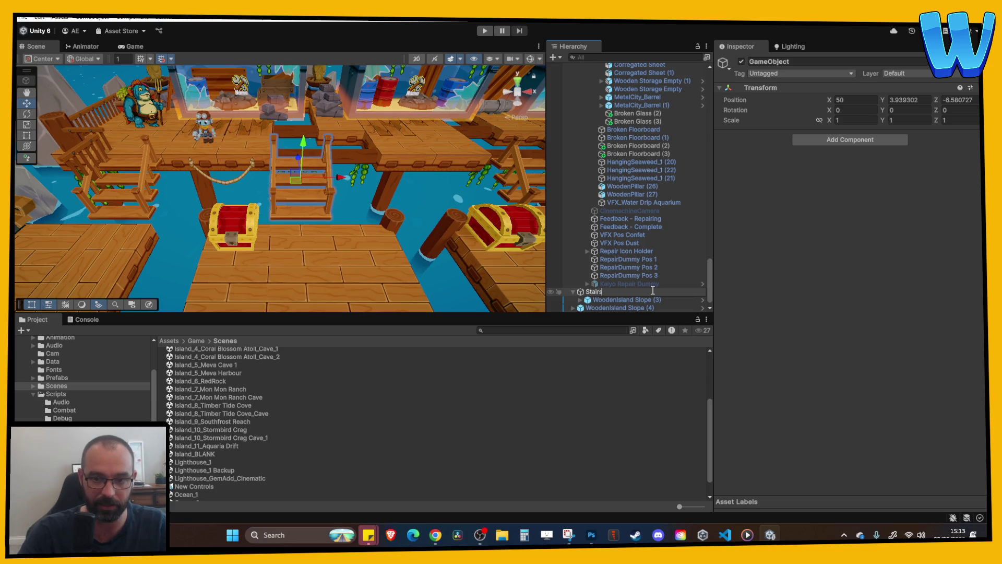
{"action": "type", "text": " appear"}
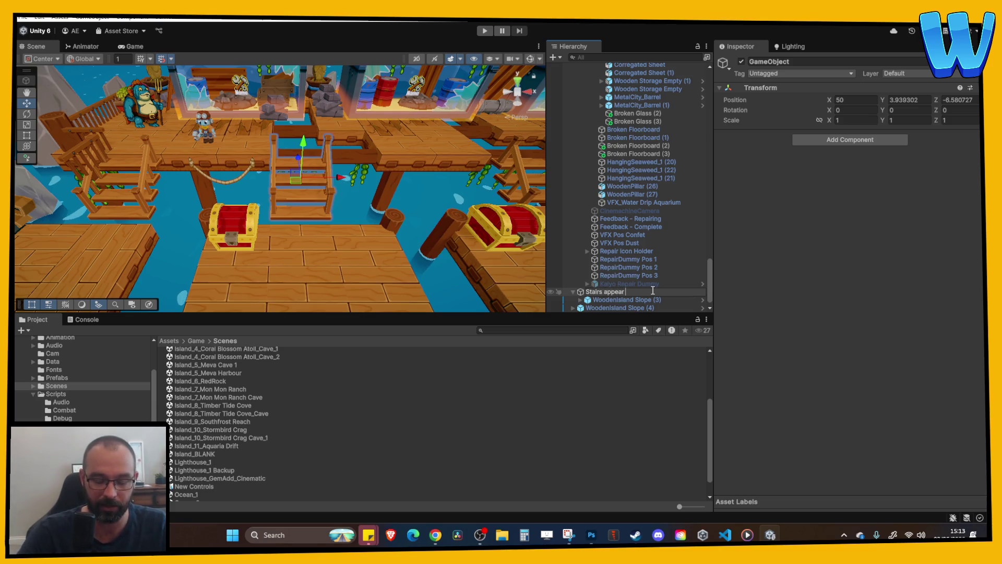
{"action": "type", "text": " tan"}
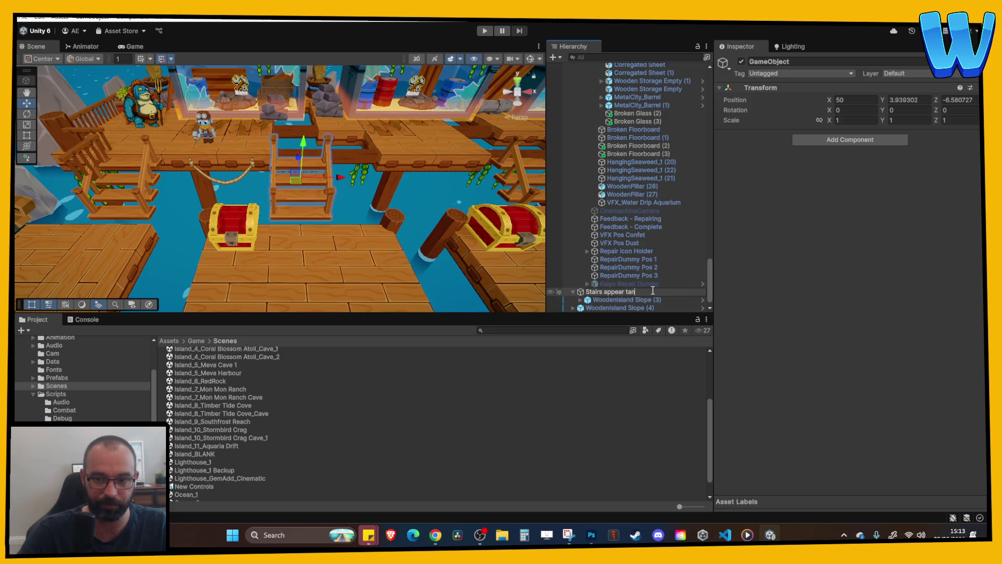
{"action": "type", "text": "k complete"}
{"action": "key", "text": "Return"}
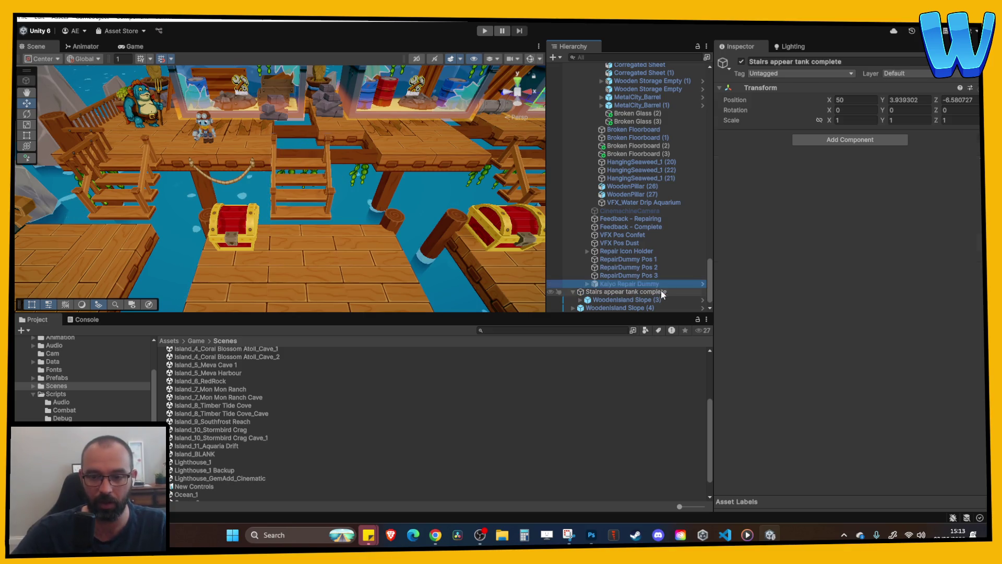
{"action": "left_click", "coordinate": [674, 292]}
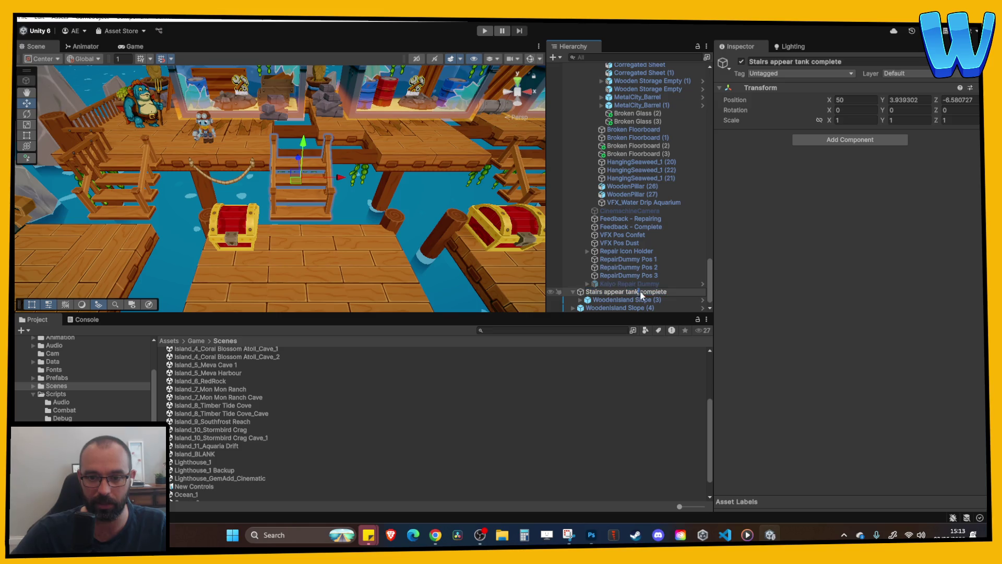
{"action": "left_click", "coordinate": [641, 292]}
{"action": "type", "text": "1"}
{"action": "key", "text": "Return"}
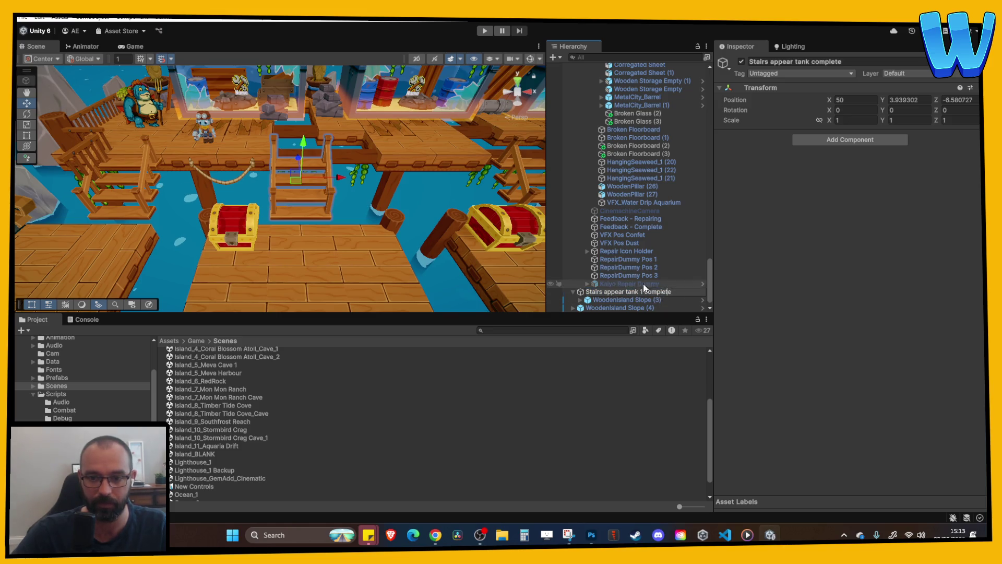
{"action": "left_click_drag", "start_coordinate": [611, 301], "coordinate": [598, 289]}
- Select WoodenIsland Slope (4) and (5), delete them, then undo the deletion
{"action": "left_click", "coordinate": [600, 293]}
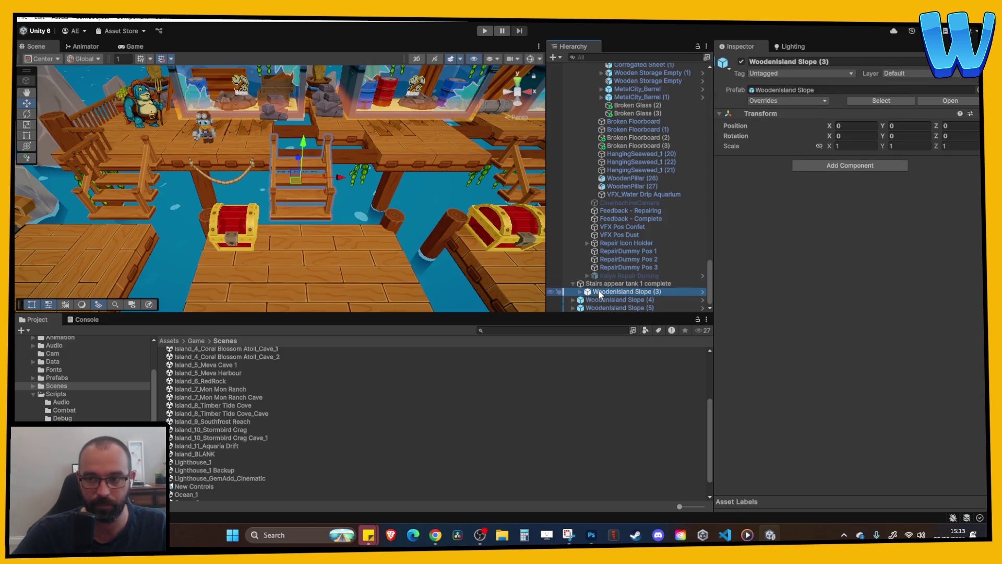
{"action": "left_click", "coordinate": [600, 283]}
{"action": "left_click", "coordinate": [573, 283]}
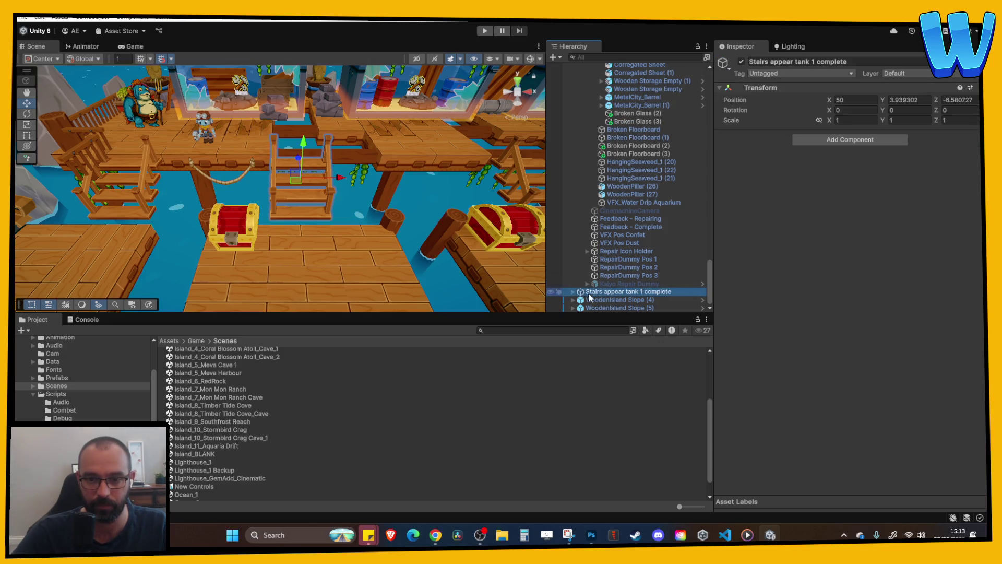
{"action": "left_click", "coordinate": [598, 300]}
{"action": "double_click", "coordinate": [598, 301]}
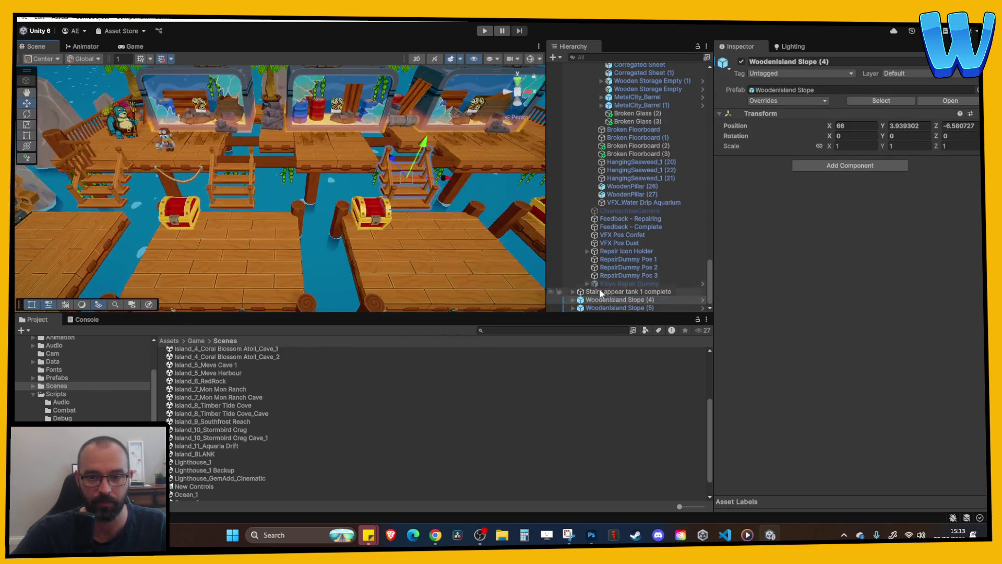
{"action": "left_click", "coordinate": [614, 308], "text": "shift"}
{"action": "key", "text": "Delete"}
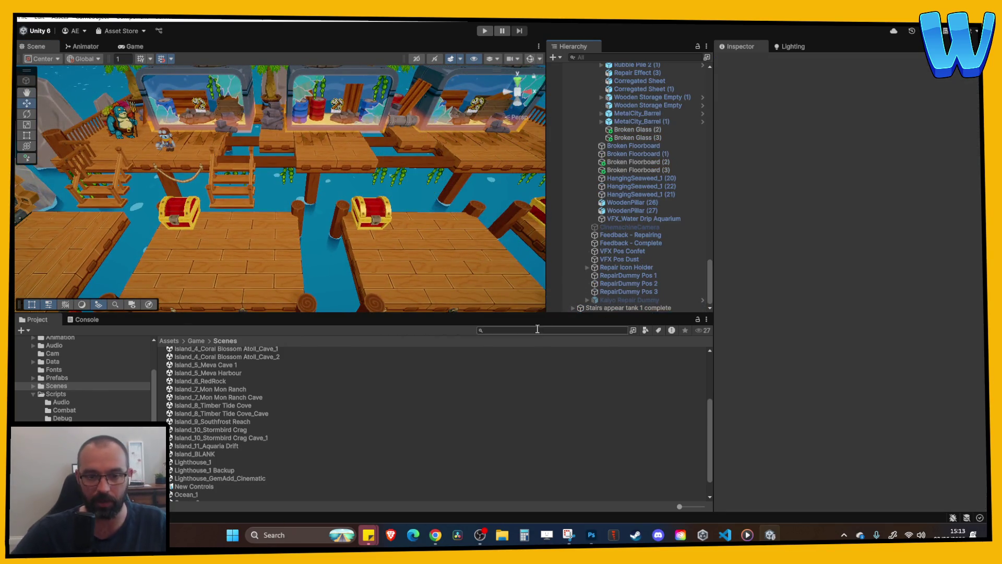
{"action": "key", "text": "ctrl+z"}
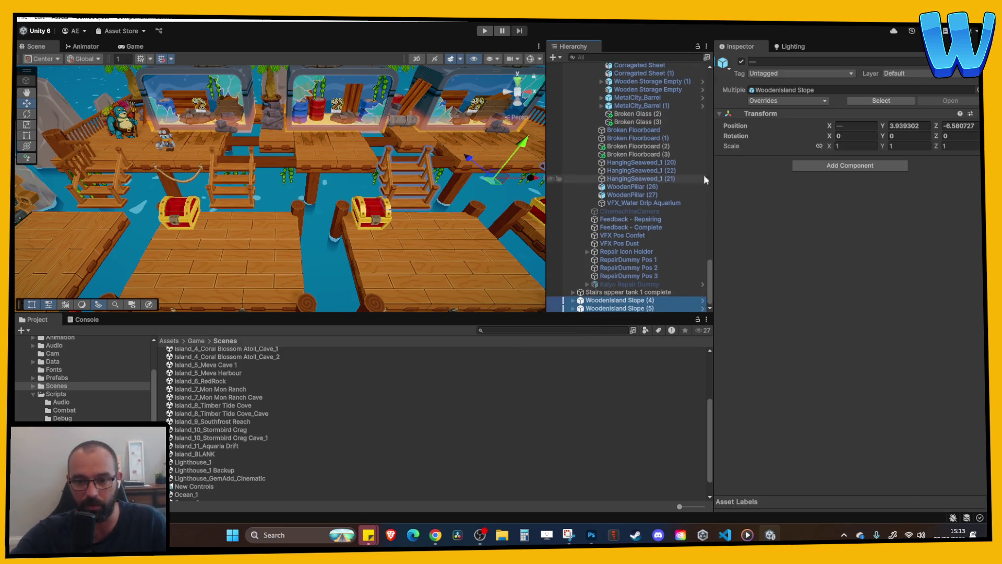
- Select and expand Stairs appear tank 1 complete and frame it in the Scene view
{"action": "left_click", "coordinate": [640, 291]}
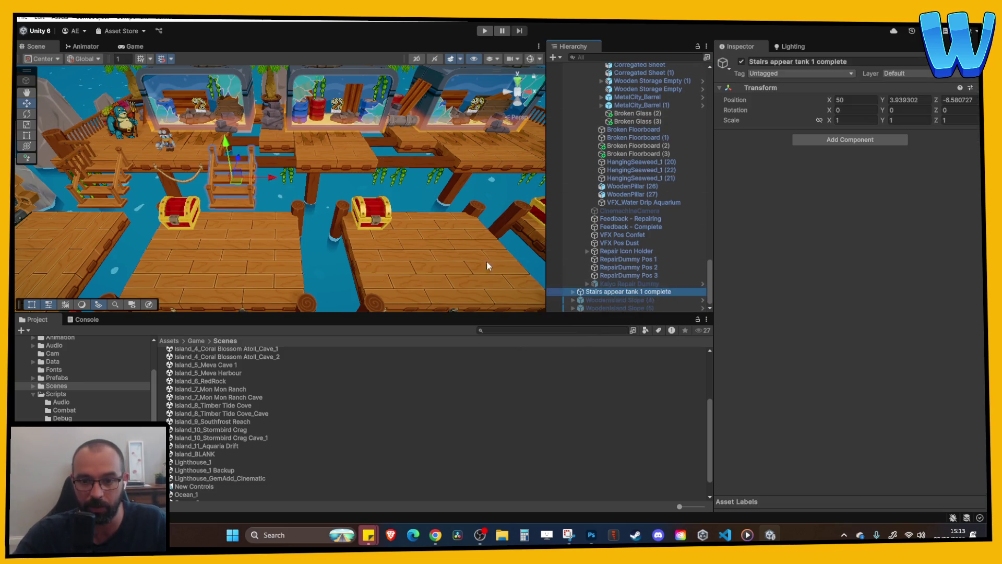
{"action": "left_click", "coordinate": [572, 292]}
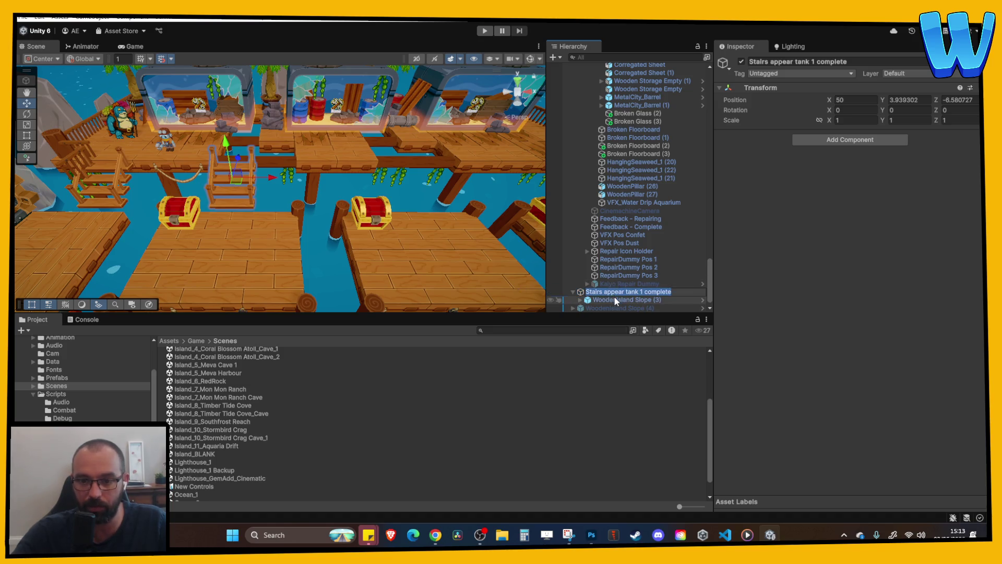
{"action": "left_click", "coordinate": [657, 291]}
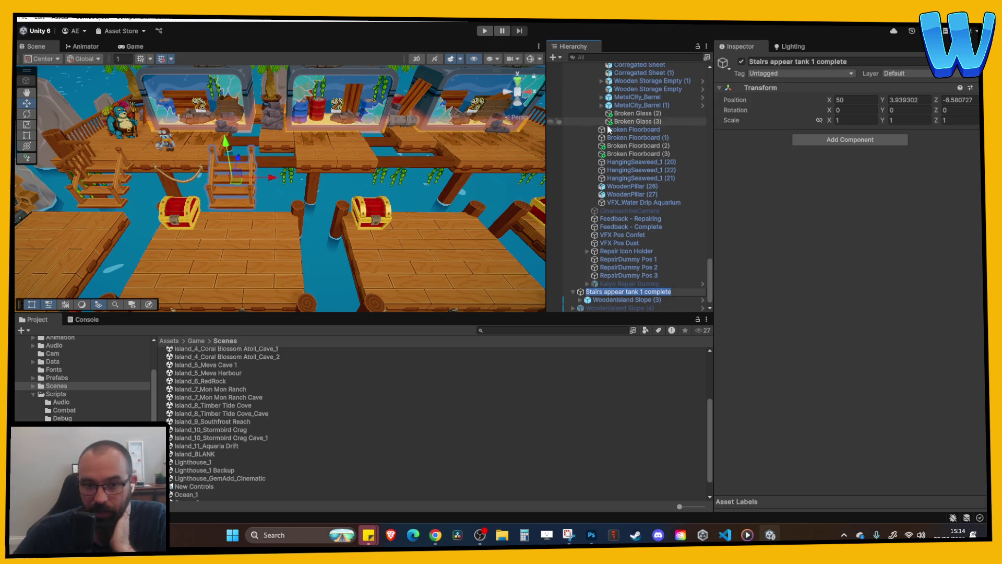
{"action": "mouse_move", "coordinate": [355, 235]}
{"action": "left_mouse_down"}
{"action": "mouse_move", "coordinate": [361, 200]}
{"action": "mouse_move", "coordinate": [294, 204]}
{"action": "left_mouse_up"}
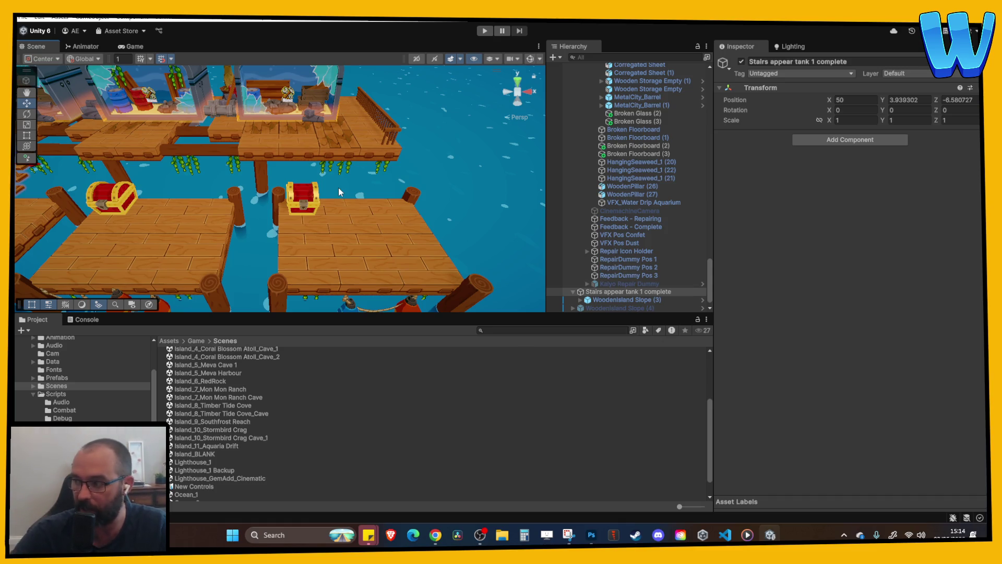
{"action": "key", "text": "f"}
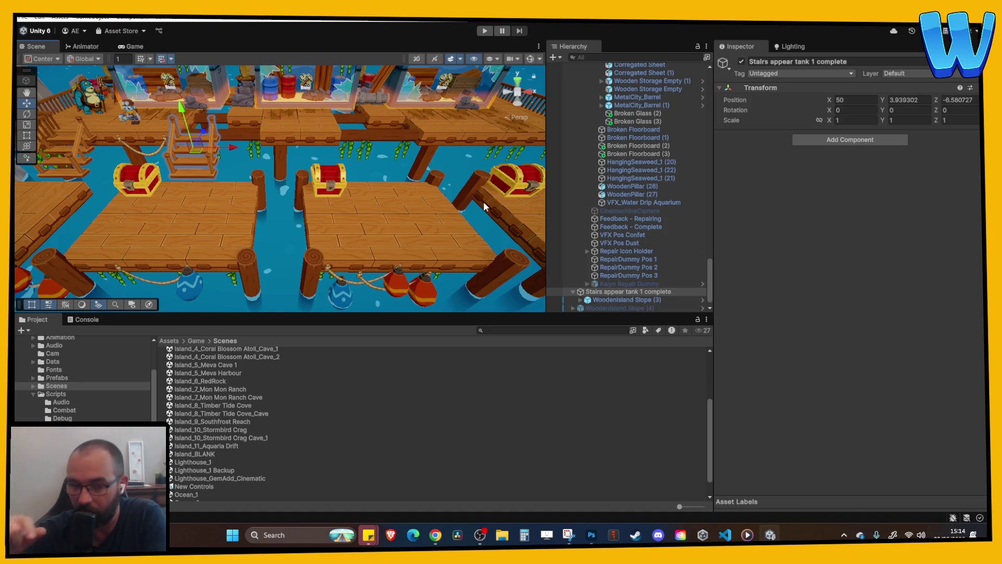
{"action": "left_click", "coordinate": [485, 31]}
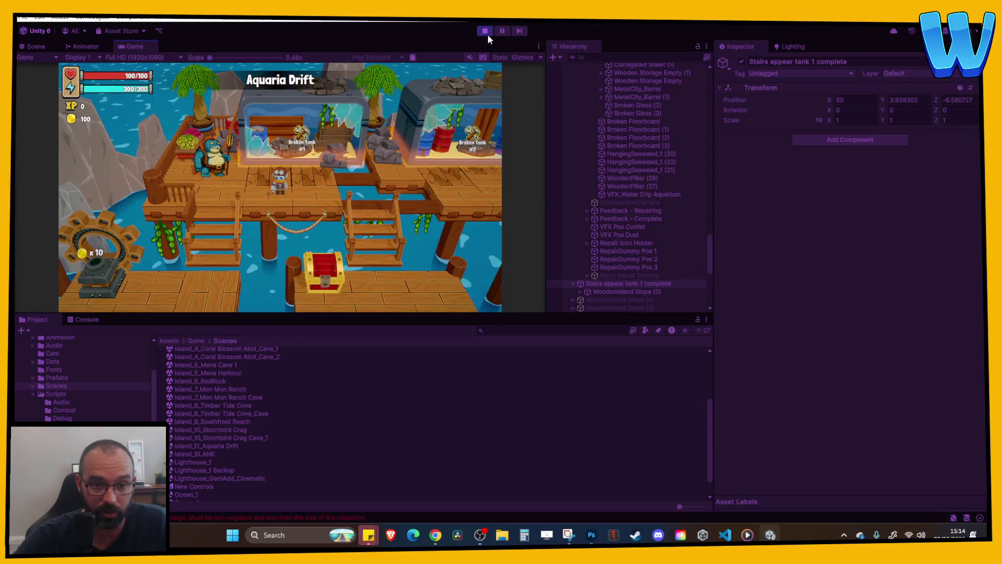
{"action": "key", "text": "Right"}
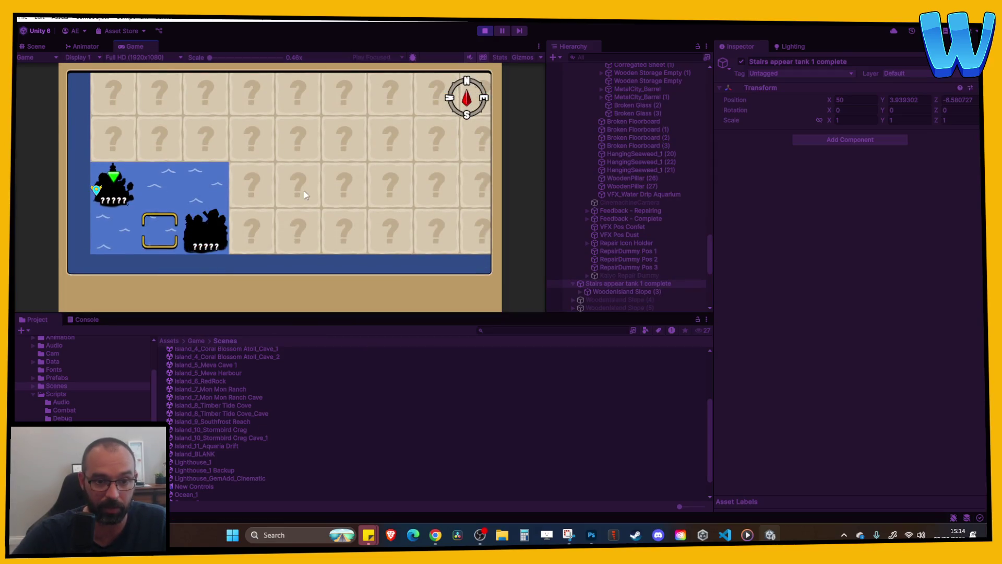
{"action": "key", "text": "Up"}
{"action": "key", "text": "Left"}
{"action": "key", "text": "Down"}
{"action": "key", "text": "Right"}
{"action": "key", "text": "Right"}
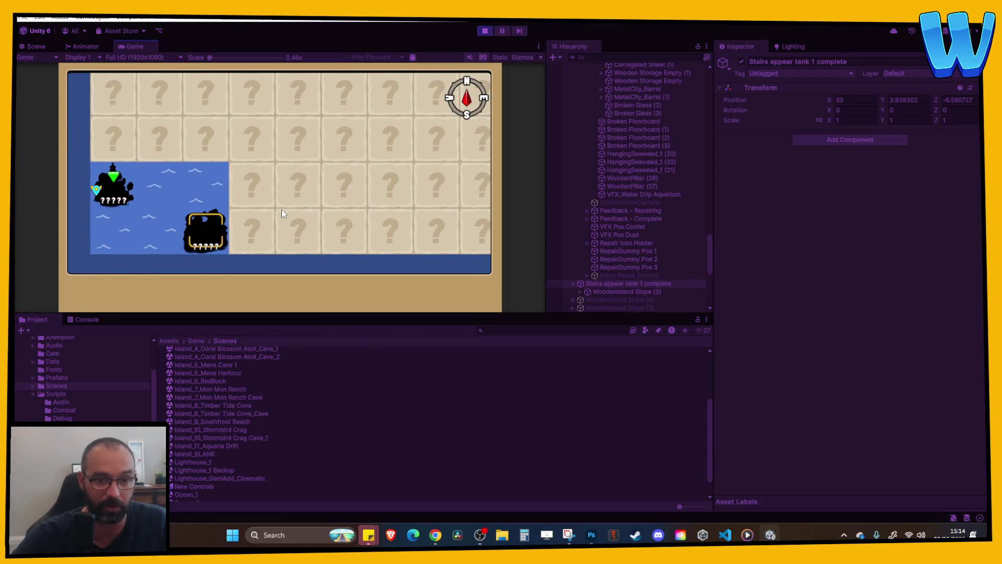
{"action": "key", "text": "Left"}
{"action": "key", "text": "Left"}
{"action": "key", "text": "Up"}
{"action": "key", "text": "Right"}
{"action": "key", "text": "Right"}
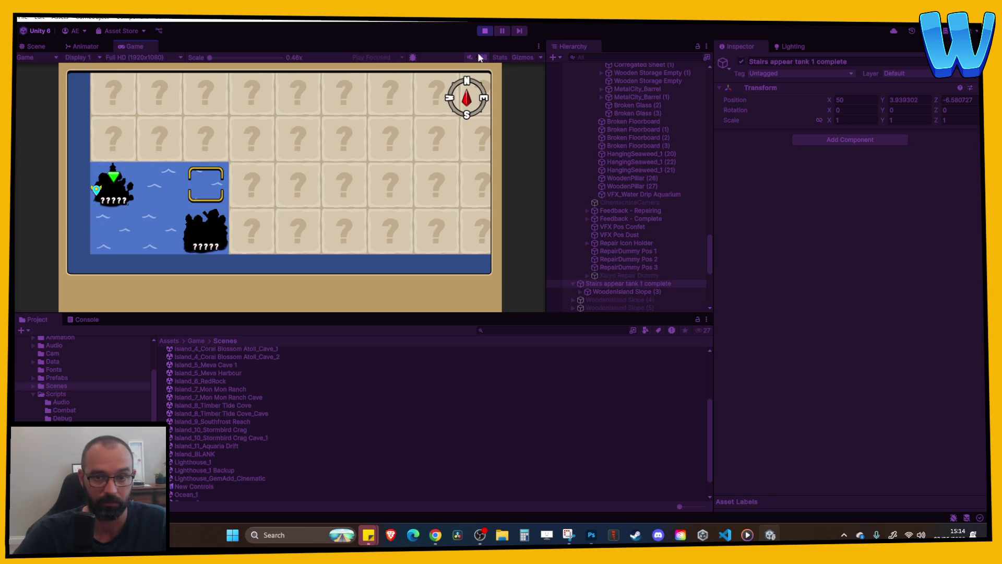
{"action": "key", "text": "Down"}
{"action": "left_click", "coordinate": [485, 31]}
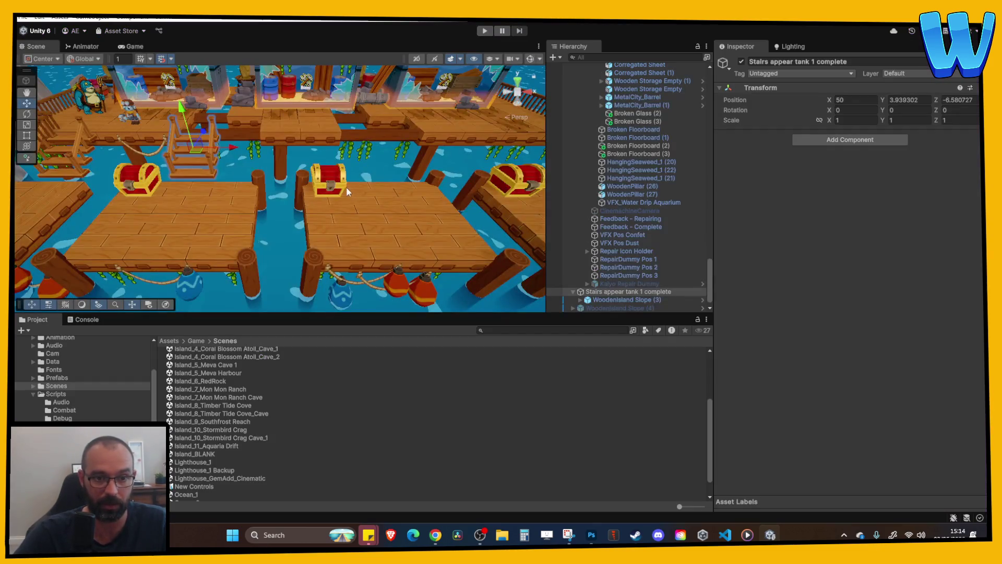
{"action": "left_click", "coordinate": [387, 211]}
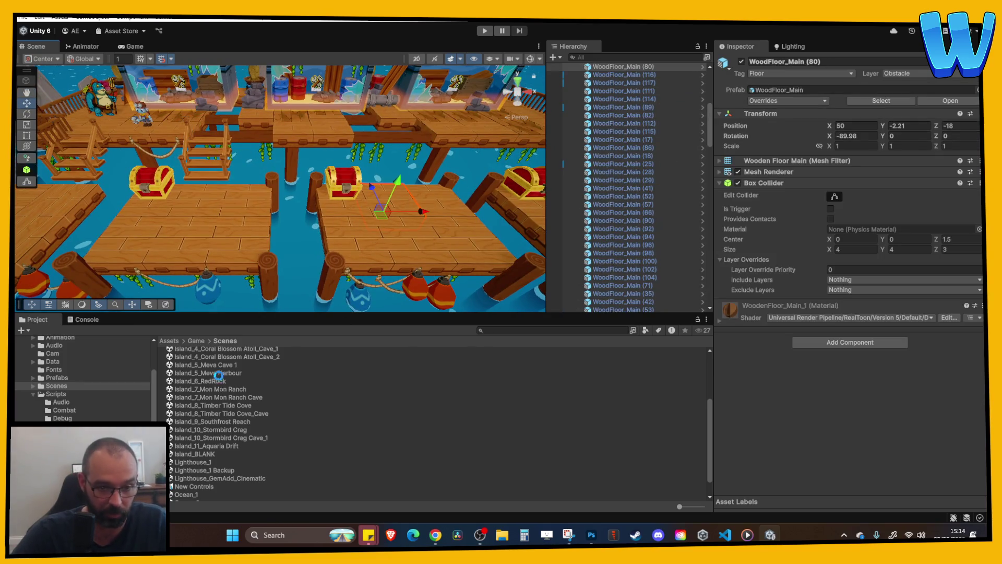
- Open Island_1, play it and view Everglow Island on the ocean map, then stop
{"action": "scroll", "coordinate": [224, 387], "scroll_direction": "up", "scroll_amount": 4}
{"action": "double_click", "coordinate": [185, 399]}
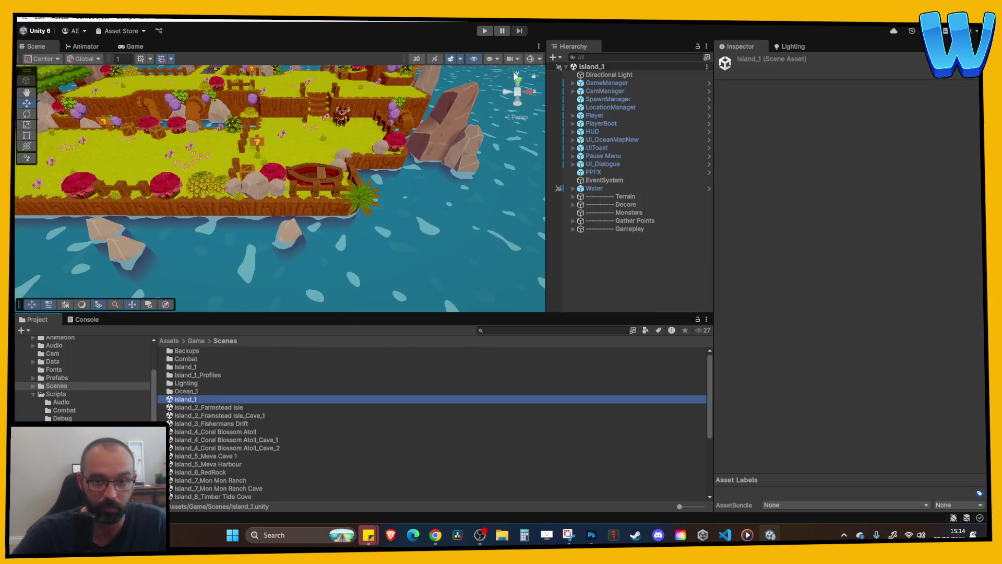
{"action": "left_click", "coordinate": [485, 31]}
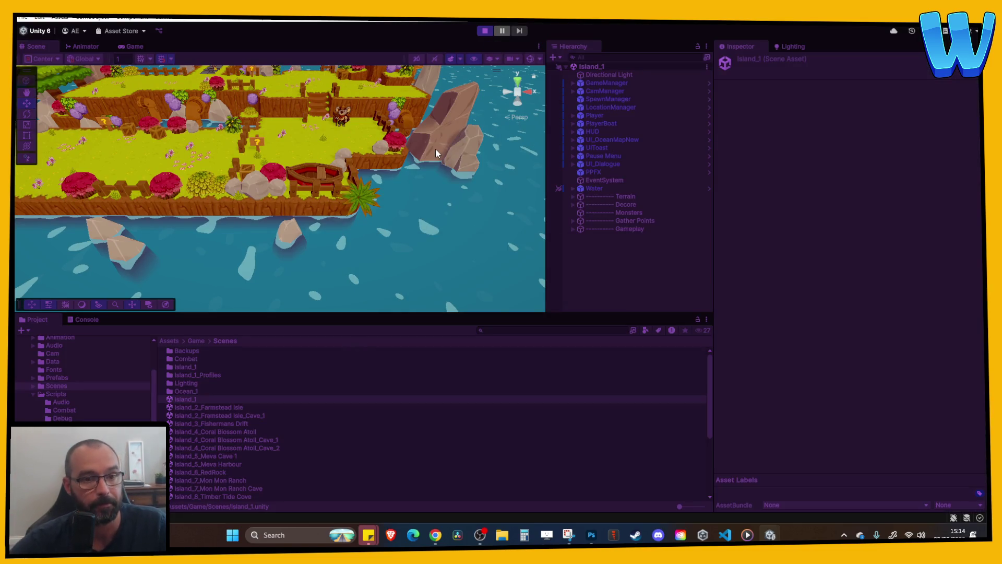
{"action": "key", "text": "m"}
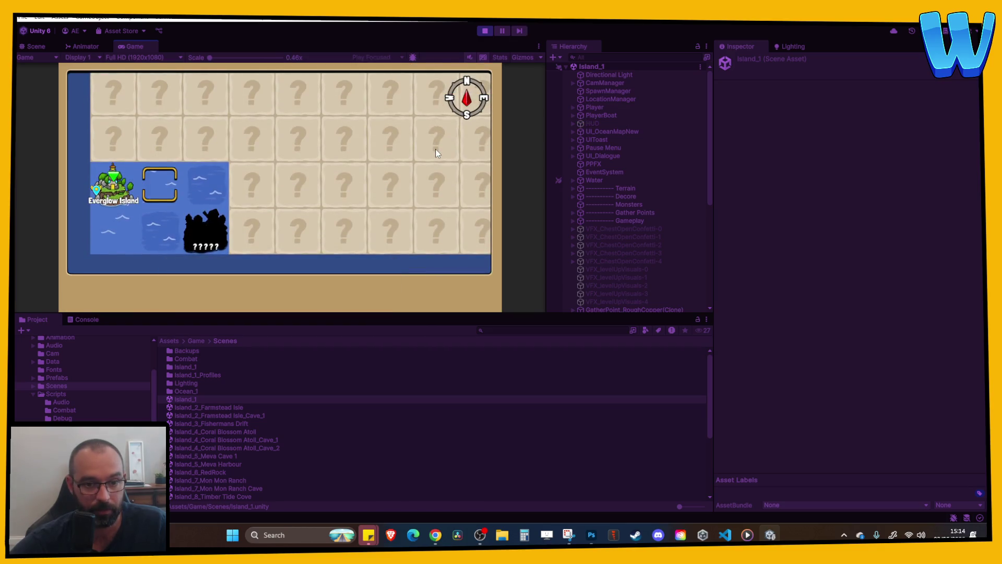
{"action": "key", "text": "Left"}
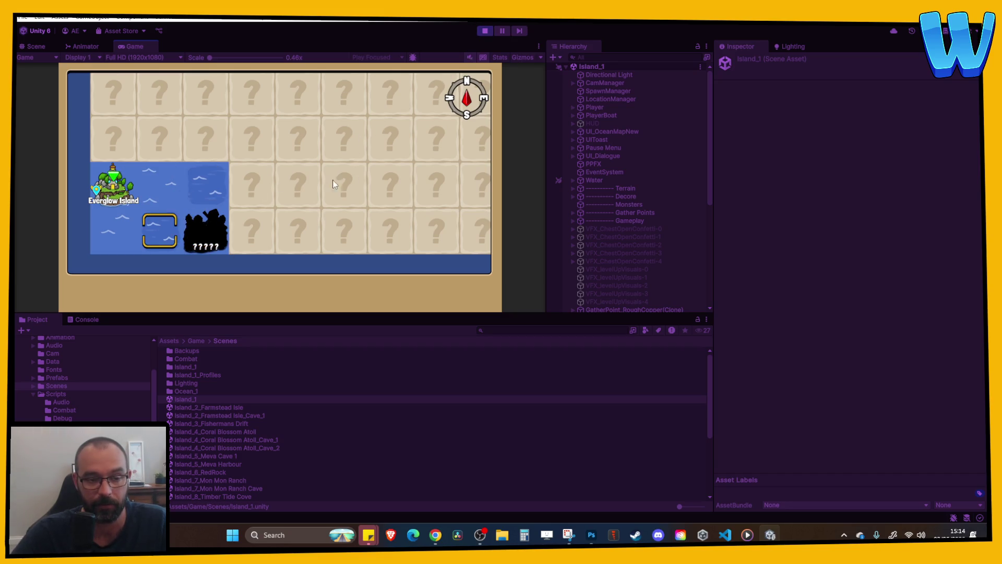
{"action": "left_click", "coordinate": [479, 32]}
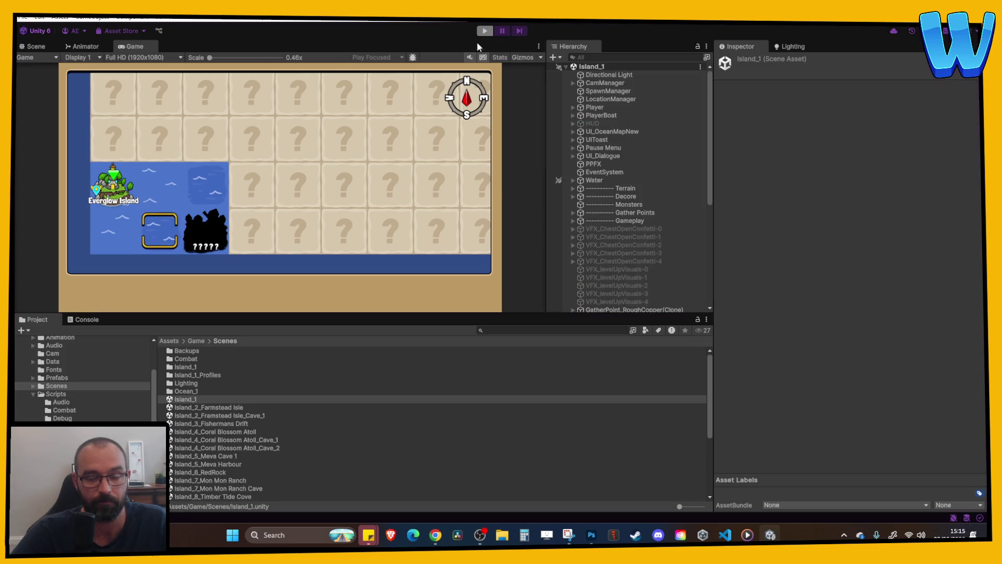
{"action": "scroll", "coordinate": [230, 418], "scroll_direction": "down", "scroll_amount": 5}
{"action": "left_click", "coordinate": [229, 424]}
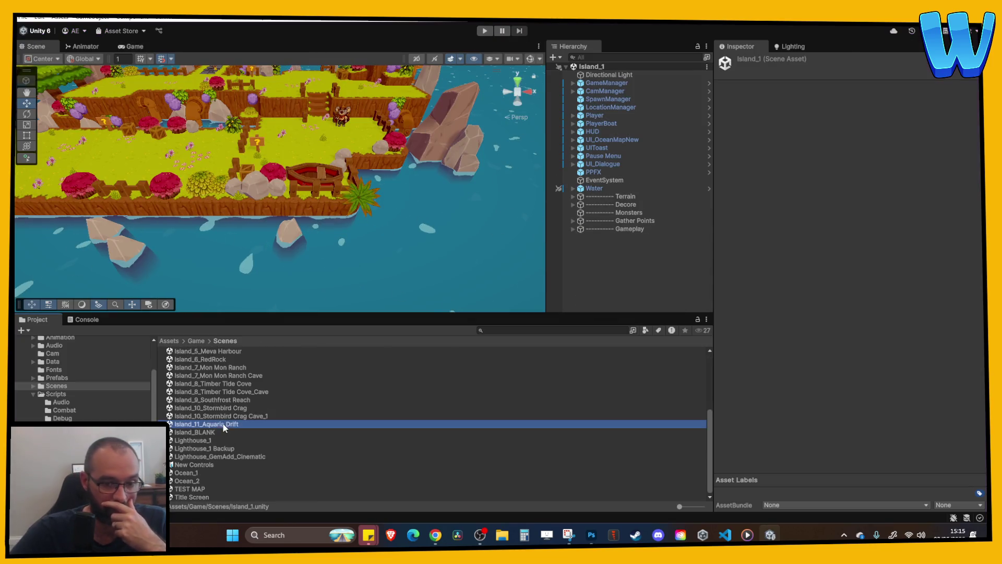
- Frame the wooden stairs and select the Stairs appear tank 1 complete object
{"action": "left_click", "coordinate": [320, 202]}
{"action": "key", "text": "f"}
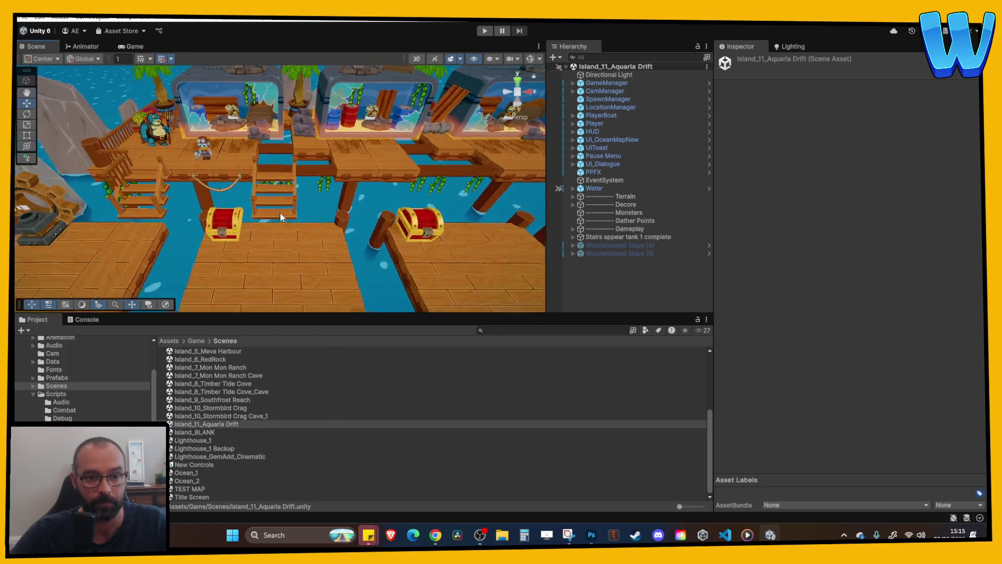
{"action": "left_click", "coordinate": [287, 198]}
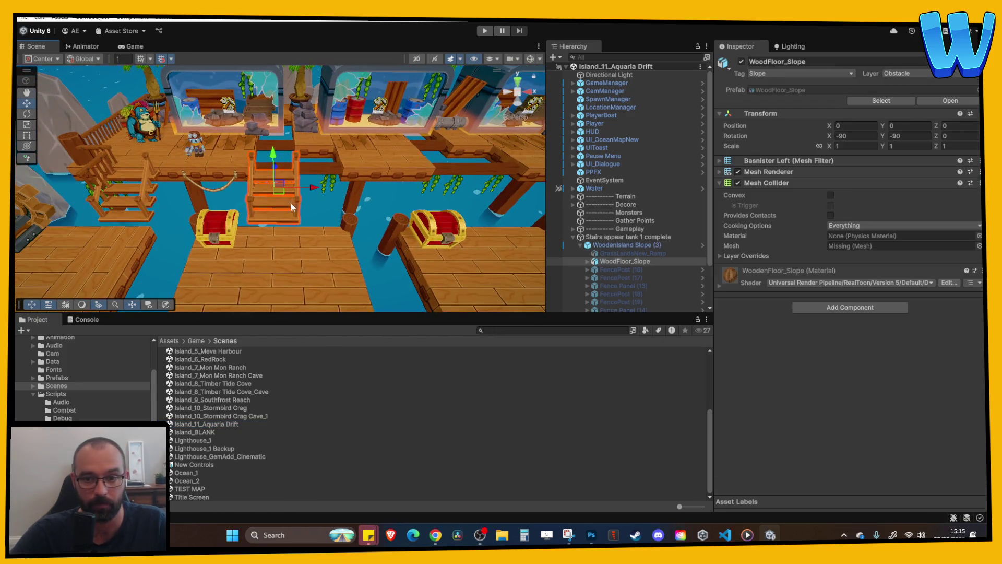
{"action": "left_click", "coordinate": [579, 239]}
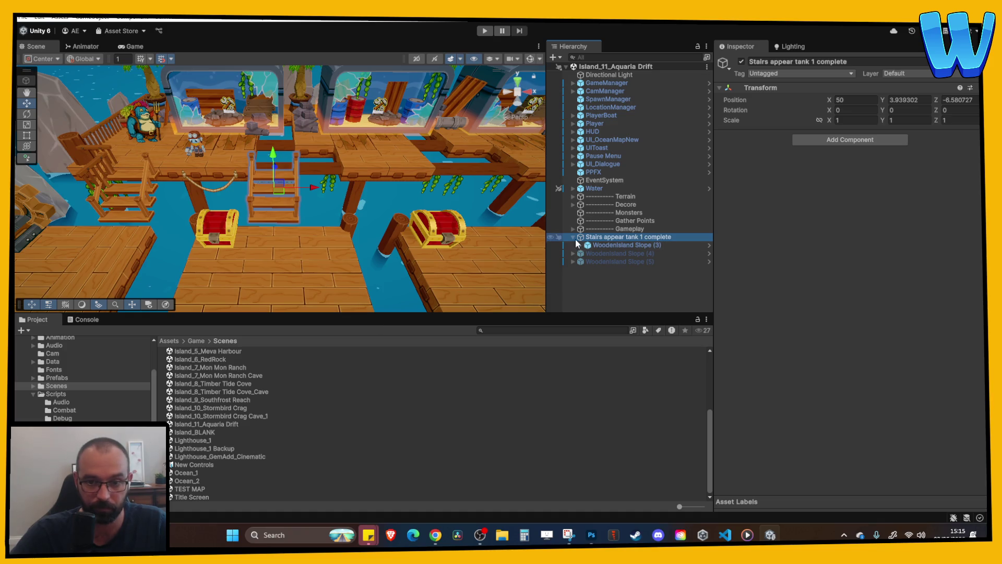
{"action": "left_click", "coordinate": [573, 237]}
- Create a StairAppearTankComplete MonoBehaviour script in the Scripts > Game folder
{"action": "left_click", "coordinate": [55, 394]}
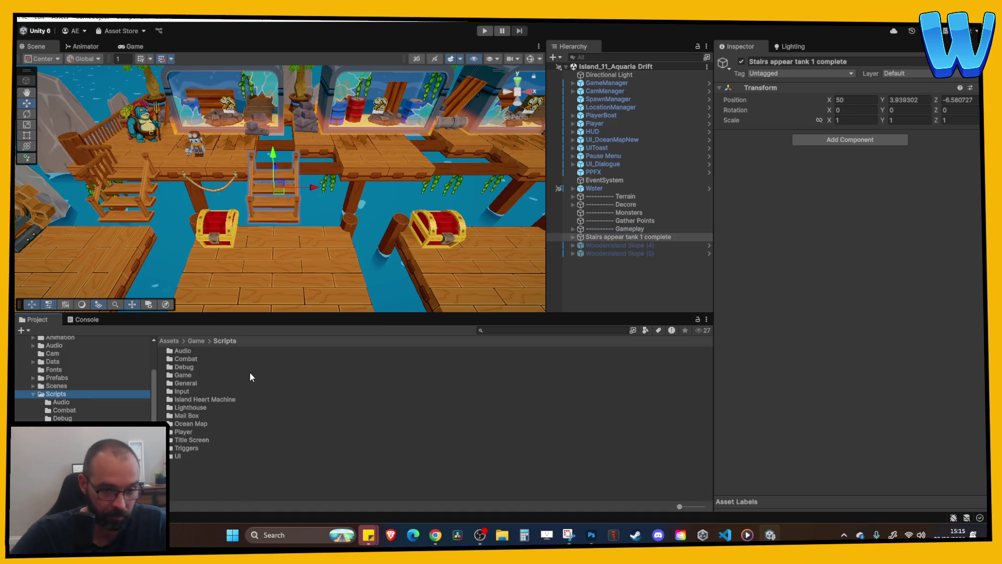
{"action": "double_click", "coordinate": [198, 376]}
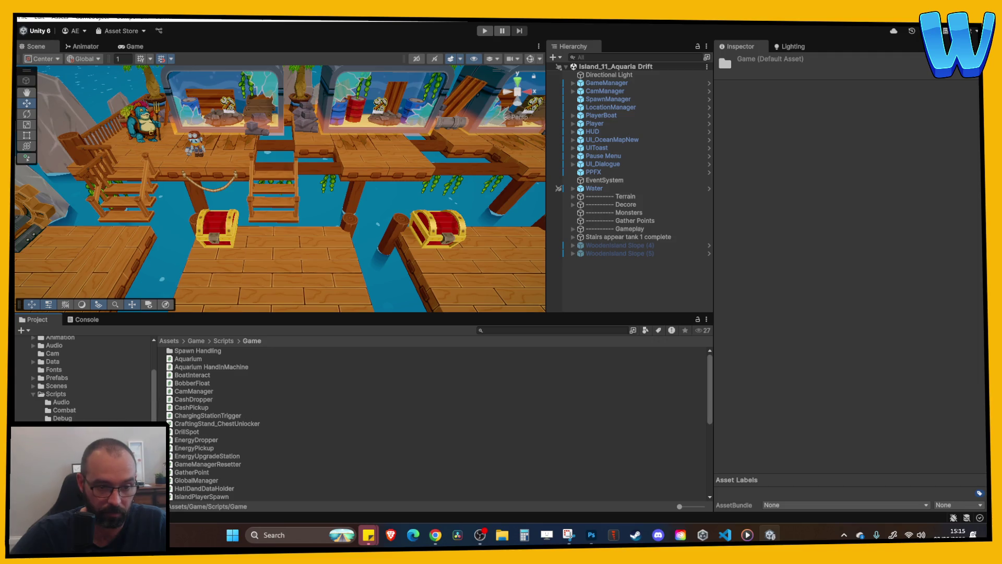
{"action": "right_click", "coordinate": [73, 429]}
{"action": "mouse_move", "coordinate": [130, 129]}
{"action": "left_click", "coordinate": [285, 141]}
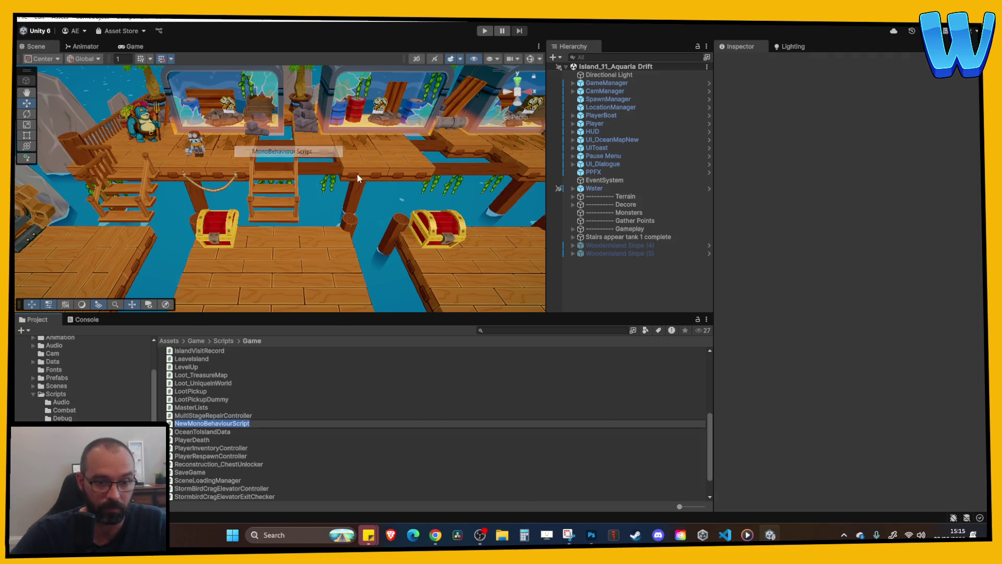
{"action": "type", "text": "StairA"}
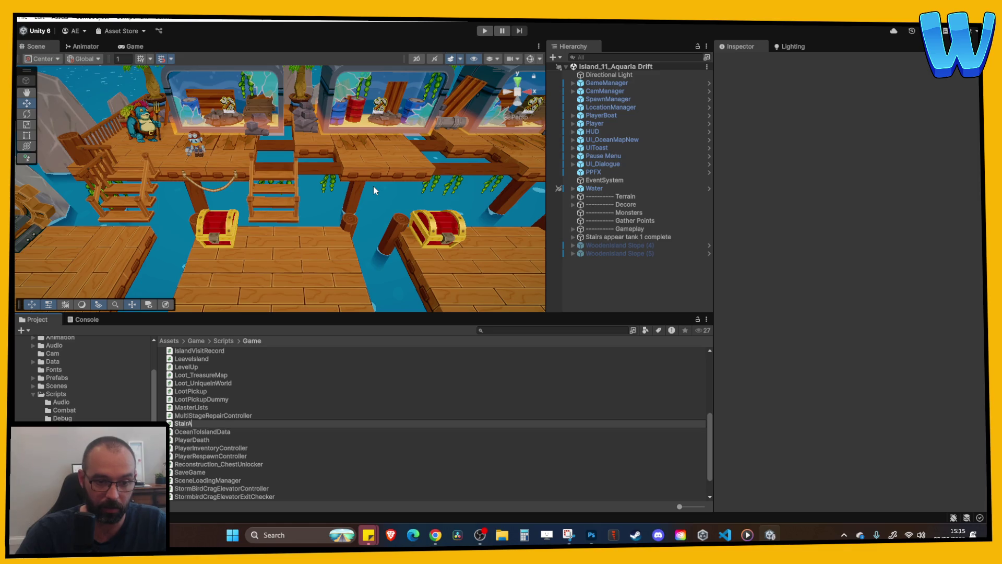
{"action": "type", "text": "ppearTankCo"}
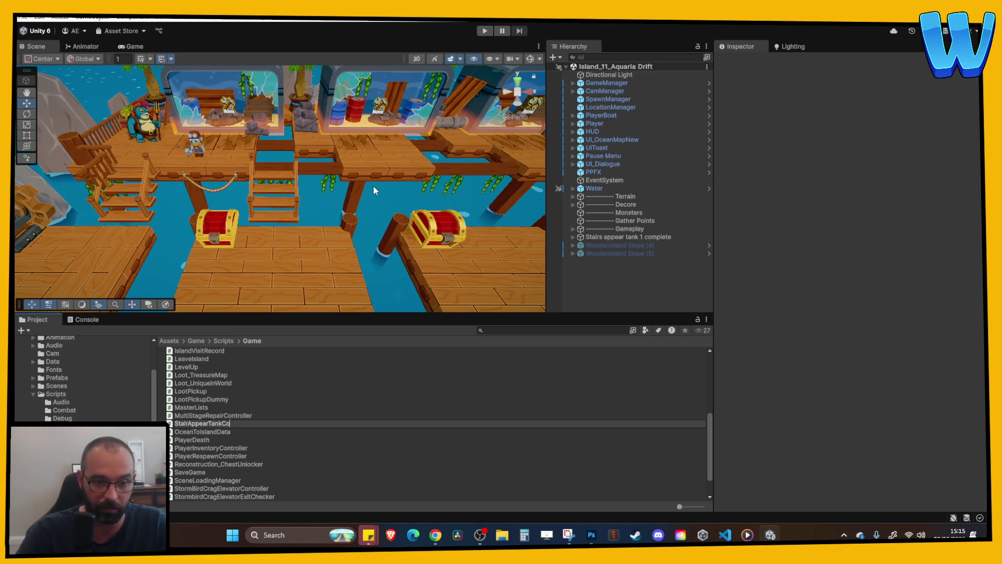
{"action": "type", "text": "mplete"}
{"action": "key", "text": "Return"}
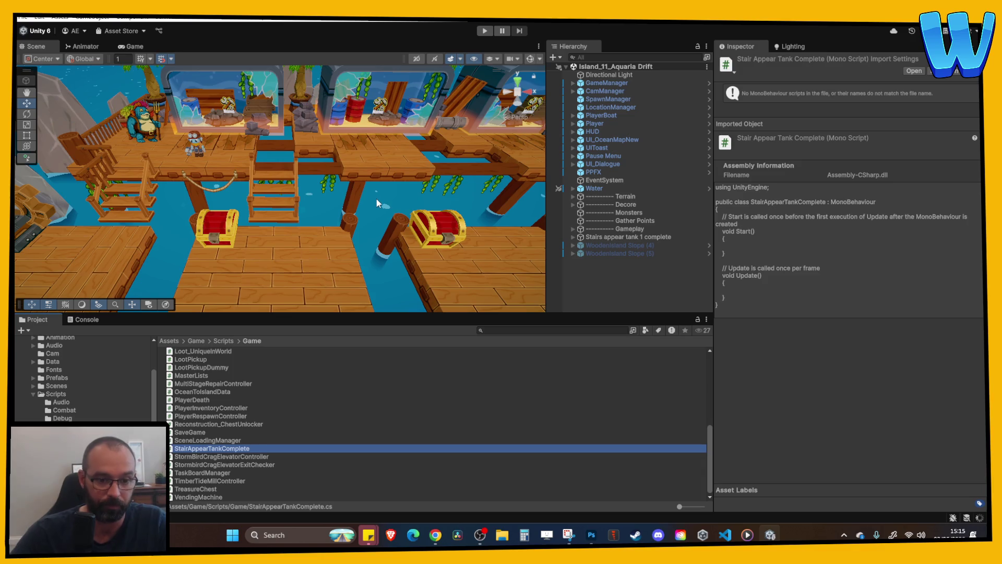
- Drag the new script onto Stairs appear tank 1 complete and dismiss the can't-add-script error
{"action": "left_click", "coordinate": [608, 237]}
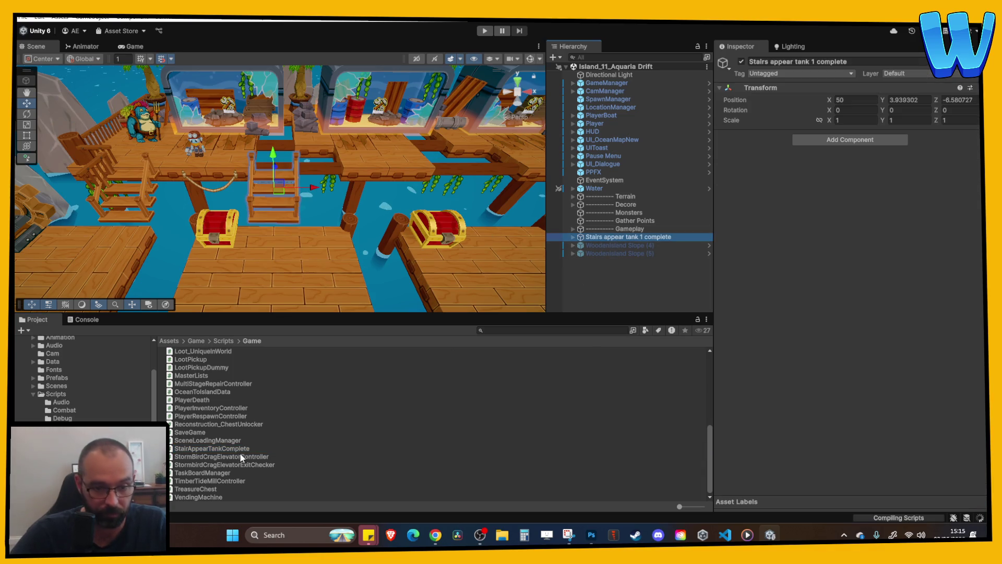
{"action": "mouse_move", "coordinate": [230, 450]}
{"action": "left_mouse_down"}
{"action": "mouse_move", "coordinate": [496, 449]}
{"action": "mouse_move", "coordinate": [794, 355]}
{"action": "mouse_move", "coordinate": [819, 306]}
{"action": "left_mouse_up"}
{"action": "left_click", "coordinate": [581, 284]}
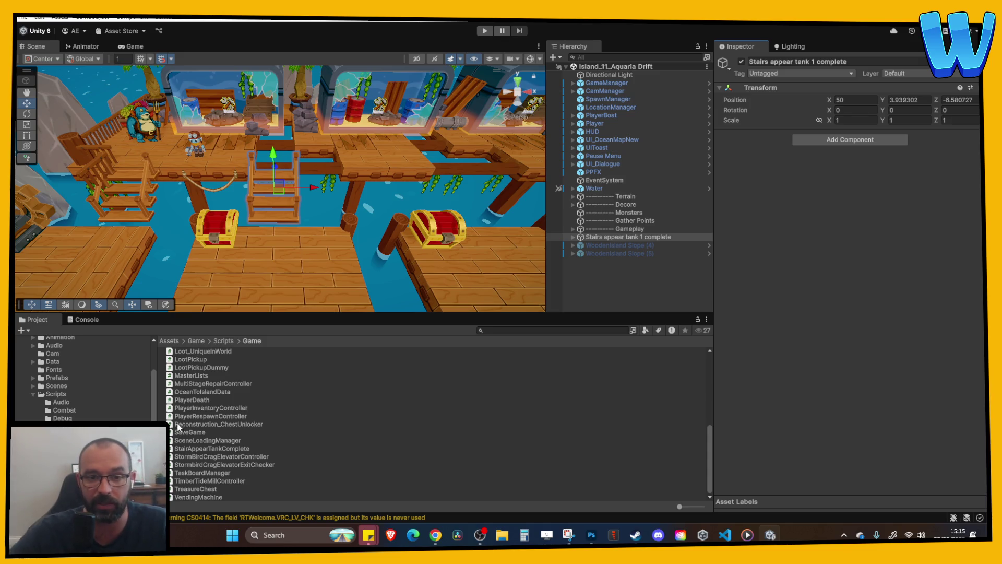
- Pan, orbit and zoom the Scene view around the piers, stairs and chests
{"action": "mouse_move", "coordinate": [418, 292]}
{"action": "left_mouse_down"}
{"action": "mouse_move", "coordinate": [356, 244]}
{"action": "mouse_move", "coordinate": [265, 240]}
{"action": "mouse_move", "coordinate": [366, 260]}
{"action": "mouse_move", "coordinate": [239, 239]}
{"action": "mouse_move", "coordinate": [296, 185]}
{"action": "left_mouse_up"}
{"action": "scroll", "coordinate": [314, 159], "scroll_direction": "up", "scroll_amount": 5}
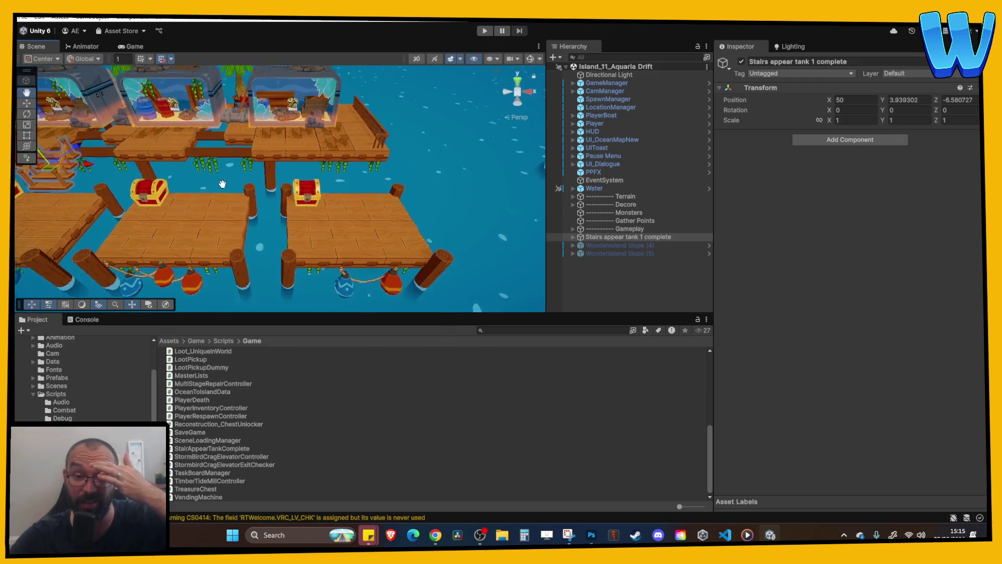
{"action": "scroll", "coordinate": [350, 201], "scroll_direction": "up", "scroll_amount": 2}
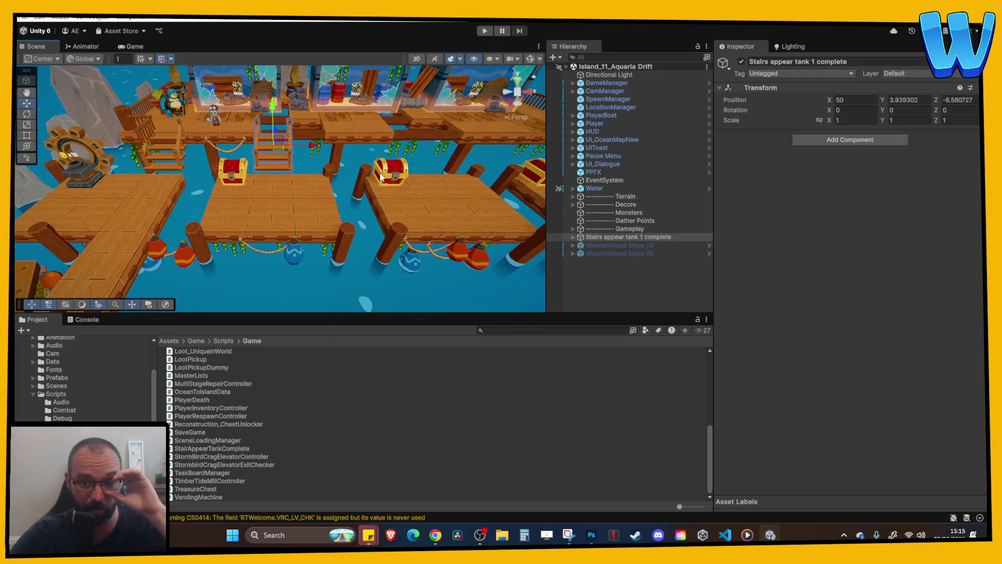
{"action": "scroll", "coordinate": [379, 180], "scroll_direction": "down", "scroll_amount": 4}
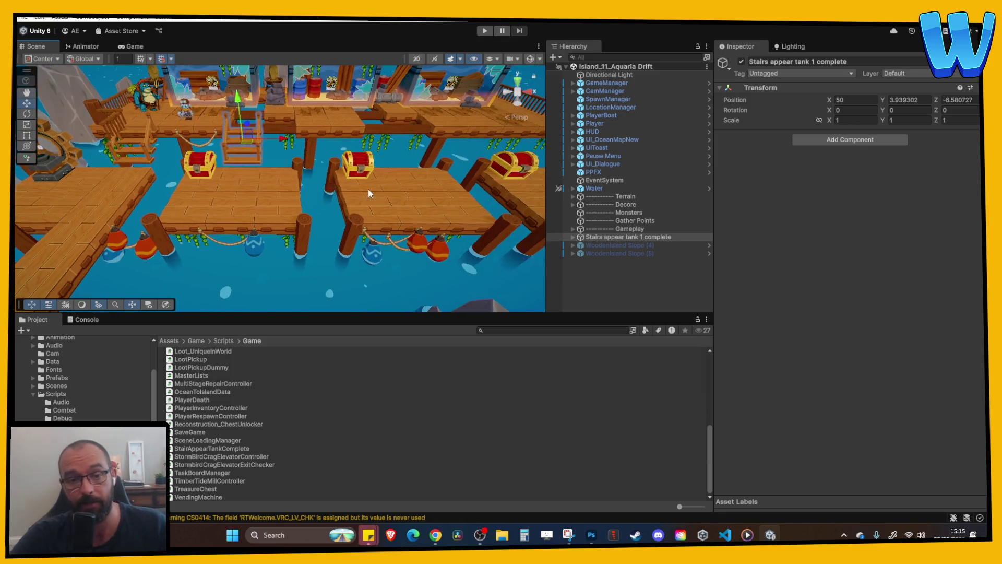
{"action": "scroll", "coordinate": [325, 201], "scroll_direction": "up", "scroll_amount": 4}
{"action": "scroll", "coordinate": [325, 201], "scroll_direction": "down", "scroll_amount": 2}
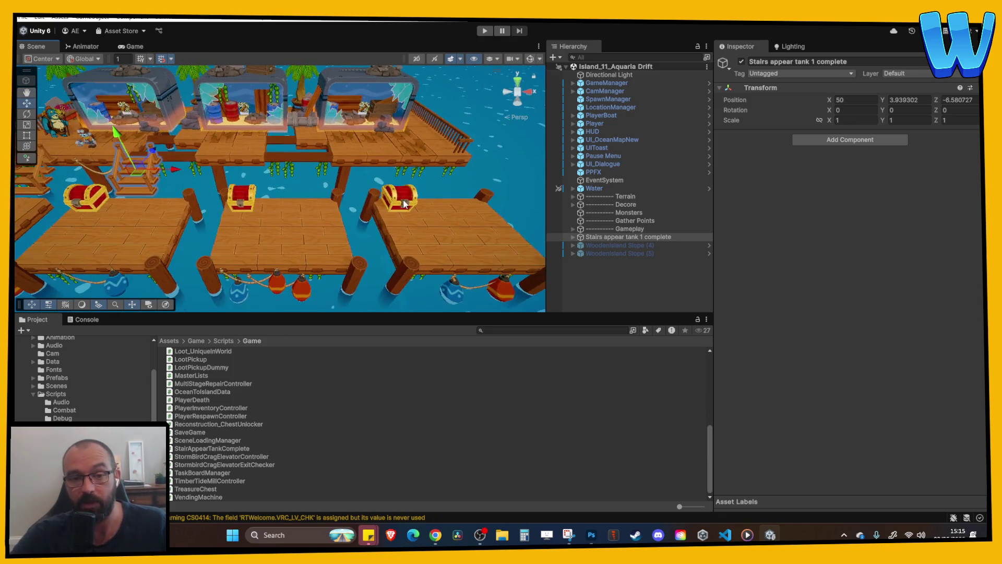
{"action": "scroll", "coordinate": [305, 204], "scroll_direction": "up", "scroll_amount": 4}
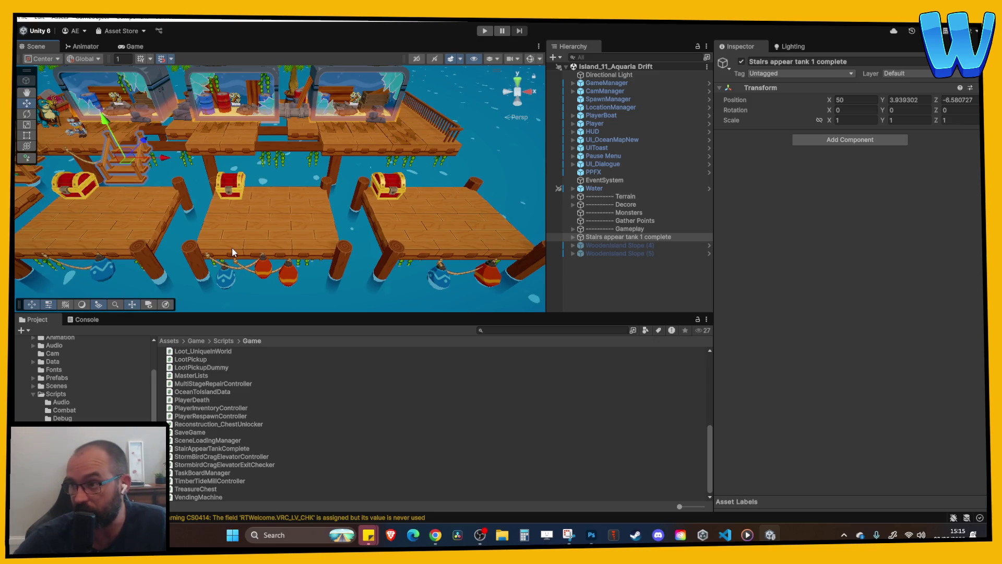
{"action": "mouse_move", "coordinate": [231, 245]}
{"action": "left_mouse_down"}
{"action": "mouse_move", "coordinate": [284, 200]}
{"action": "mouse_move", "coordinate": [254, 230]}
{"action": "left_mouse_up"}
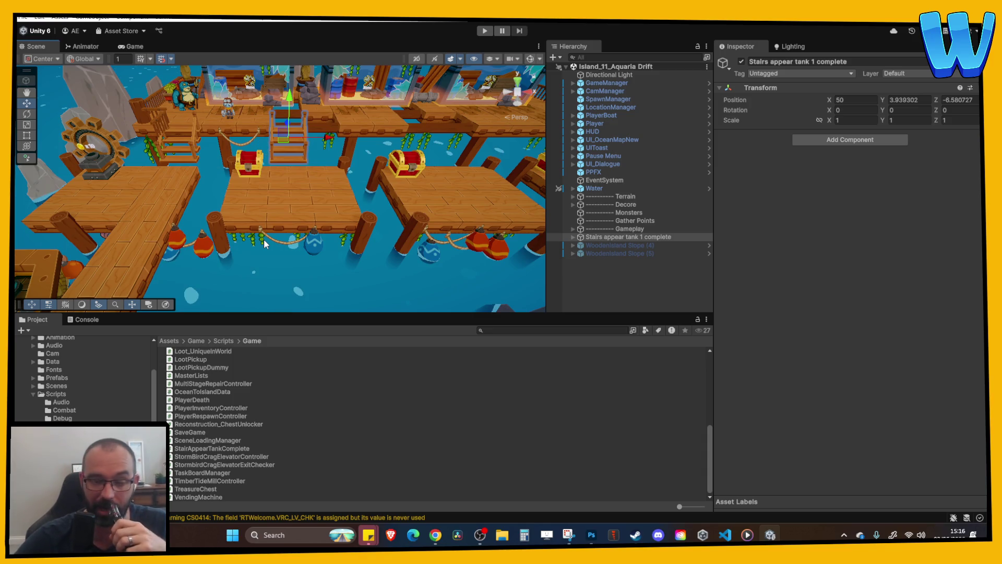
{"action": "scroll", "coordinate": [253, 240], "scroll_direction": "up", "scroll_amount": 2}
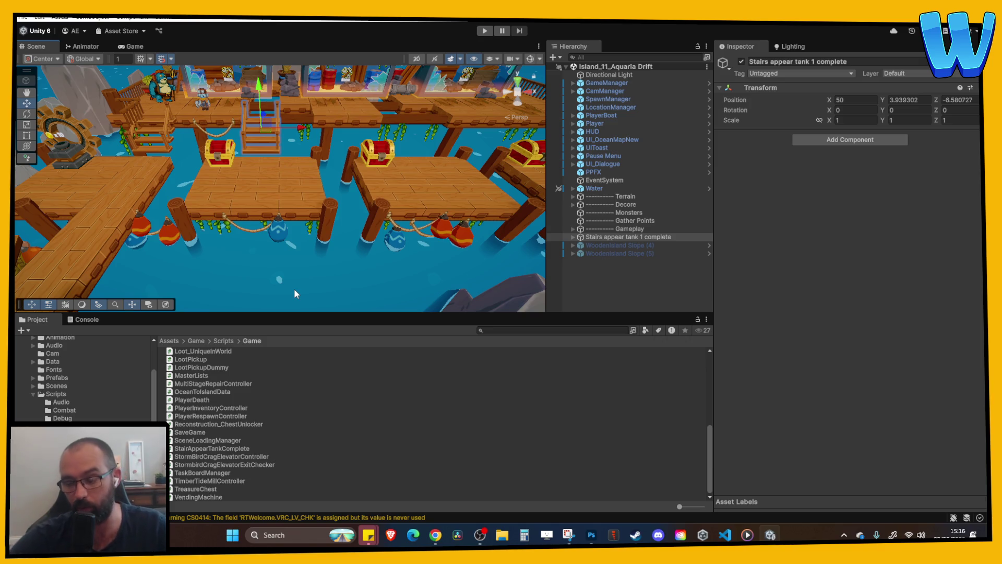
{"action": "scroll", "coordinate": [290, 146], "scroll_direction": "up", "scroll_amount": 5}
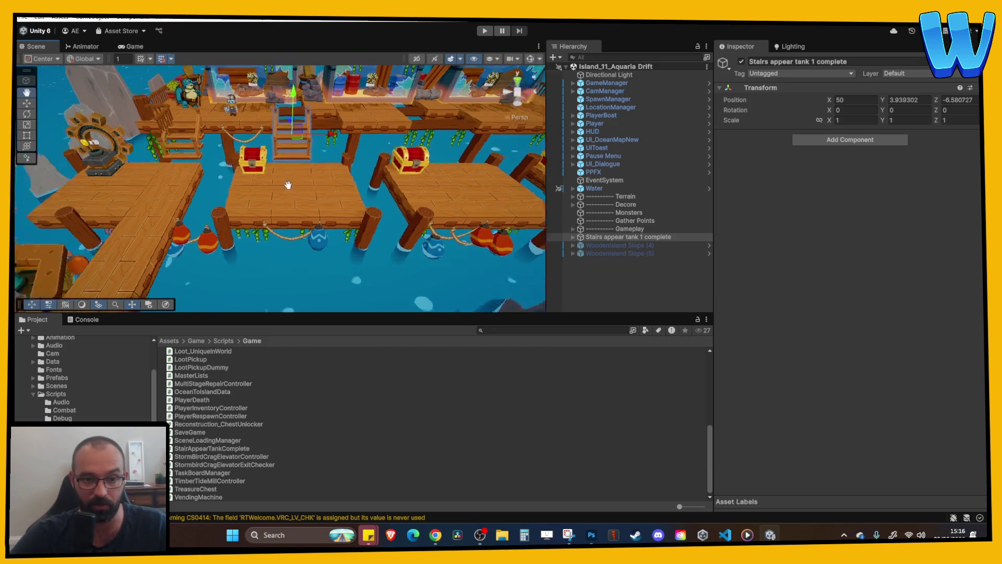
- Frame the stairs and add StairAppearTankComplete as a component on Stairs appear tank 1 complete
{"action": "left_click_drag", "start_coordinate": [303, 228], "coordinate": [296, 237]}
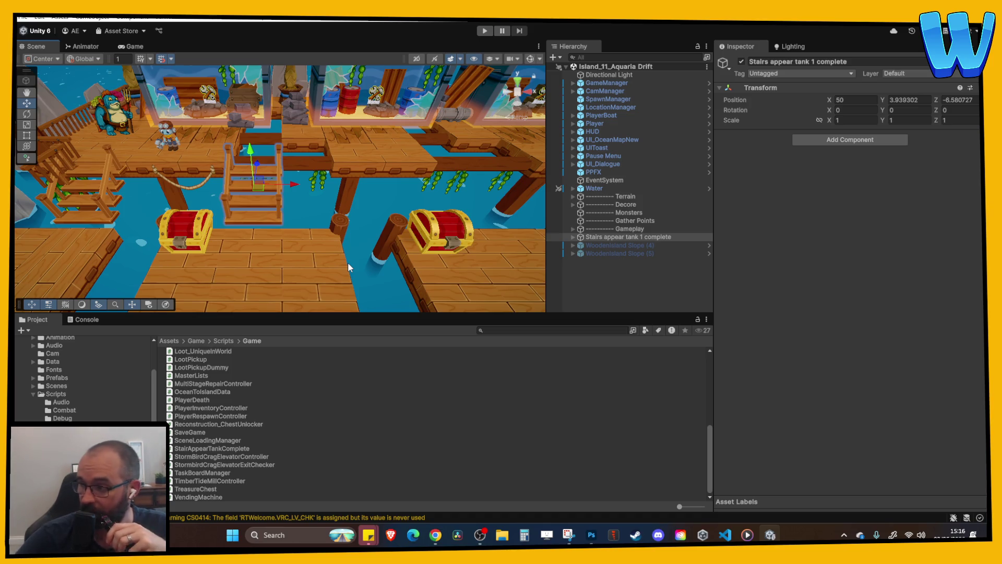
{"action": "key", "text": "f"}
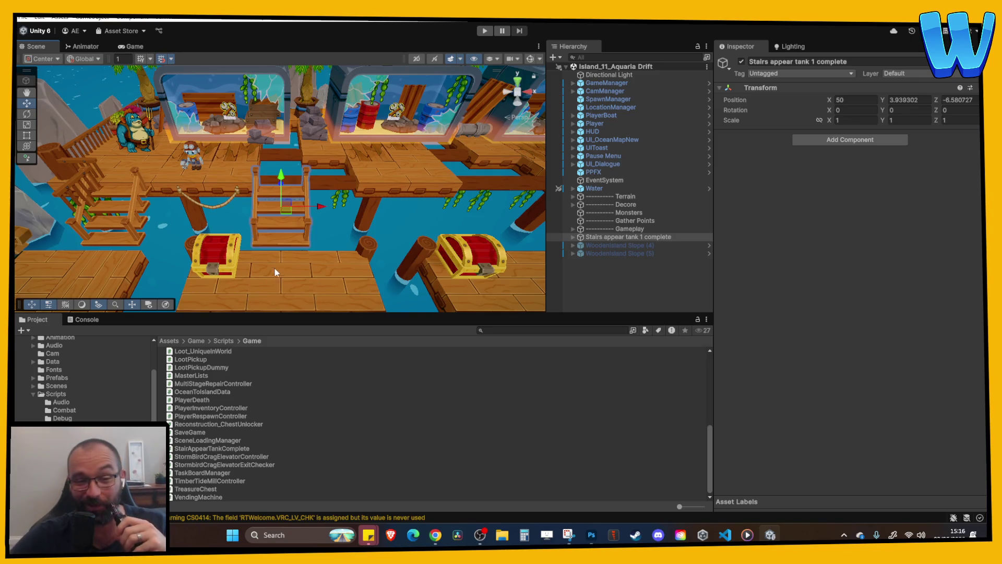
{"action": "mouse_move", "coordinate": [275, 268]}
{"action": "left_mouse_down"}
{"action": "mouse_move", "coordinate": [290, 284]}
{"action": "mouse_move", "coordinate": [269, 260]}
{"action": "mouse_move", "coordinate": [286, 237]}
{"action": "left_mouse_up"}
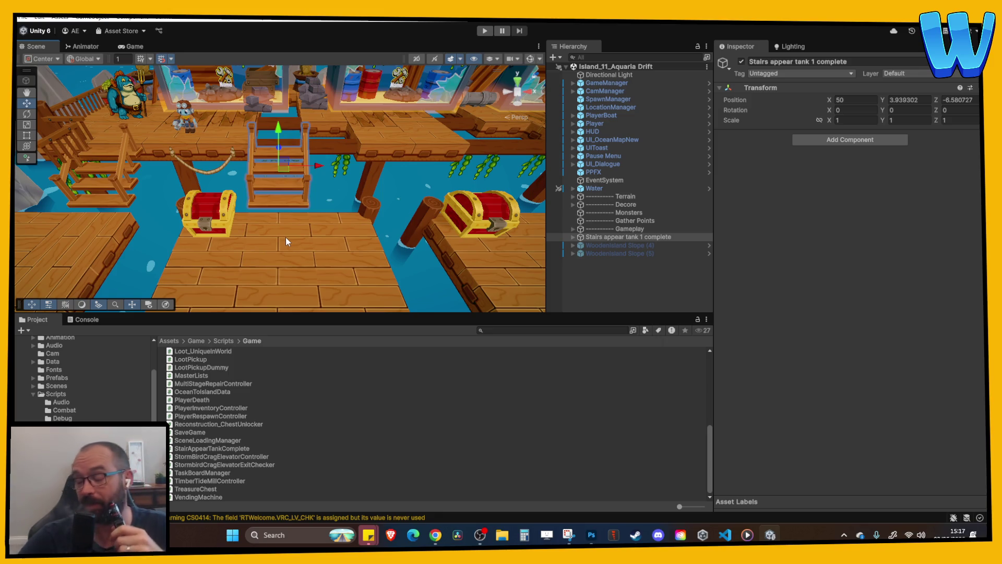
{"action": "left_click_drag", "start_coordinate": [221, 268], "coordinate": [249, 270]}
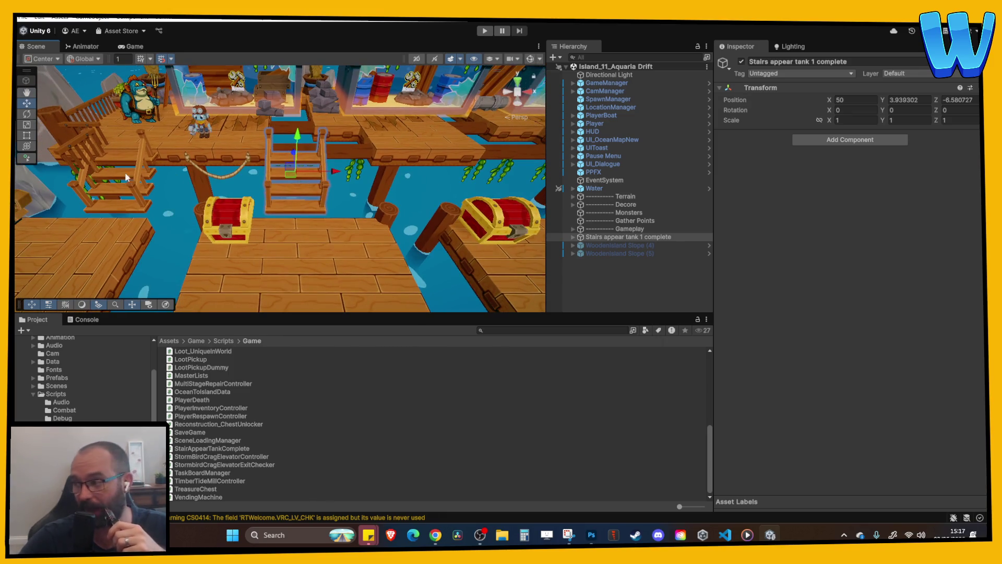
{"action": "scroll", "coordinate": [294, 204], "scroll_direction": "down", "scroll_amount": 2}
{"action": "scroll", "coordinate": [281, 171], "scroll_direction": "up", "scroll_amount": 3}
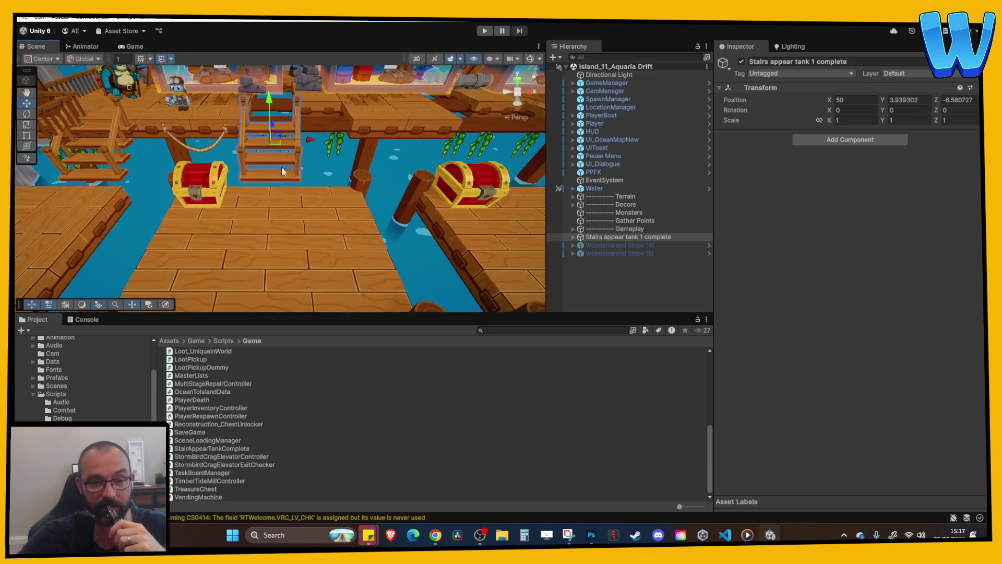
{"action": "left_click_drag", "start_coordinate": [280, 245], "coordinate": [348, 271]}
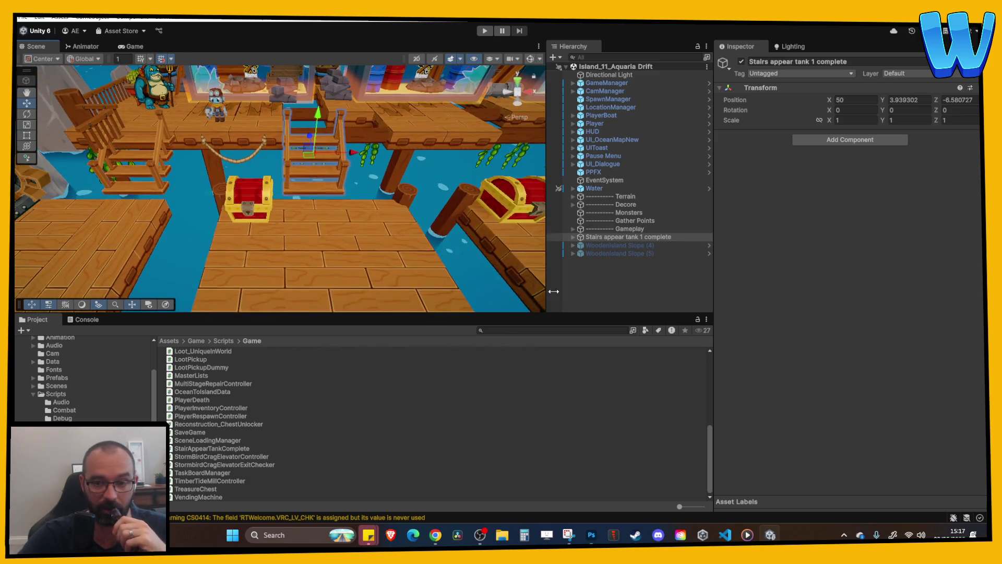
{"action": "mouse_move", "coordinate": [220, 449]}
{"action": "left_mouse_down"}
{"action": "mouse_move", "coordinate": [853, 324]}
{"action": "mouse_move", "coordinate": [854, 180]}
{"action": "left_mouse_up"}
- Open the script in the code editor, then back in Unity select Fixable - Aquaria - Aquarium 1
{"action": "double_click", "coordinate": [853, 145]}
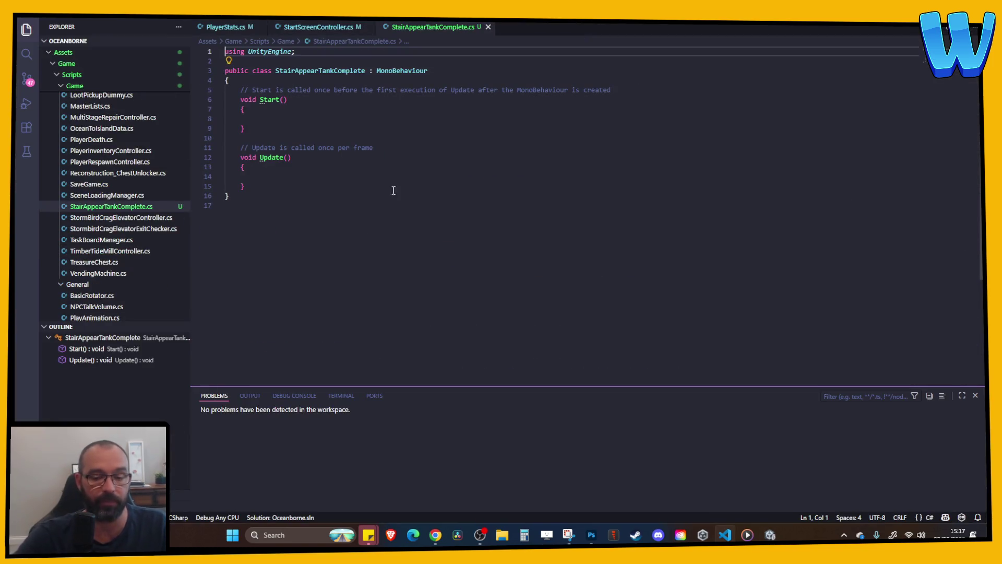
{"action": "key", "text": "alt+Tab"}
{"action": "left_click_drag", "start_coordinate": [296, 132], "coordinate": [296, 250]}
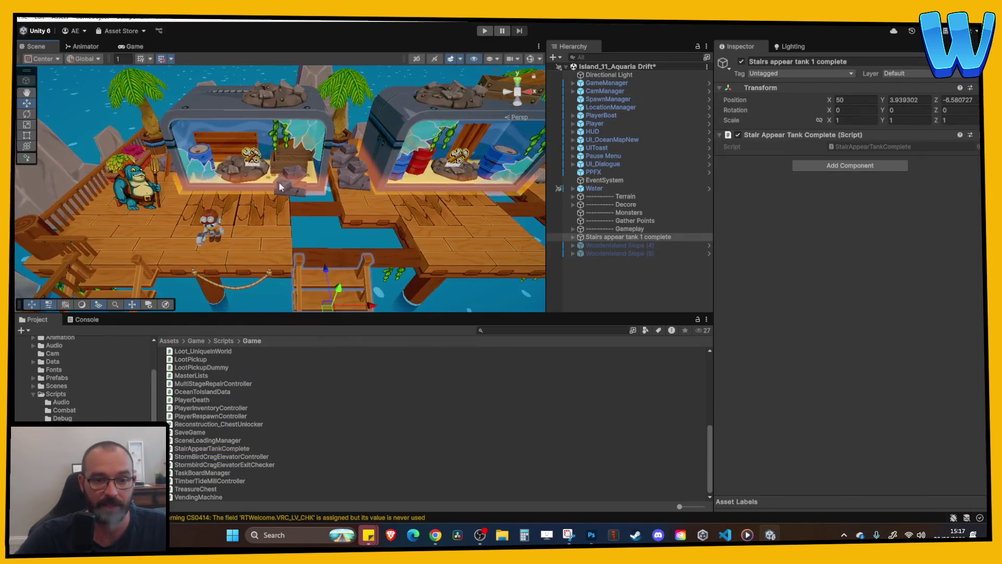
{"action": "left_click", "coordinate": [245, 168]}
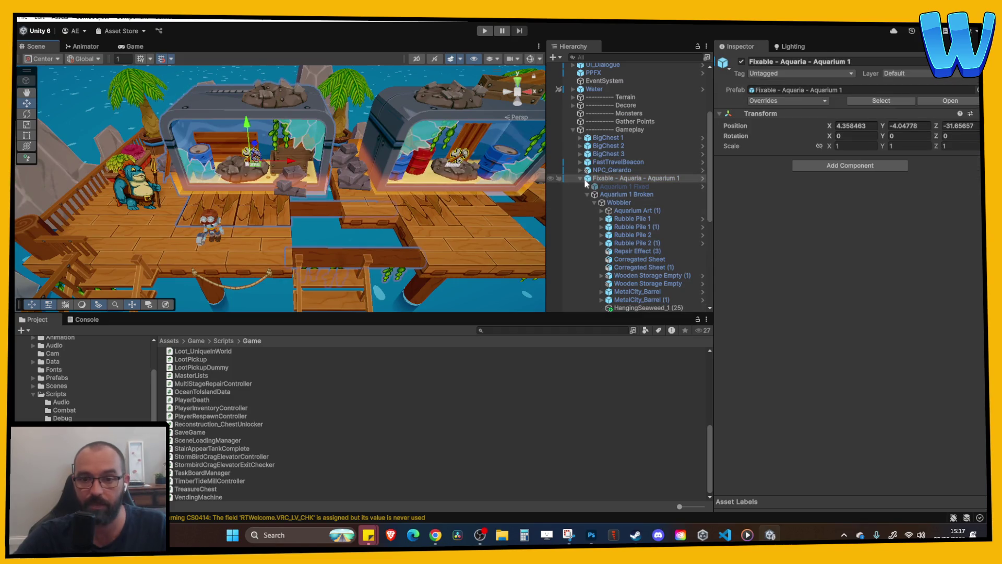
- Inspect Aquarium 1 Broken and Aquarium 1 Fixed, selecting the Activator under Aquarium 1 Fixed
{"action": "left_click", "coordinate": [621, 194]}
{"action": "left_click", "coordinate": [616, 203]}
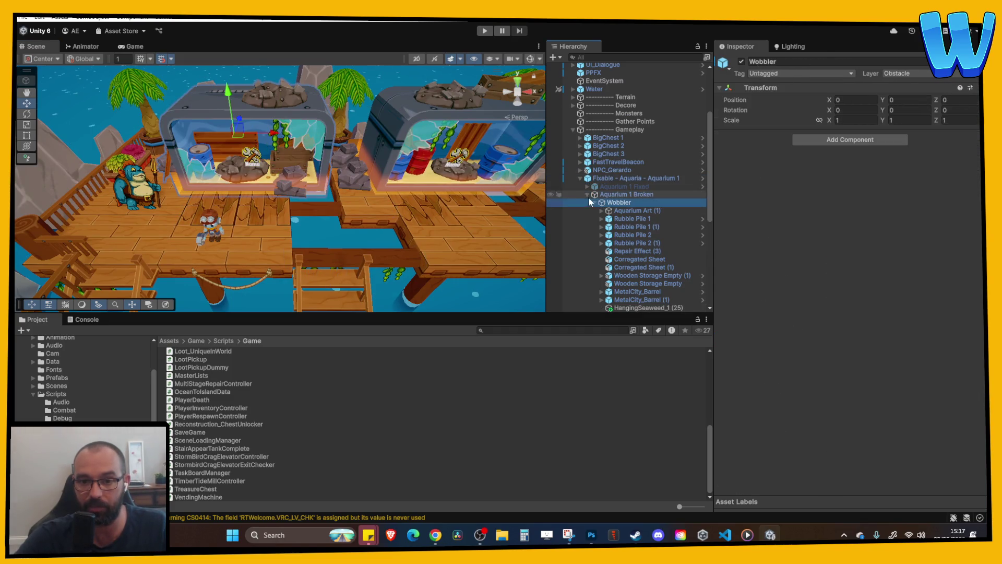
{"action": "left_click", "coordinate": [587, 195]}
{"action": "left_click", "coordinate": [601, 186]}
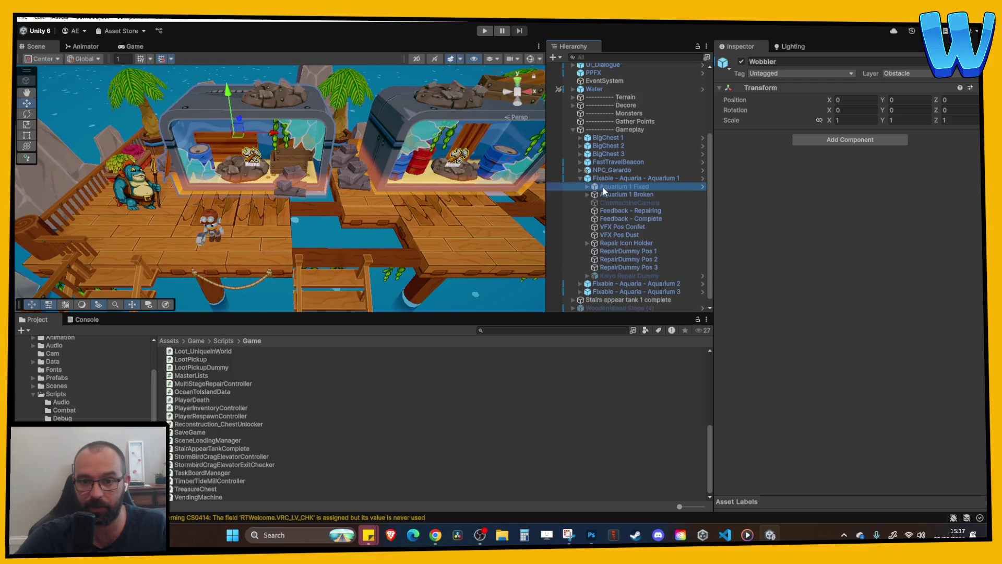
{"action": "left_click", "coordinate": [586, 187]}
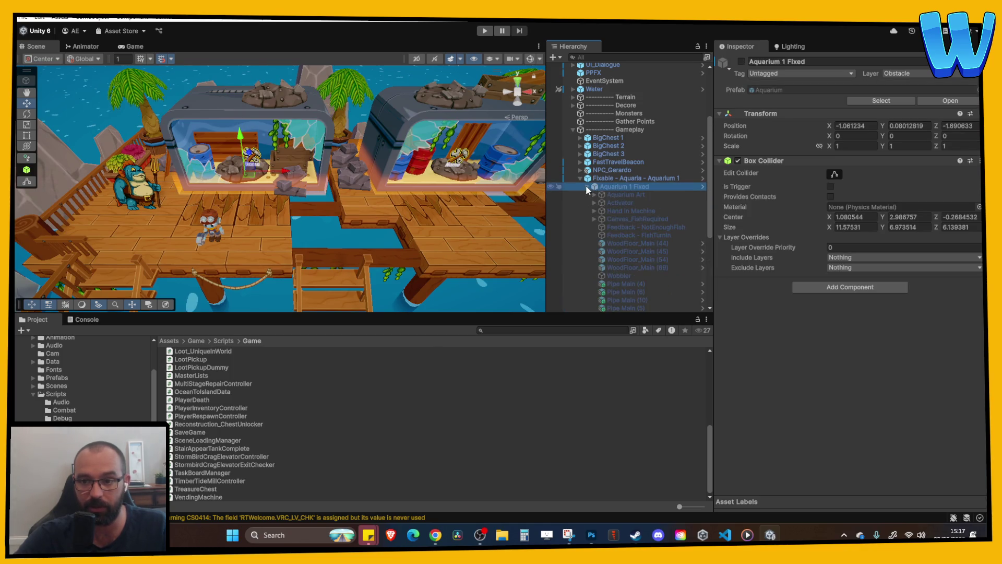
{"action": "left_click", "coordinate": [607, 203]}
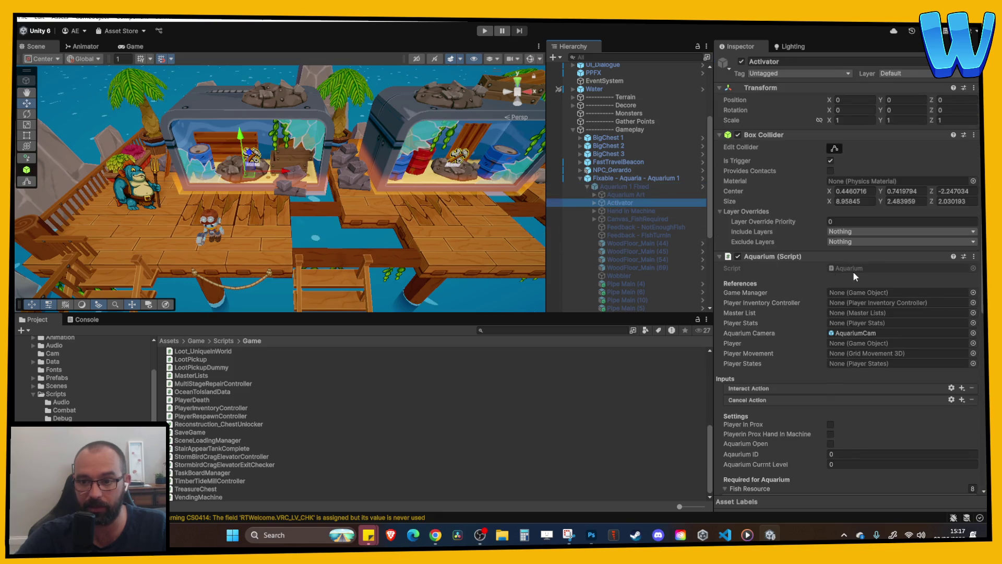
- Reselect Fixable - Aquaria - Aquarium 1 and bring the code editor forward
{"action": "scroll", "coordinate": [856, 280], "scroll_direction": "down", "scroll_amount": 4}
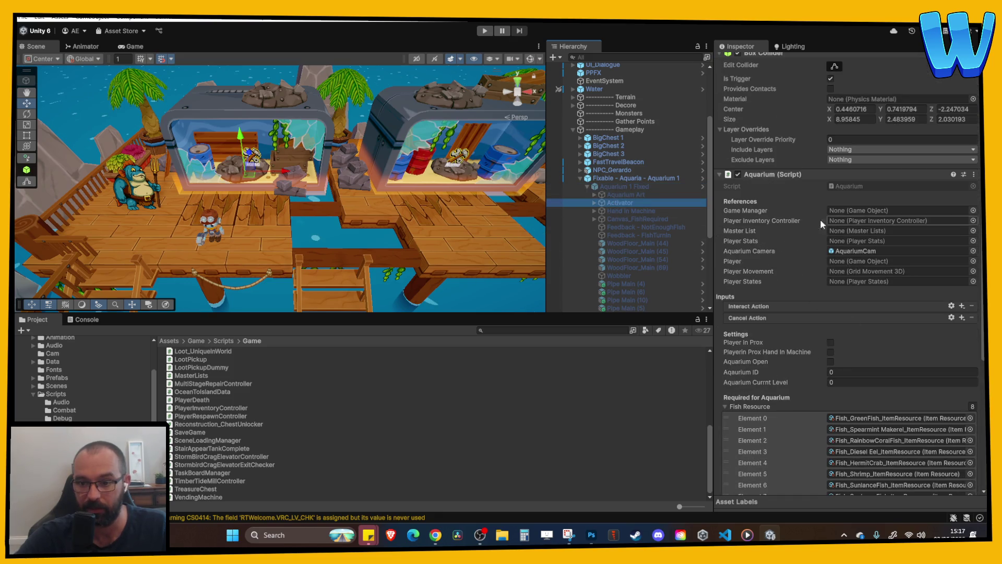
{"action": "scroll", "coordinate": [820, 251], "scroll_direction": "down", "scroll_amount": 3}
{"action": "scroll", "coordinate": [830, 313], "scroll_direction": "up", "scroll_amount": 1}
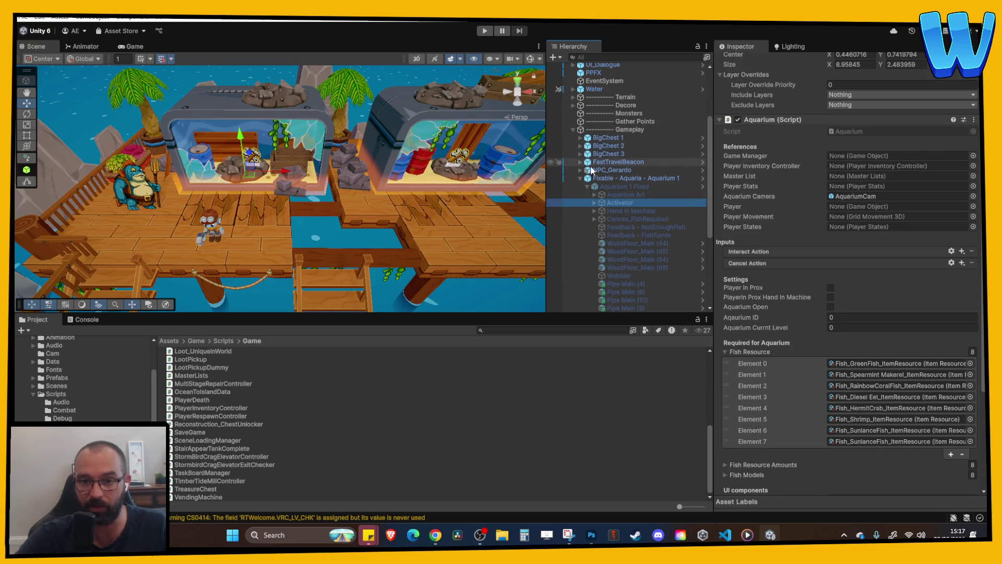
{"action": "left_click", "coordinate": [624, 178]}
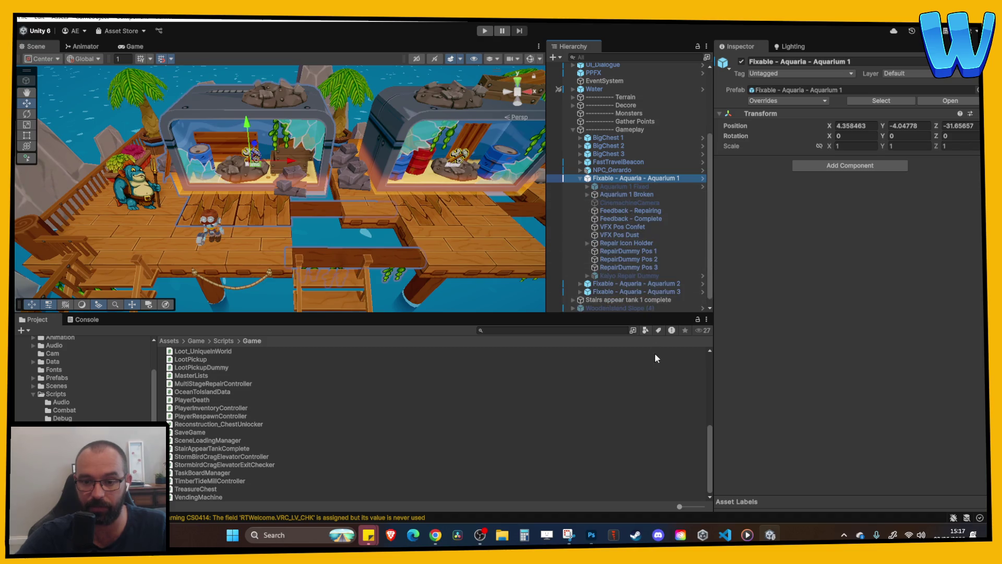
{"action": "left_click", "coordinate": [726, 536]}
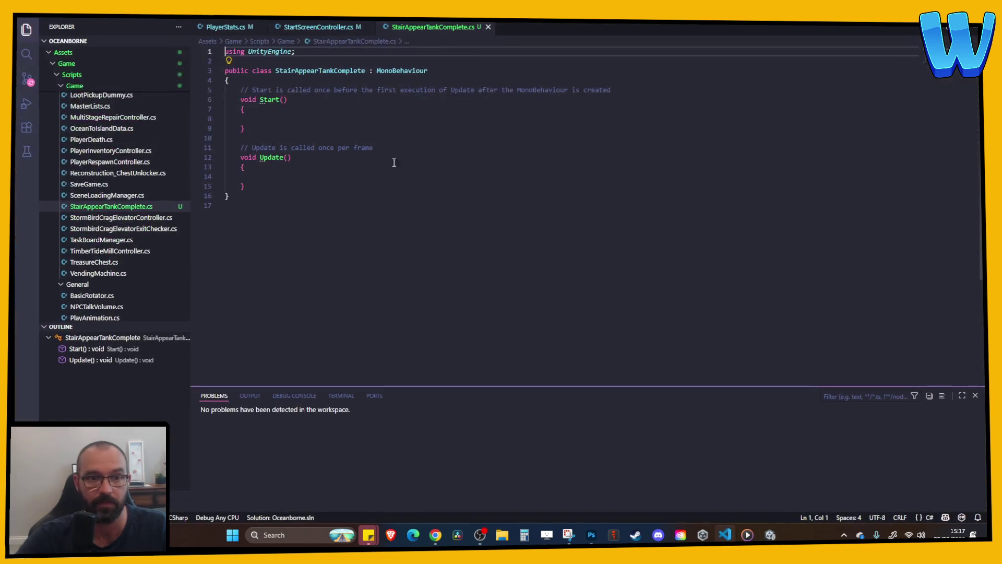
- Close the StartScreenController and PlayerStats tabs and begin a 'public' field line
{"action": "left_click", "coordinate": [335, 32]}
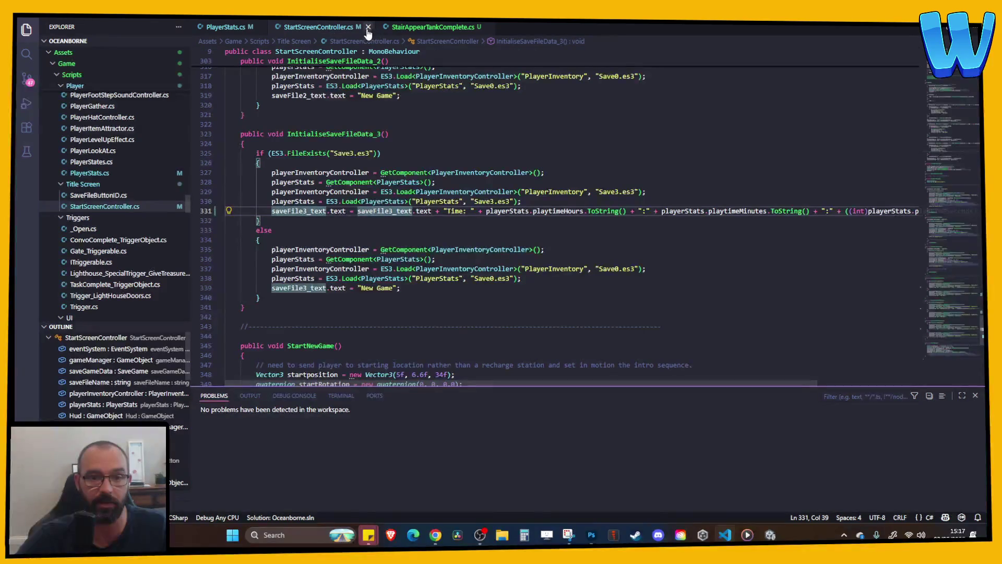
{"action": "left_click", "coordinate": [368, 28]}
{"action": "left_click", "coordinate": [260, 27]}
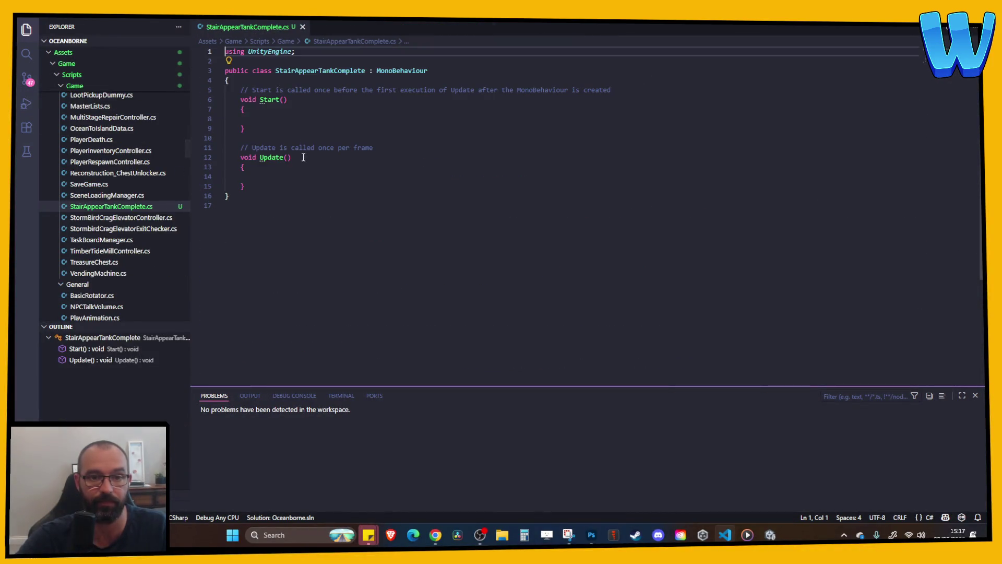
{"action": "left_click", "coordinate": [276, 78]}
{"action": "key", "text": "Return"}
{"action": "type", "text": "p"}
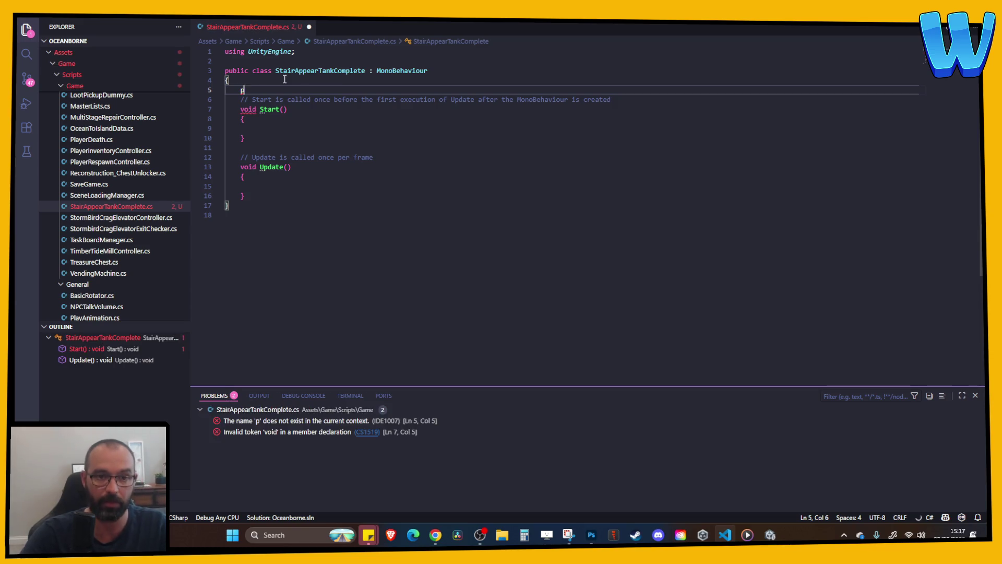
{"action": "type", "text": "ublic"}
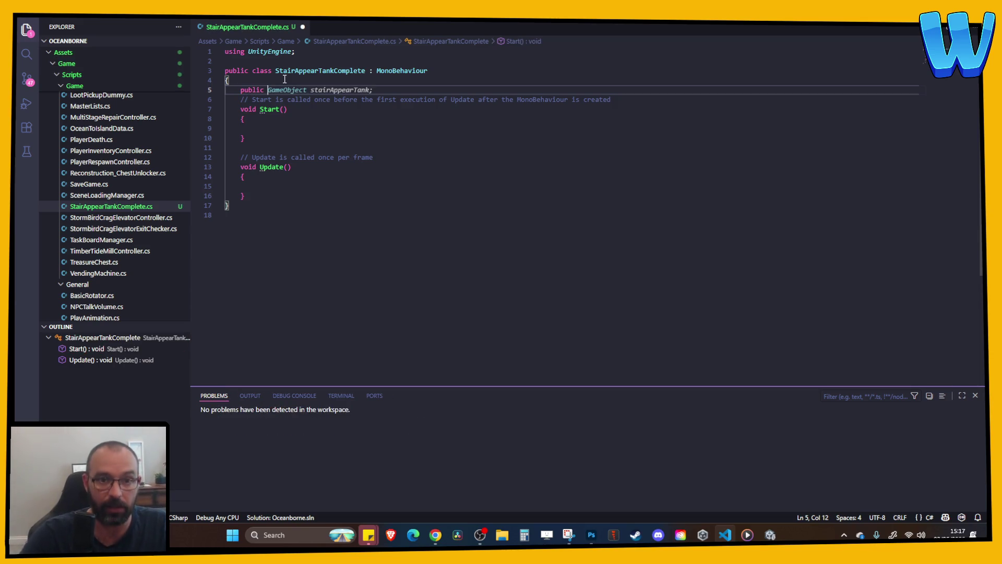
- In Unity, check the Activator under Aquarium 1 Fixed for its Aquarium script
{"action": "key", "text": "alt+Tab"}
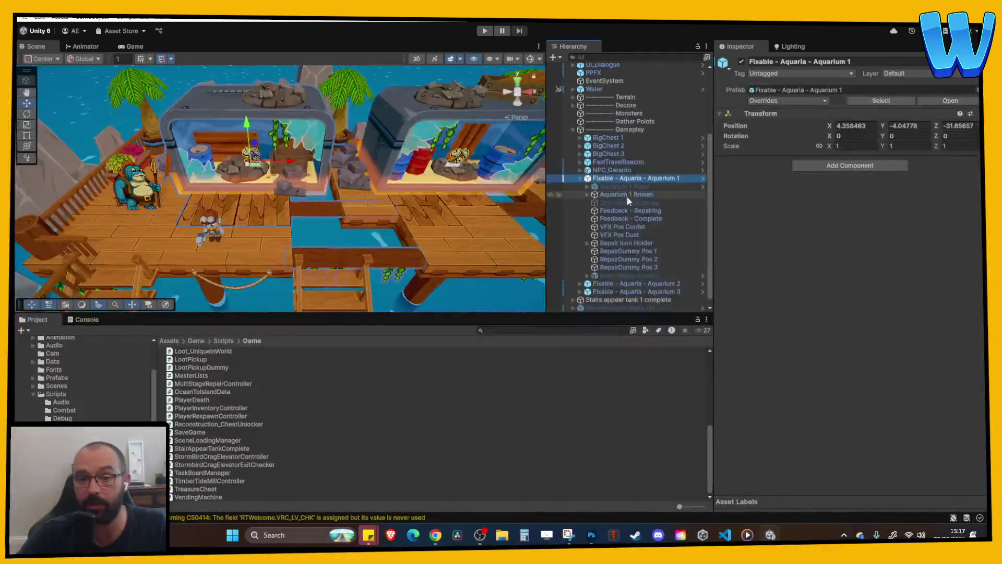
{"action": "left_click", "coordinate": [626, 193]}
{"action": "left_click", "coordinate": [595, 187]}
{"action": "left_click", "coordinate": [588, 187]}
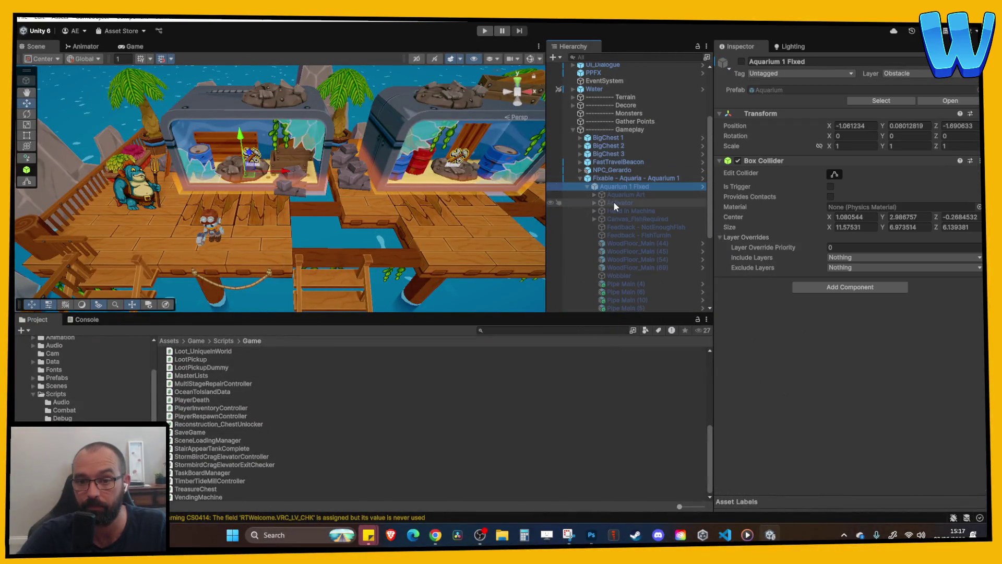
{"action": "left_click", "coordinate": [620, 203]}
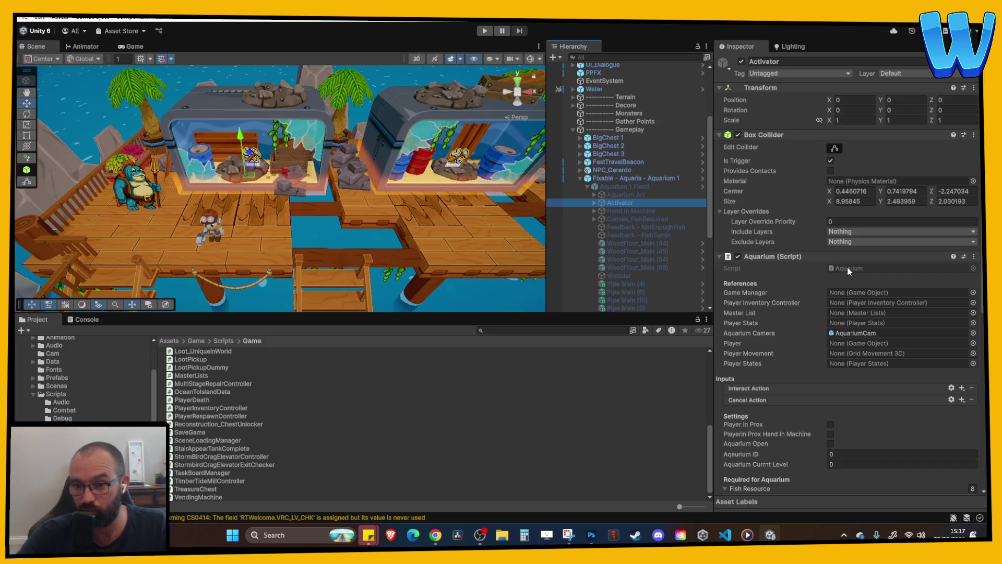
{"action": "key", "text": "alt+Tab"}
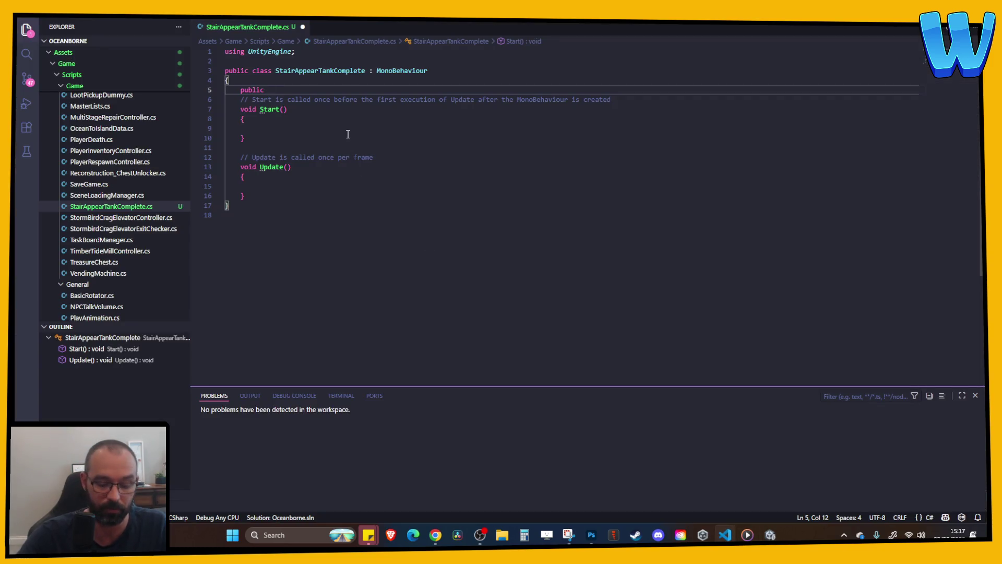
- Complete the 'public Aquarium aquarium;' declaration and switch to Unity to recompile
{"action": "type", "text": "Aqua"}
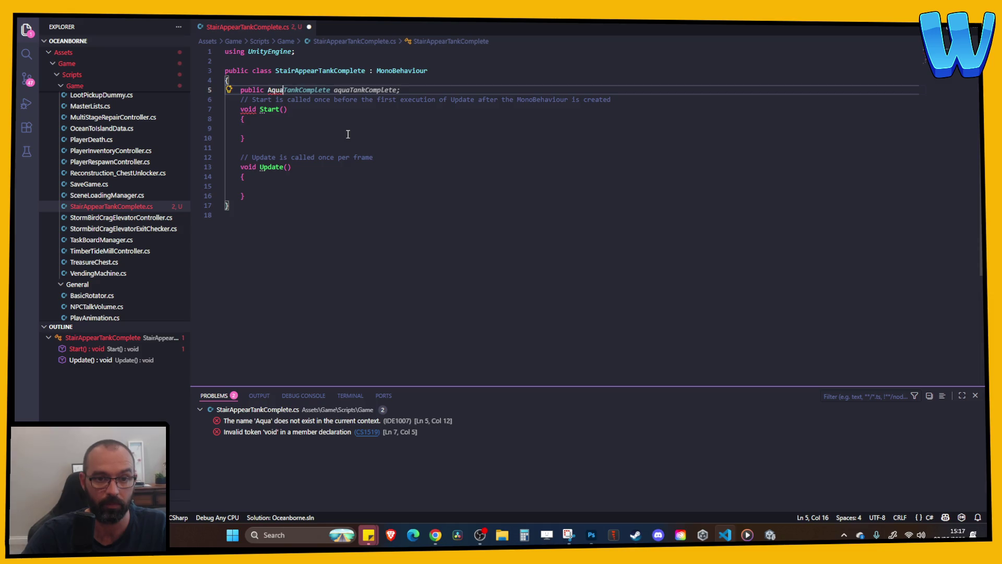
{"action": "type", "text": "rium"}
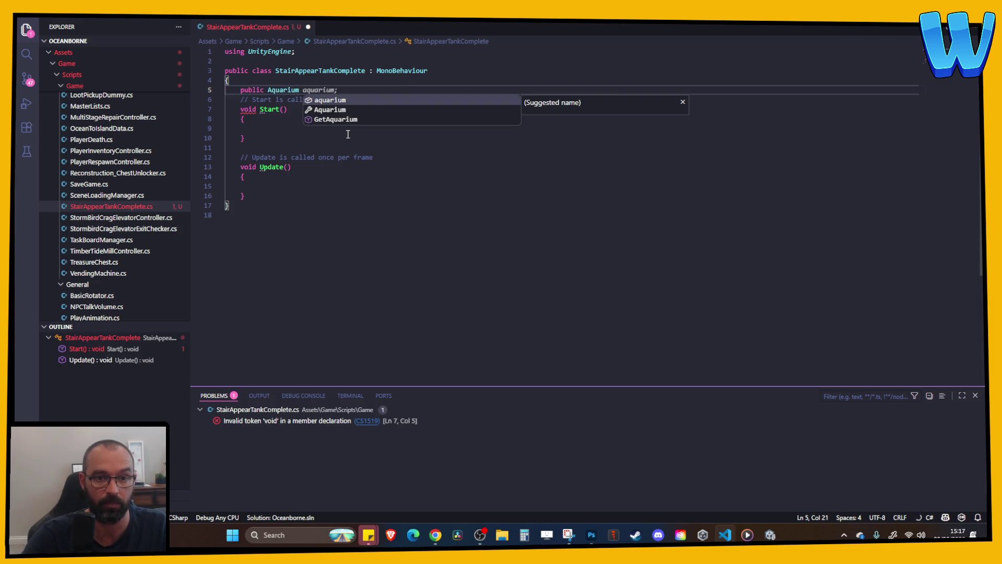
{"action": "key", "text": "Tab"}
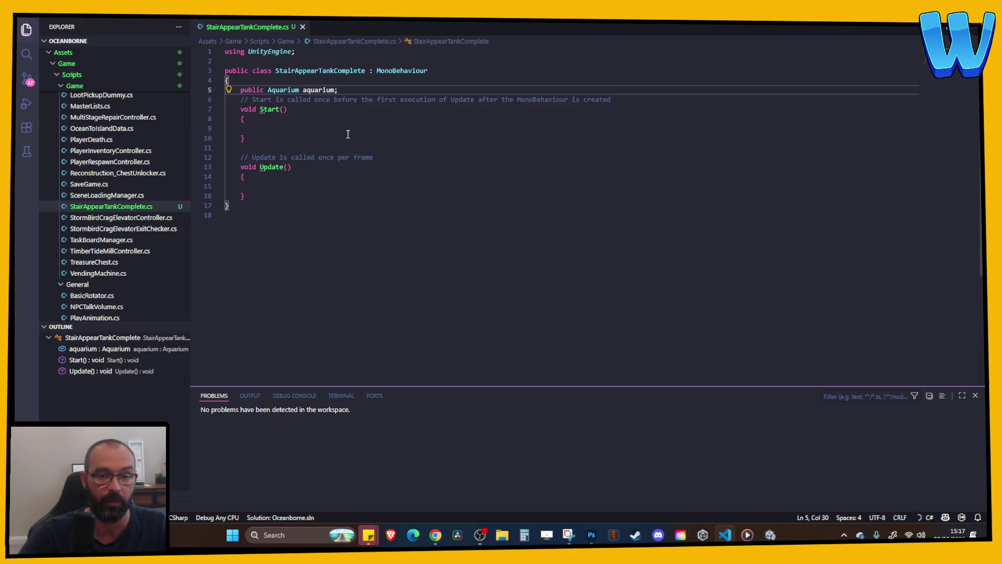
{"action": "key", "text": "Return"}
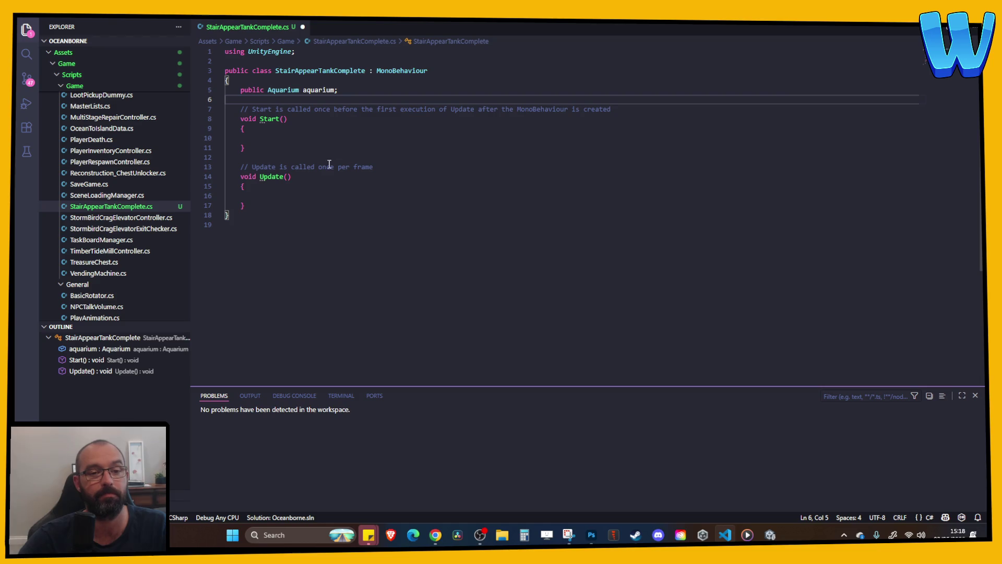
{"action": "left_click", "coordinate": [306, 139]}
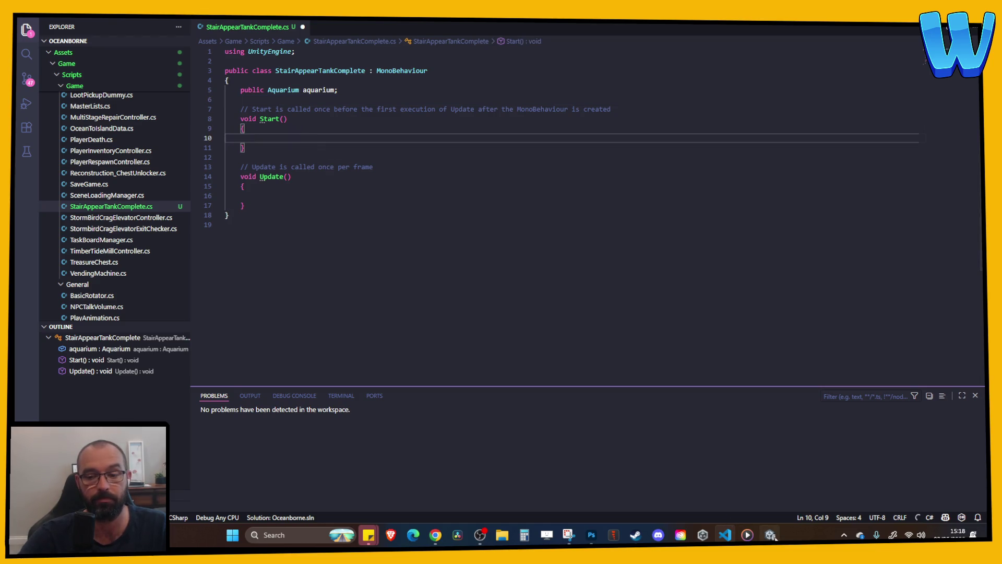
{"action": "left_click", "coordinate": [772, 535]}
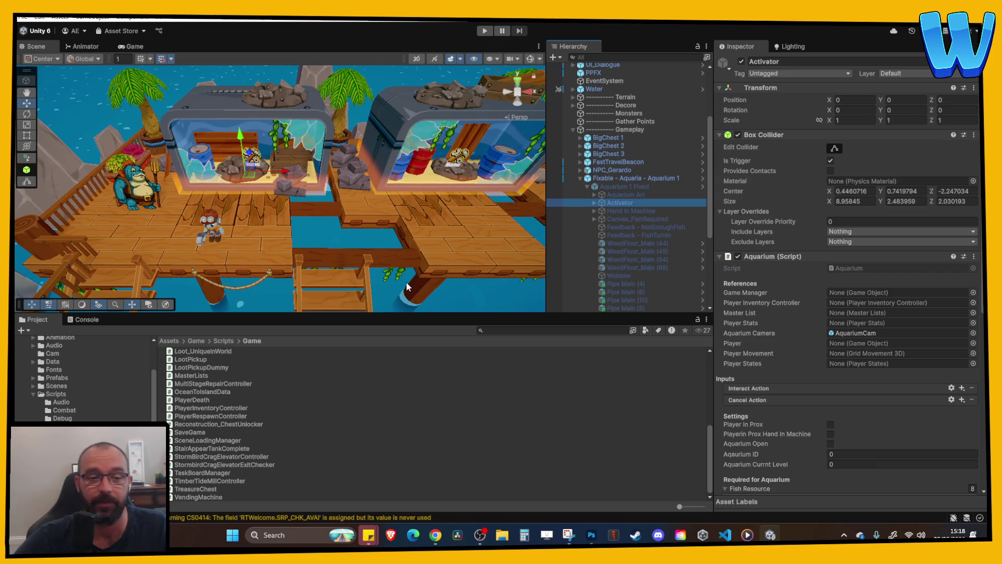
- Drag Aquarium 1's Activator into the Aquarium field of Stairs appear tank 1 complete
{"action": "left_click", "coordinate": [580, 178]}
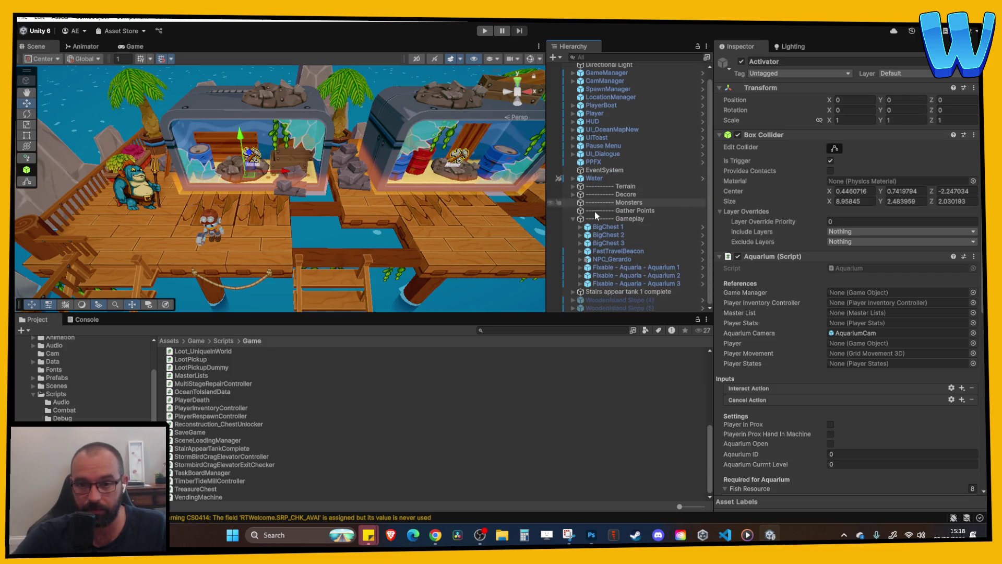
{"action": "left_click", "coordinate": [621, 291]}
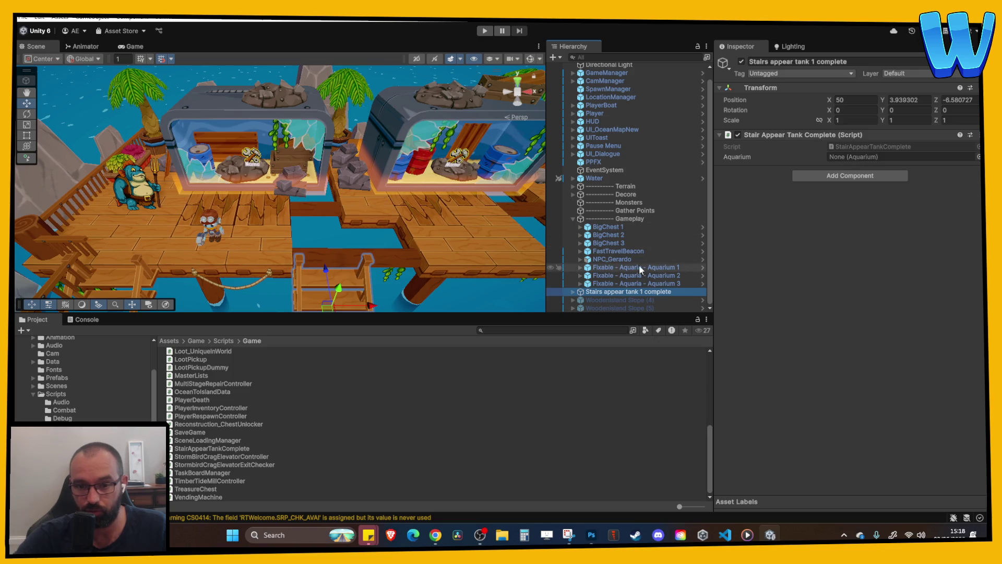
{"action": "left_click", "coordinate": [657, 267]}
{"action": "left_click_drag", "start_coordinate": [657, 267], "coordinate": [851, 155]}
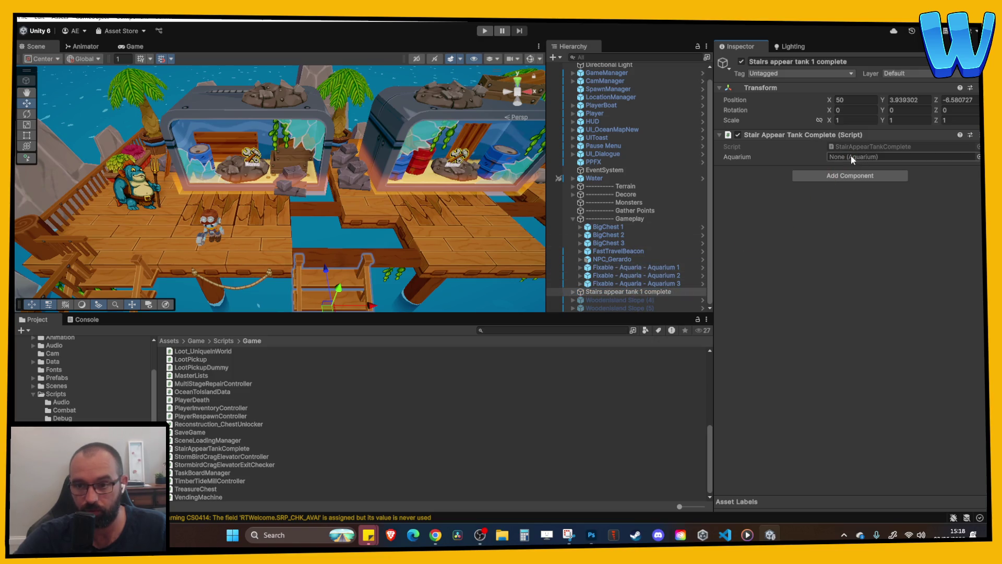
{"action": "left_click", "coordinate": [579, 267]}
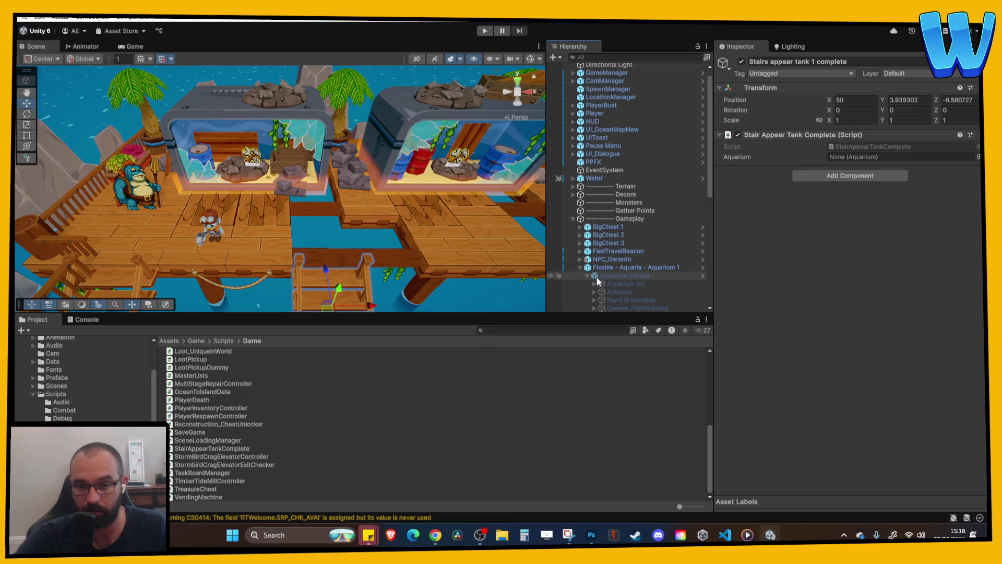
{"action": "mouse_move", "coordinate": [619, 290]}
{"action": "left_mouse_down"}
{"action": "mouse_move", "coordinate": [839, 187]}
{"action": "mouse_move", "coordinate": [851, 158]}
{"action": "left_mouse_up"}
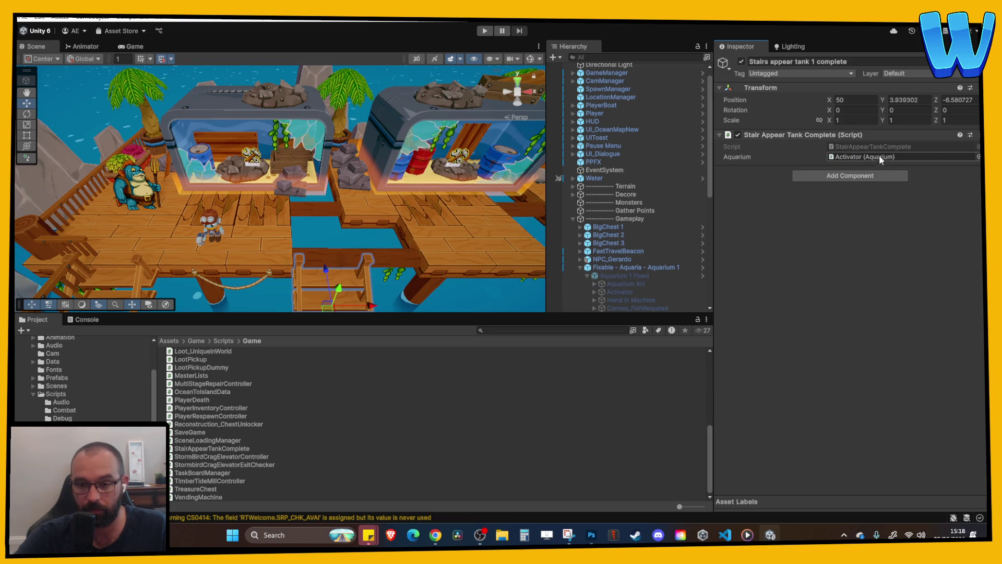
- Locate and inspect the referenced Activator, then return to the code editor
{"action": "left_click", "coordinate": [879, 155]}
{"action": "left_click", "coordinate": [582, 267]}
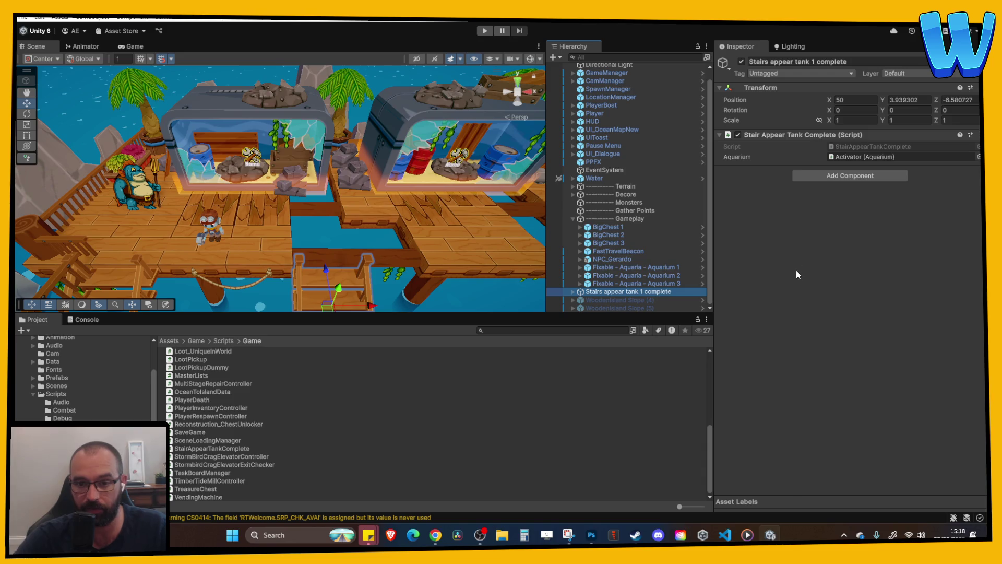
{"action": "left_click", "coordinate": [881, 157]}
{"action": "left_click", "coordinate": [628, 291]}
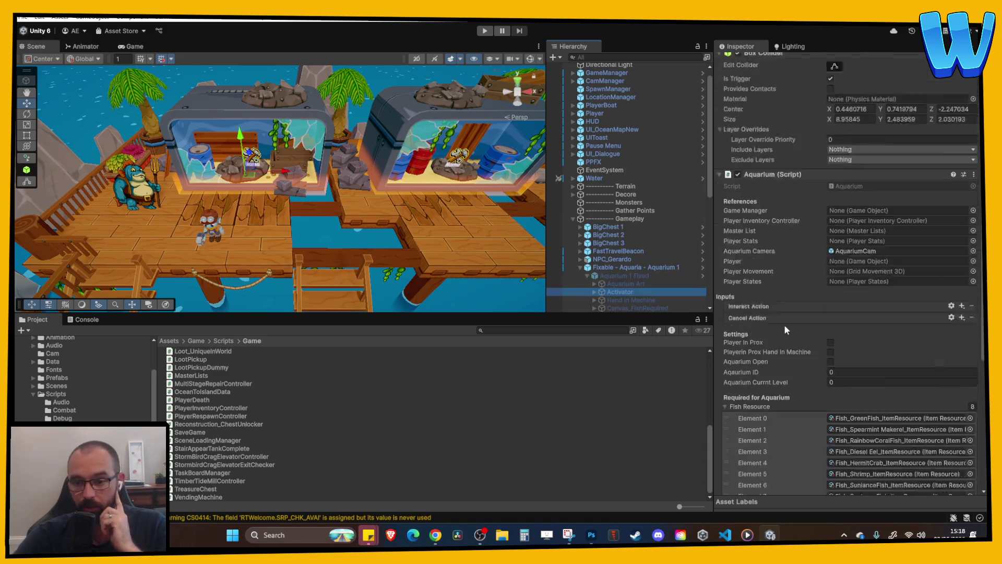
{"action": "scroll", "coordinate": [784, 324], "scroll_direction": "down", "scroll_amount": 3}
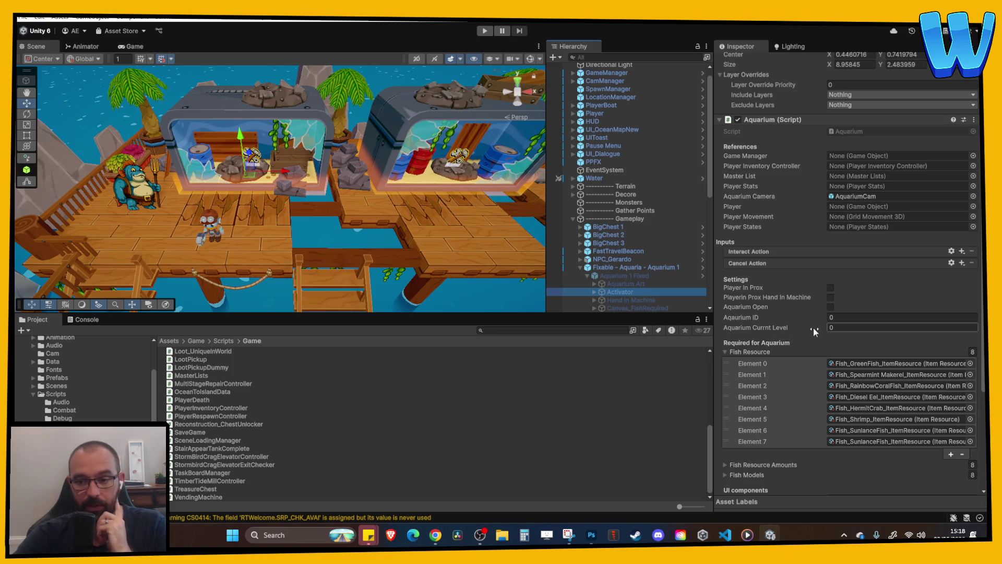
{"action": "left_click", "coordinate": [725, 533]}
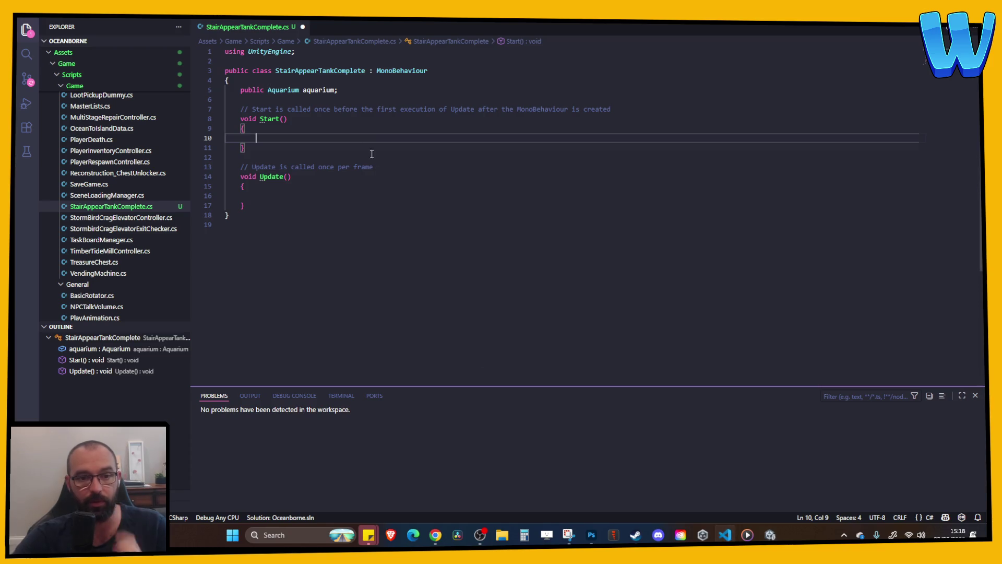
- Add a public int aquariumLevel field below the aquarium field and save
{"action": "left_click", "coordinate": [353, 93]}
{"action": "key", "text": "Return"}
{"action": "type", "text": "pub"}
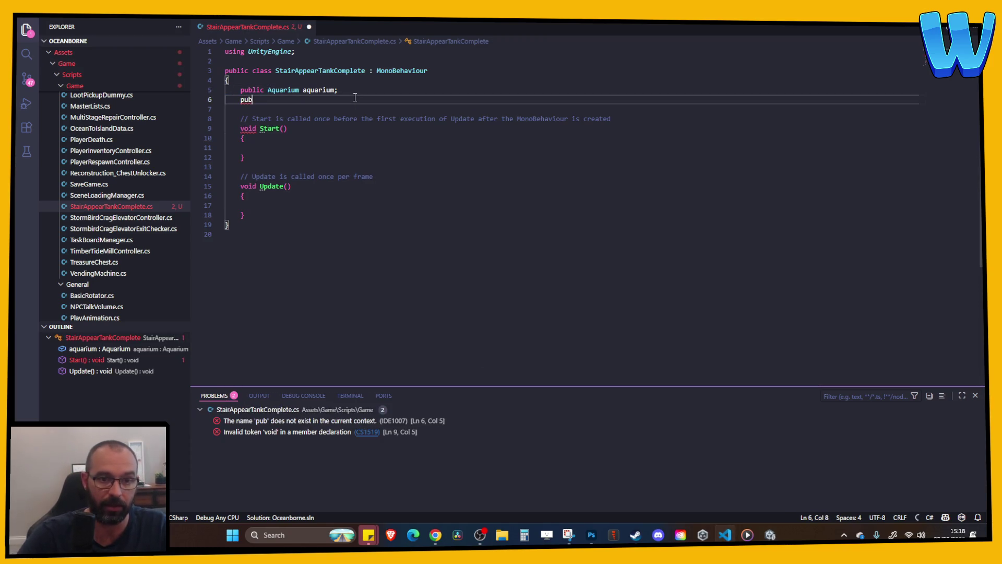
{"action": "type", "text": "lic int aqu"}
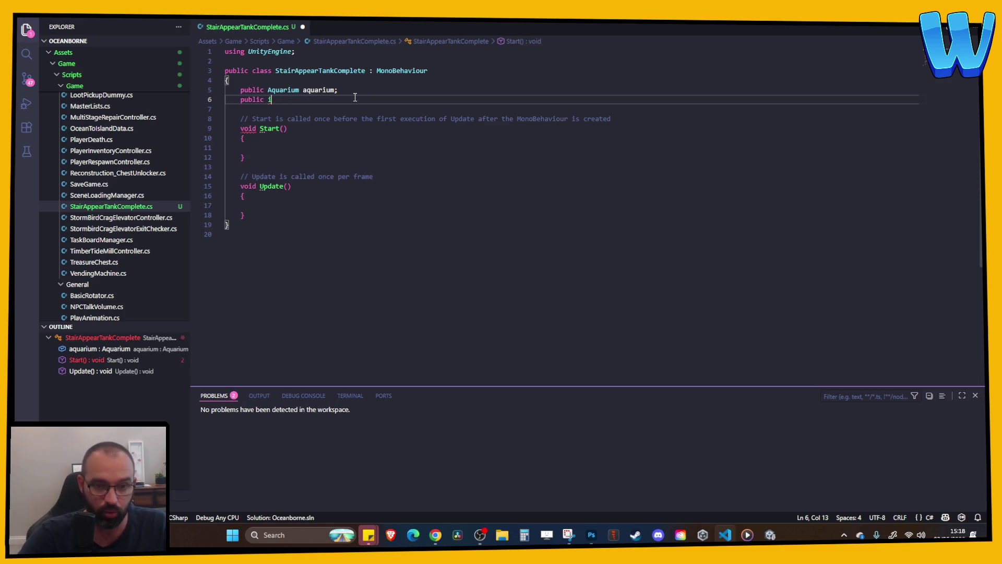
{"action": "key", "text": "BackSpace"}
{"action": "key", "text": "BackSpace"}
{"action": "key", "text": "BackSpace"}
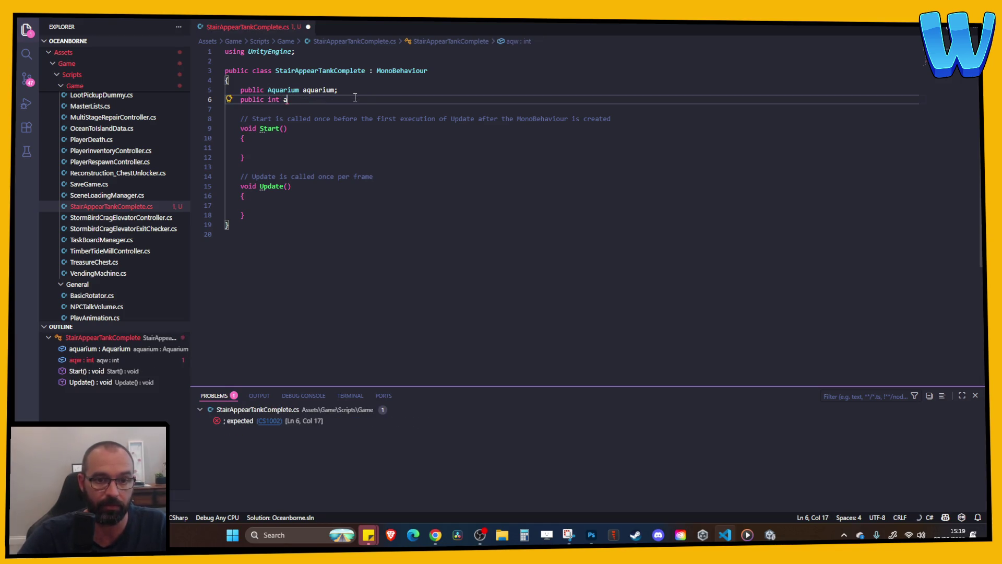
{"action": "type", "text": "aq"}
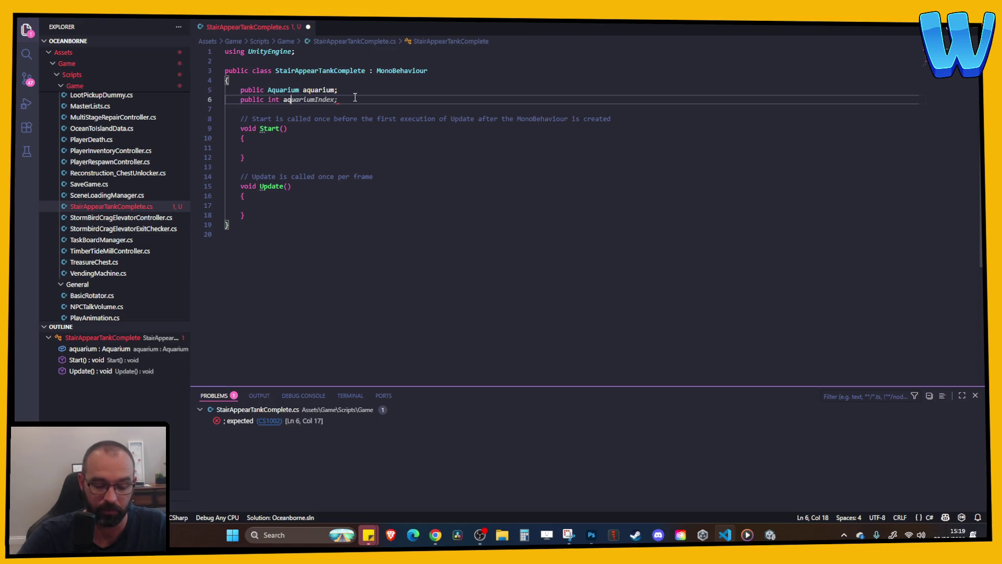
{"action": "type", "text": "uariumLevel"}
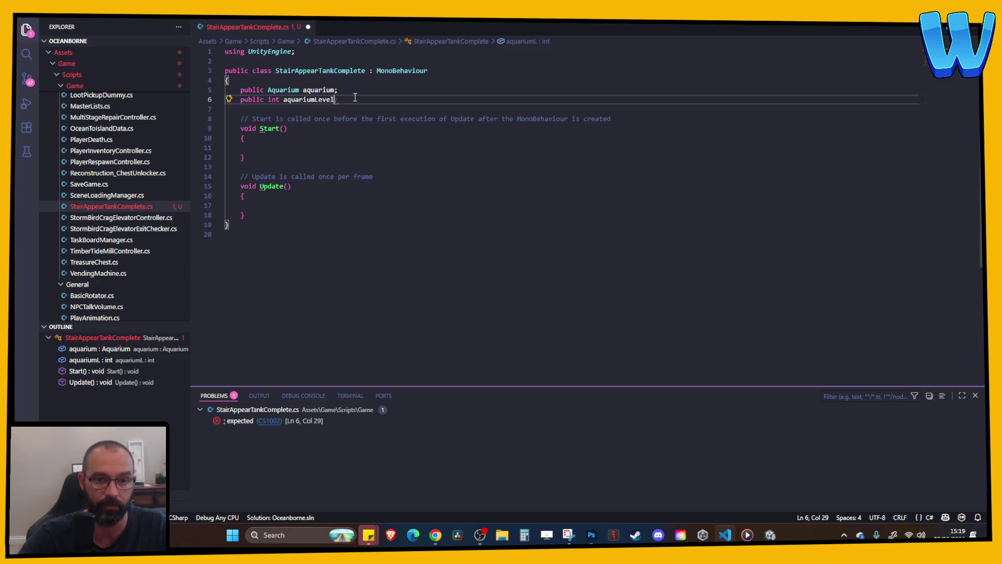
{"action": "type", "text": ";"}
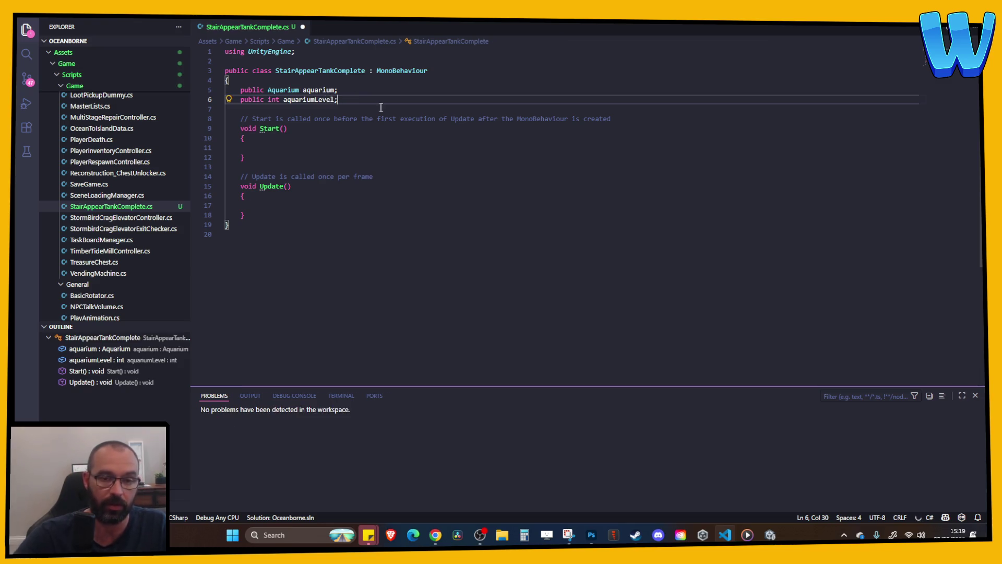
{"action": "key", "text": "ctrl+s"}
- Begin an aquariumLevel assignment in Start() and delete the wrong GetLevel call
{"action": "left_click", "coordinate": [324, 144]}
{"action": "type", "text": "aqau"}
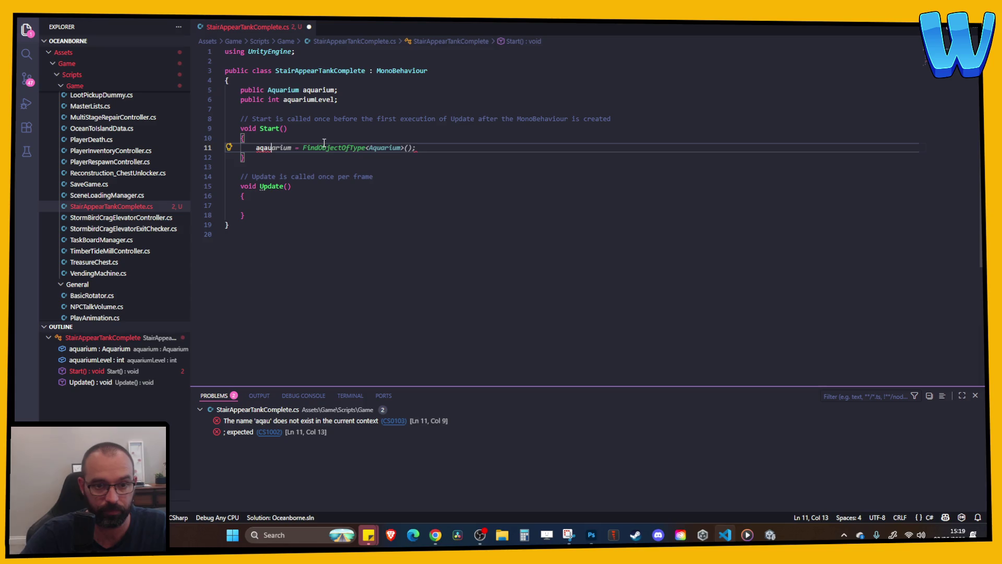
{"action": "type", "text": "riumleve"}
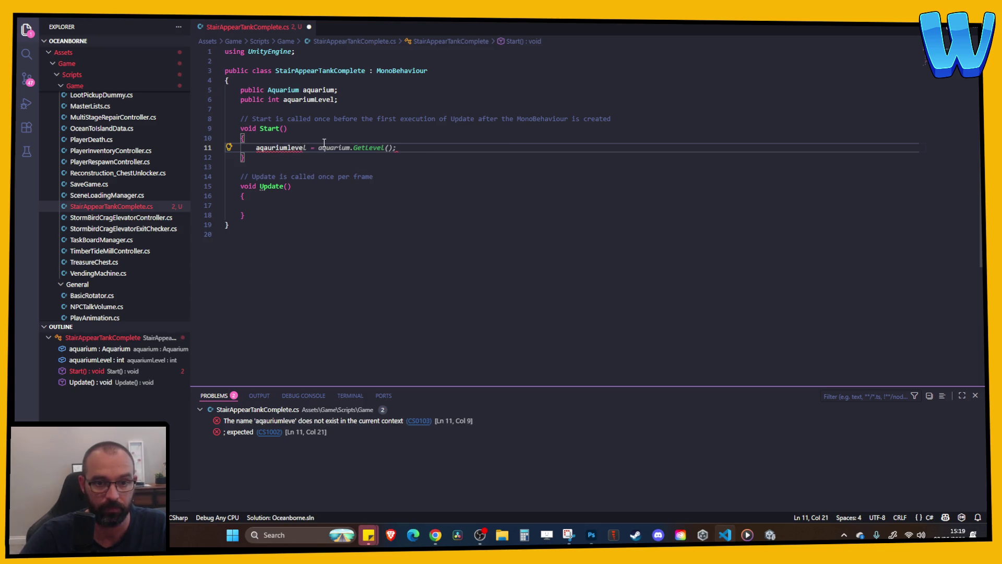
{"action": "key", "text": "Tab"}
{"action": "key", "text": "shift+Down"}
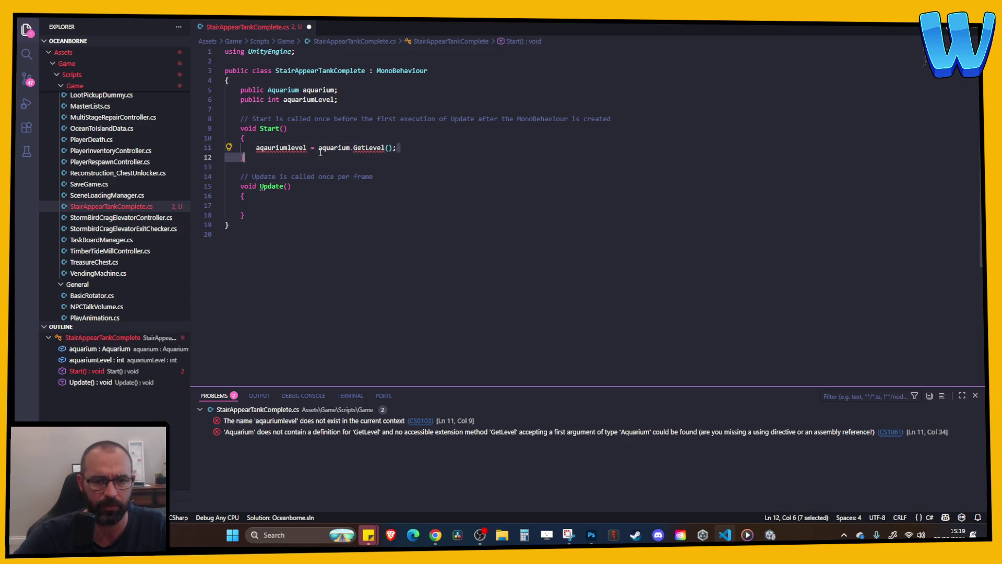
{"action": "left_click", "coordinate": [321, 147]}
{"action": "key", "text": "End"}
{"action": "left_click", "coordinate": [322, 148], "text": "shift"}
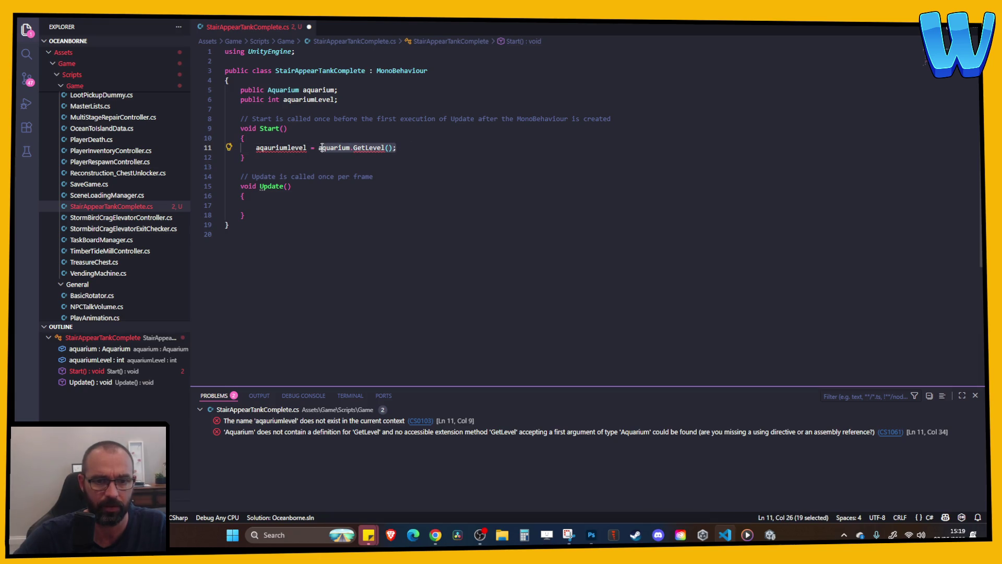
{"action": "key", "text": "BackSpace"}
{"action": "key", "text": "BackSpace"}
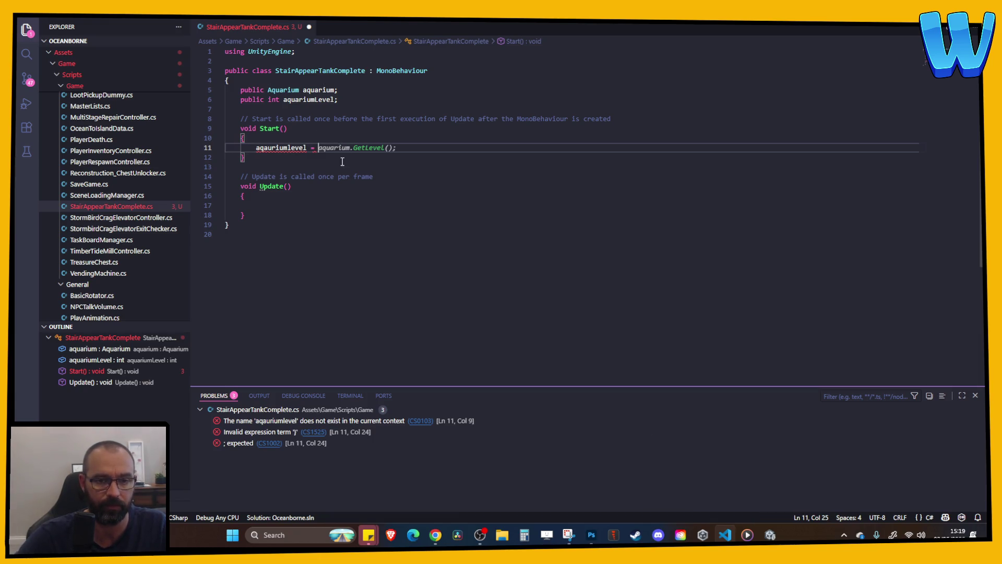
- Correct the variable name and assign aquarium.aquariumCurrntLevel to aquariumLevel in Start()
{"action": "left_click", "coordinate": [279, 149]}
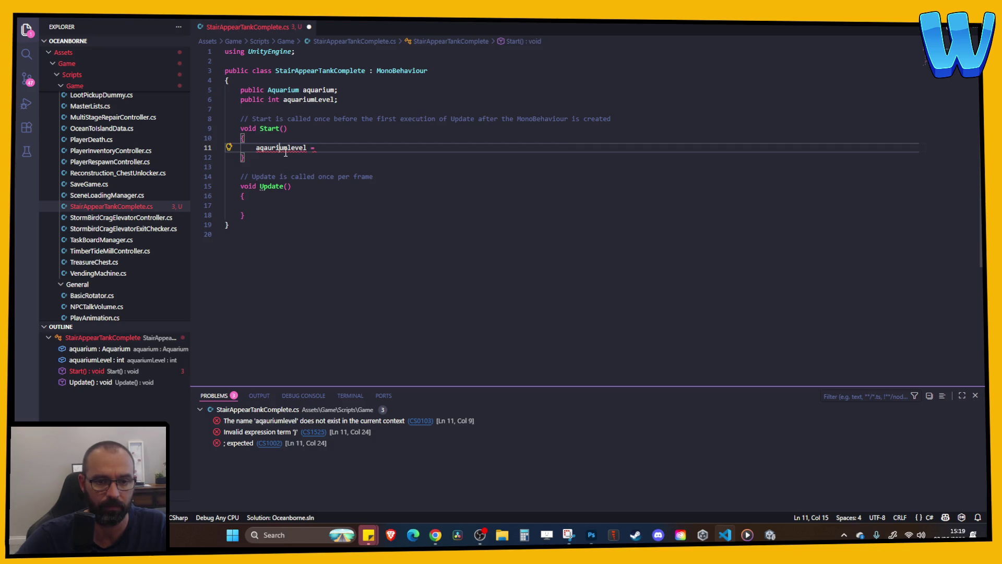
{"action": "mouse_move", "coordinate": [286, 151]}
{"action": "left_click", "coordinate": [317, 99]}
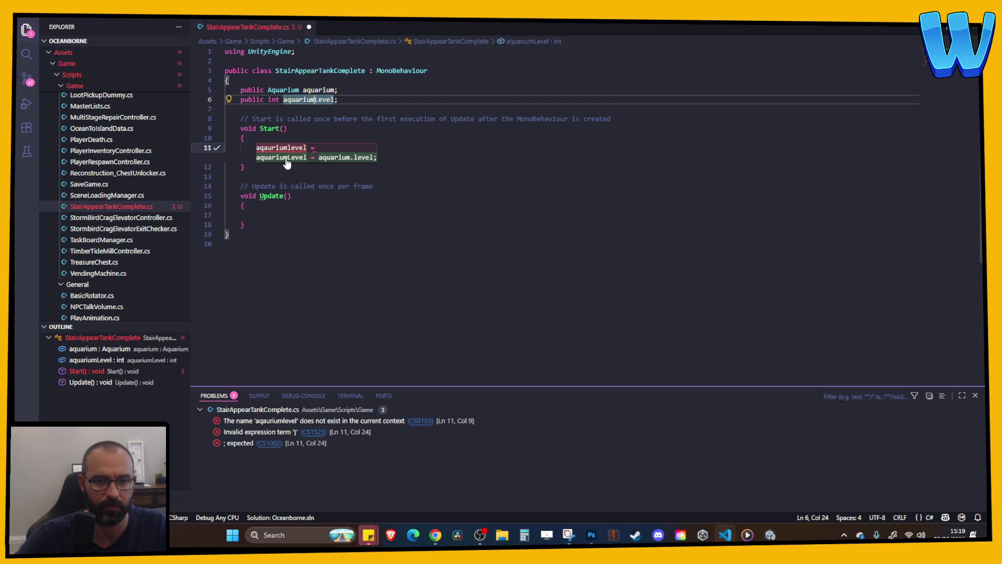
{"action": "key", "text": "Tab"}
{"action": "double_click", "coordinate": [368, 148]}
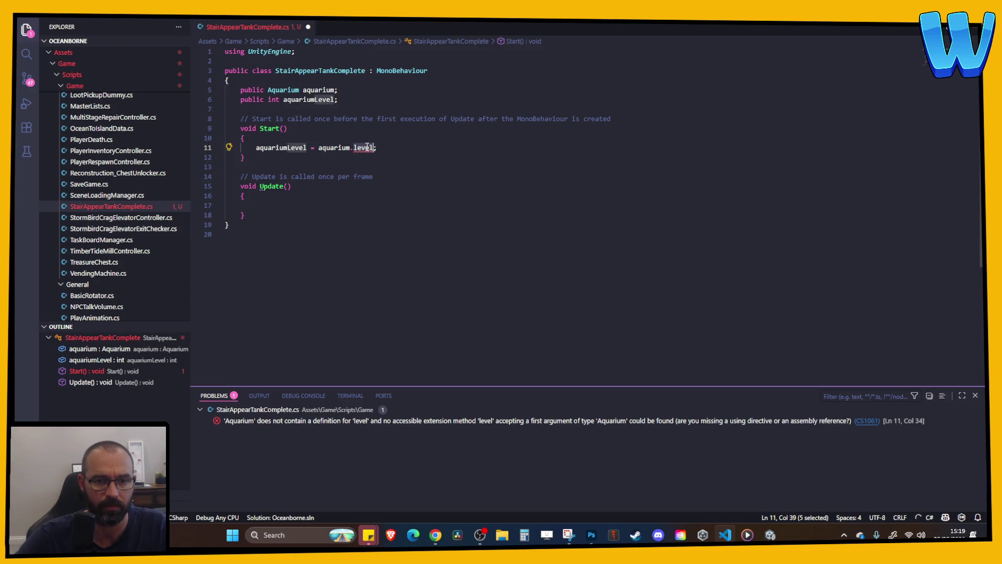
{"action": "key", "text": "BackSpace"}
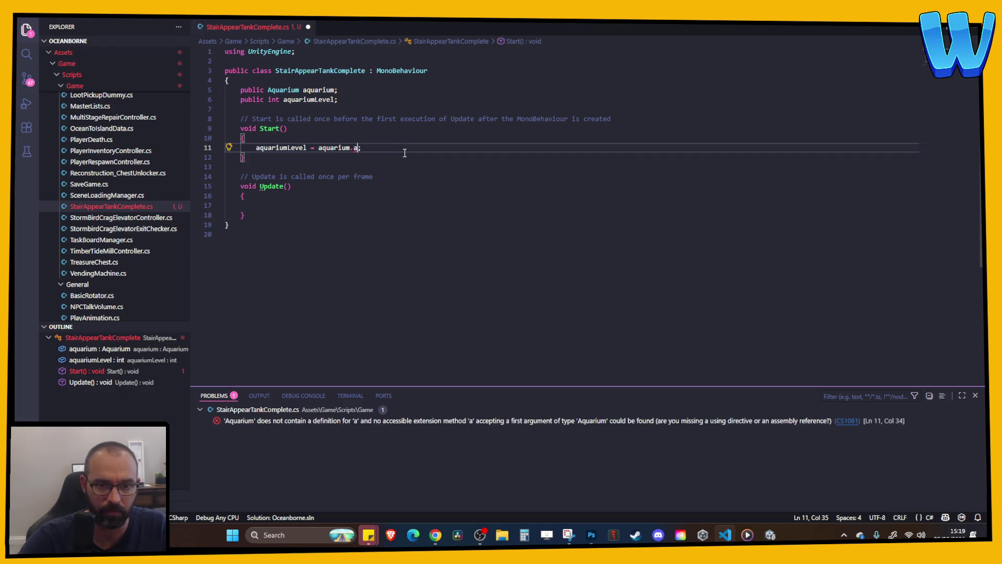
{"action": "key", "text": "ctrl+space"}
{"action": "key", "text": "Down"}
{"action": "key", "text": "Down"}
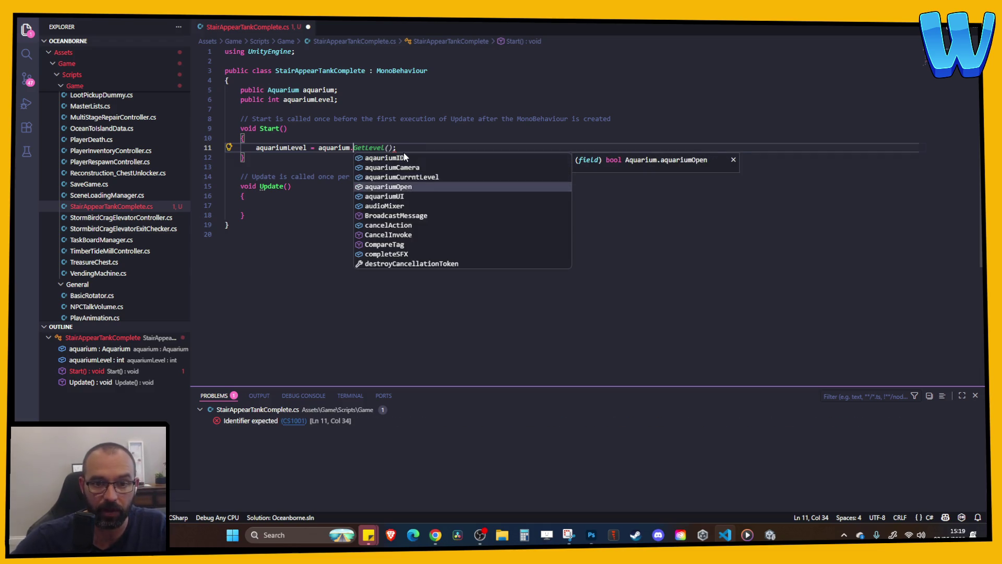
{"action": "key", "text": "Return"}
{"action": "left_click", "coordinate": [477, 175]}
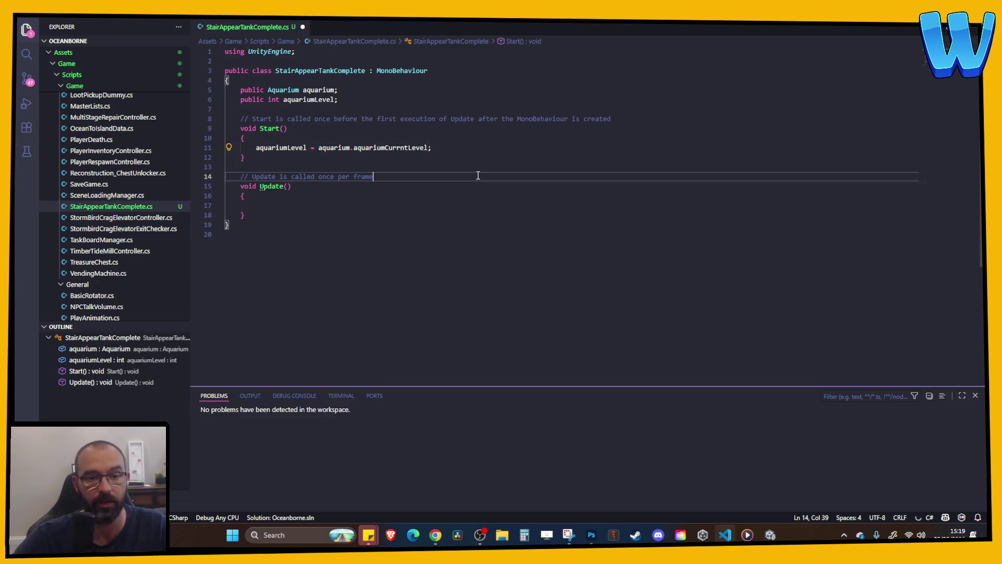
- Copy the aquariumLevel = aquarium.aquariumCurrntLevel line into Update(), save, and return to Unity
{"action": "left_click", "coordinate": [463, 148]}
{"action": "key", "text": "ctrl+s"}
{"action": "mouse_move", "coordinate": [767, 536]}
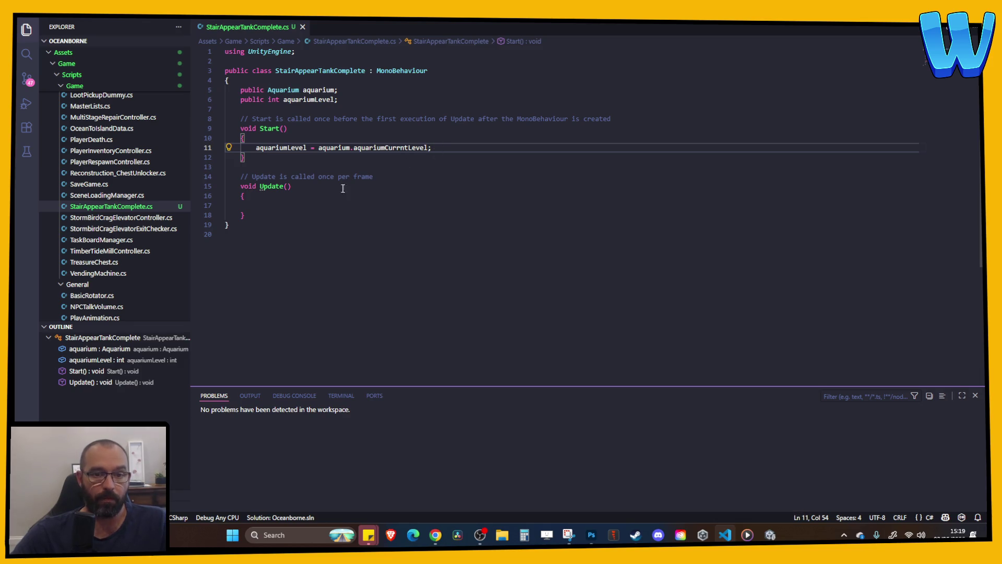
{"action": "left_click", "coordinate": [312, 215]}
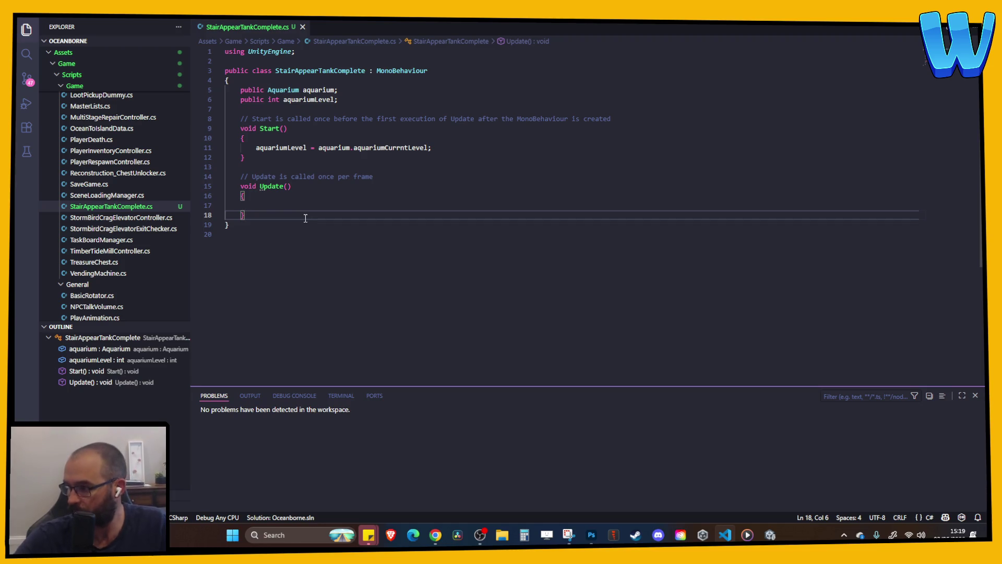
{"action": "left_click", "coordinate": [309, 206]}
{"action": "left_click", "coordinate": [432, 148]}
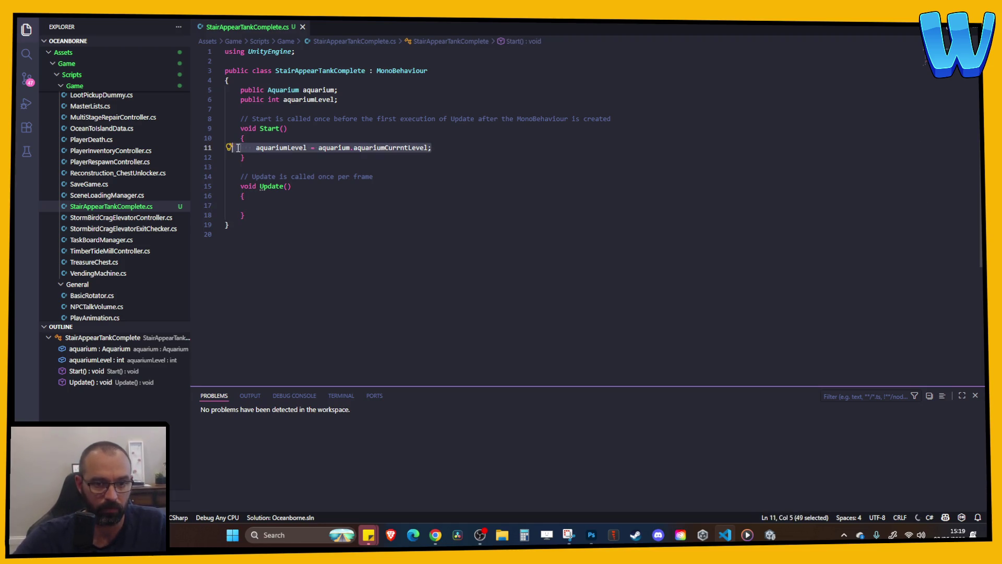
{"action": "key", "text": "Home"}
{"action": "left_click_drag", "start_coordinate": [498, 151], "coordinate": [271, 151]}
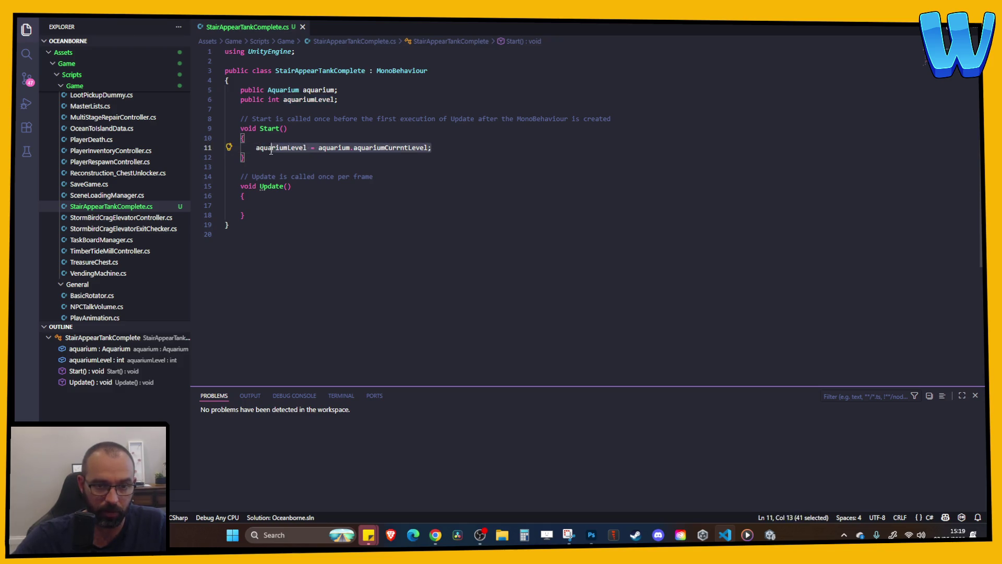
{"action": "left_click", "coordinate": [257, 203]}
{"action": "type", "text": "aquariumLevel = aquarium.aquariumCurrntLevel;"}
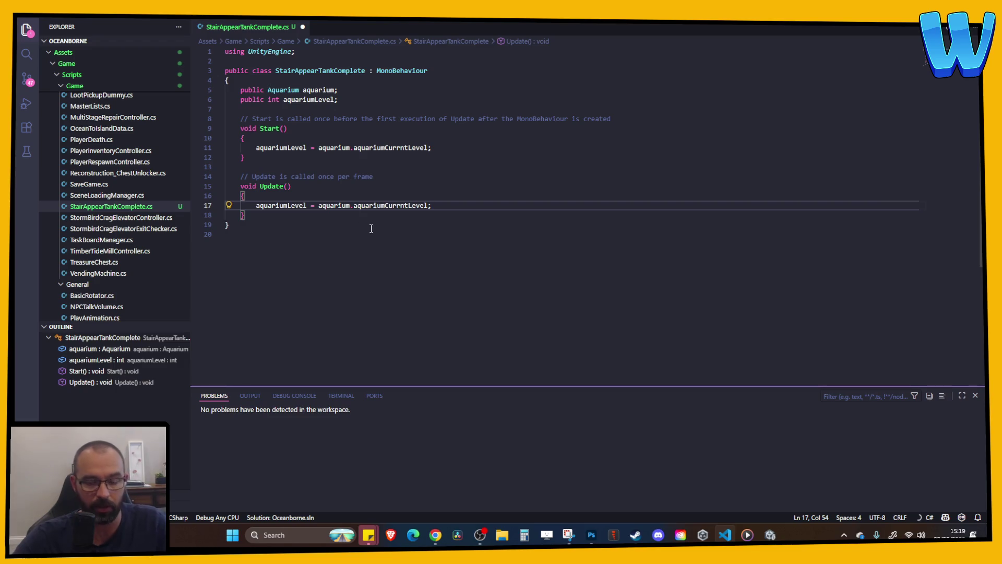
{"action": "key", "text": "ctrl+s"}
{"action": "key", "text": "alt+Tab"}
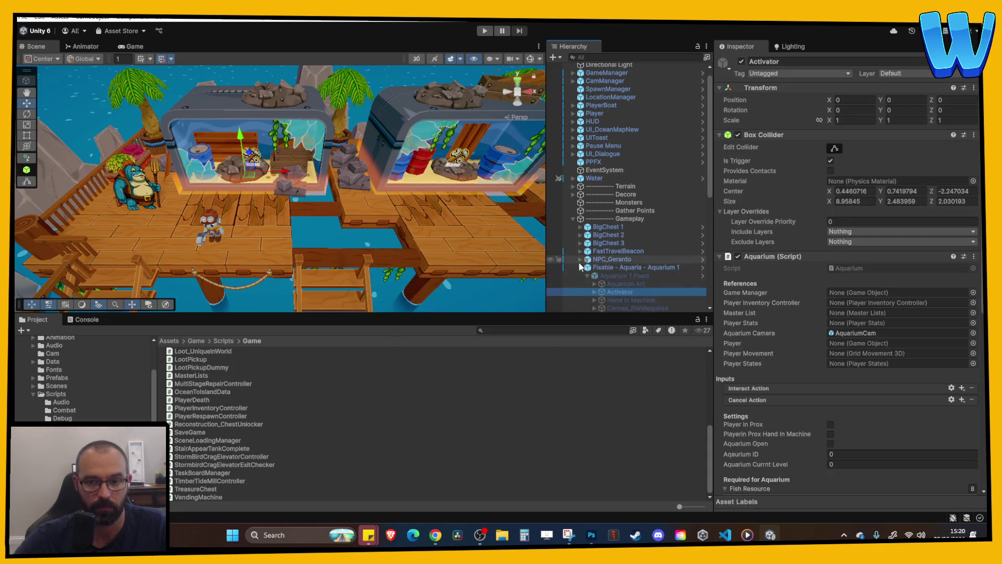
- Select Stairs appear tank 1 complete, run and stop Play mode, then view the Console errors
{"action": "left_click", "coordinate": [580, 259]}
{"action": "left_click", "coordinate": [579, 260]}
{"action": "left_click", "coordinate": [605, 294]}
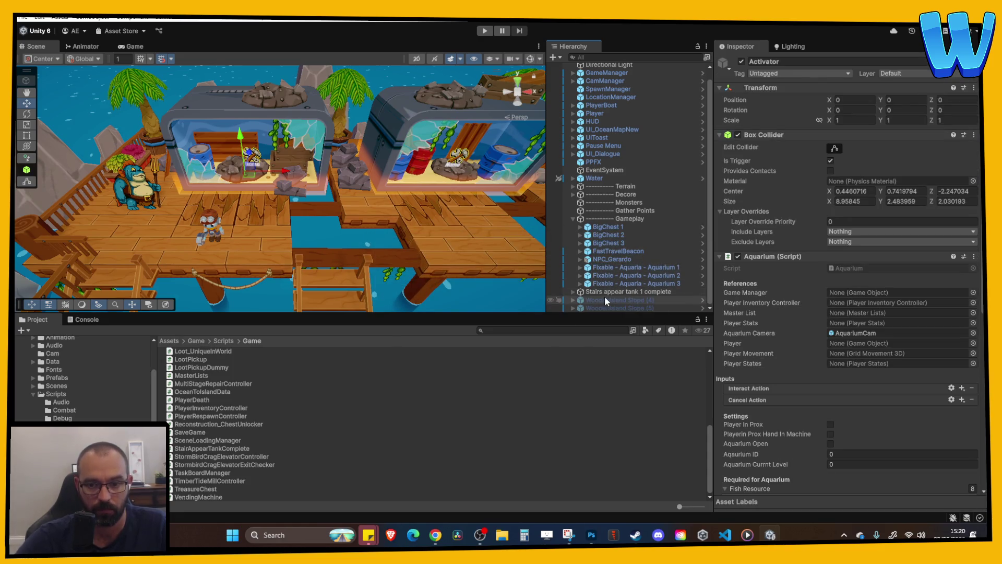
{"action": "left_click", "coordinate": [485, 30]}
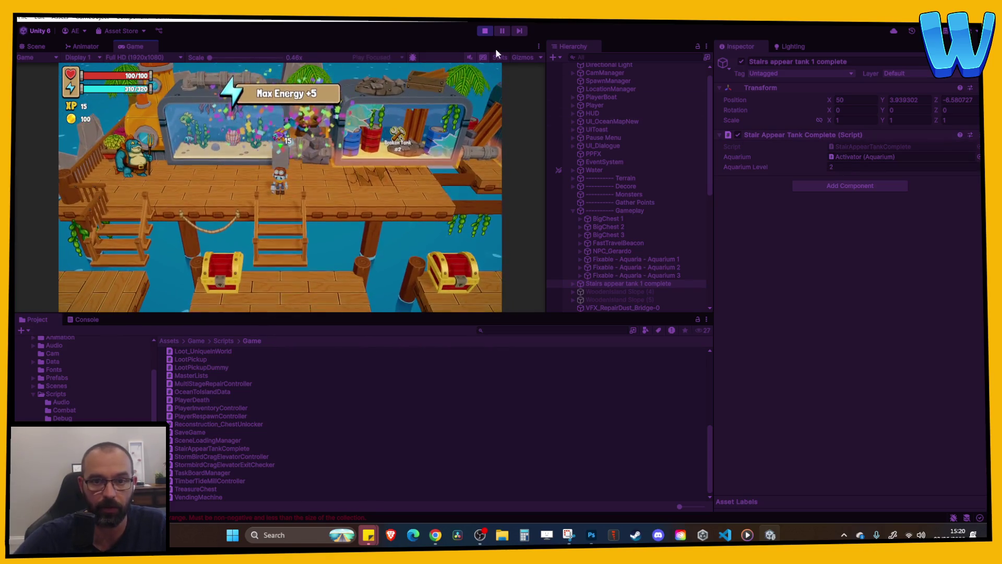
{"action": "left_click", "coordinate": [484, 32]}
{"action": "left_click", "coordinate": [186, 516]}
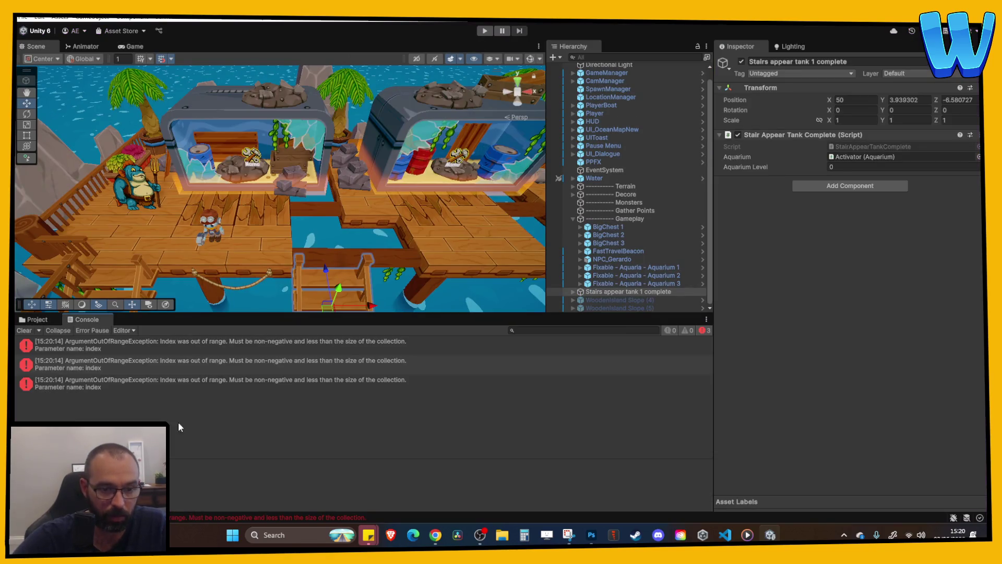
- Trace the error to FastTravelBeacon.cs and set the BeaconActivator's Island Index to 0
{"action": "double_click", "coordinate": [196, 374]}
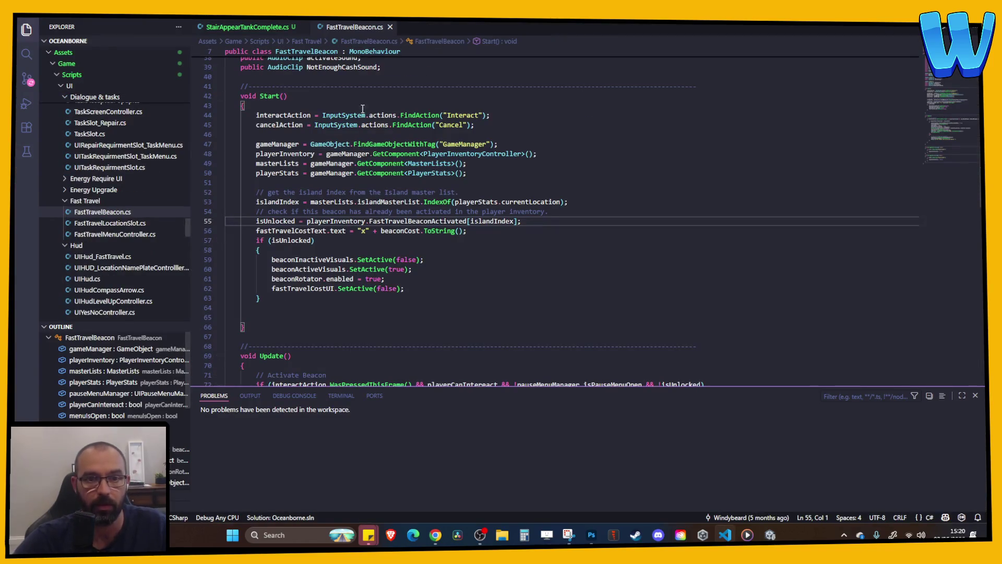
{"action": "left_click", "coordinate": [390, 27]}
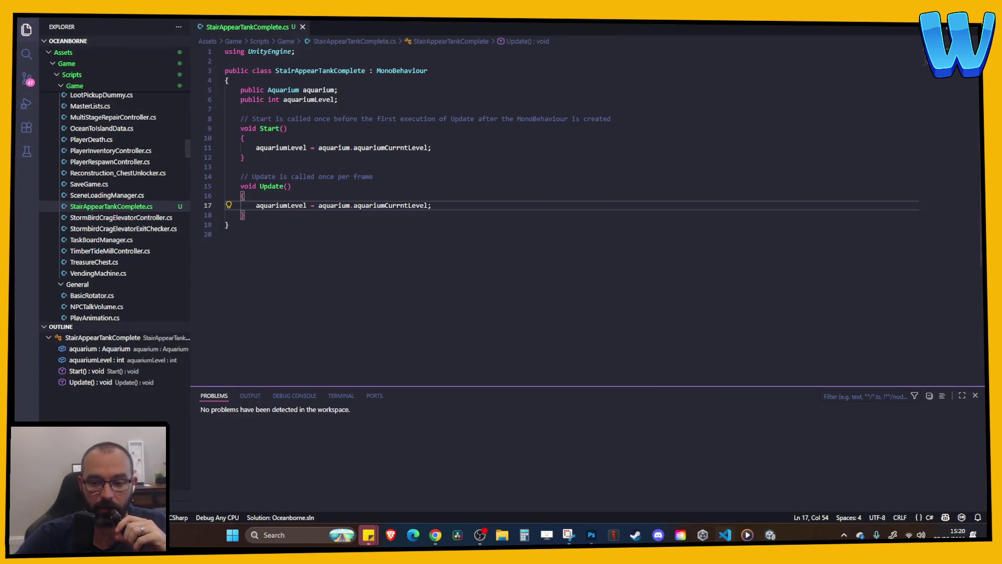
{"action": "key", "text": "alt+Tab"}
{"action": "double_click", "coordinate": [624, 275]}
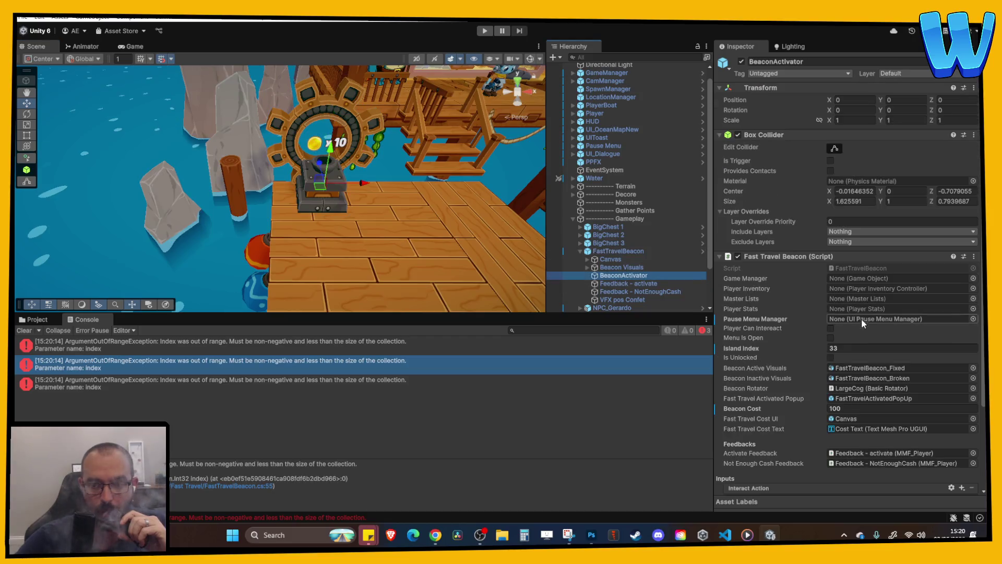
{"action": "left_click", "coordinate": [839, 348]}
{"action": "type", "text": "0"}
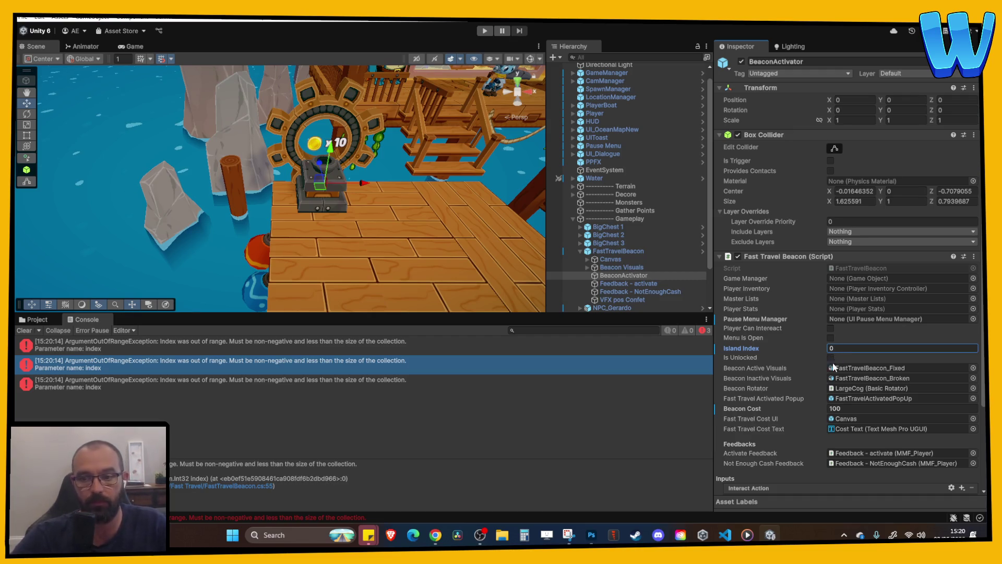
- Review the islandIndex usages in code, then check GameManager's Player Stats component
{"action": "double_click", "coordinate": [262, 363]}
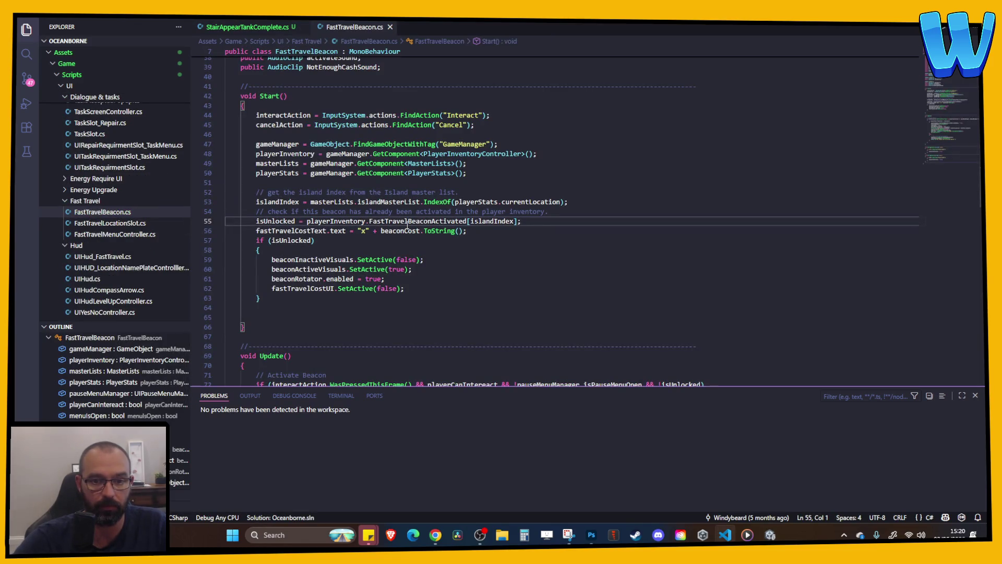
{"action": "left_click", "coordinate": [493, 220]}
{"action": "left_click", "coordinate": [770, 534]}
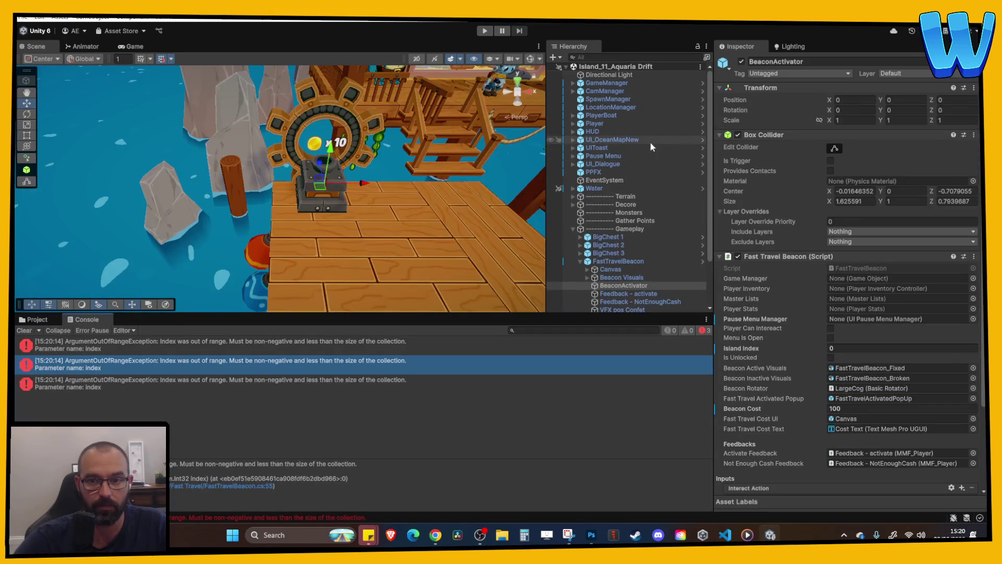
{"action": "left_click", "coordinate": [606, 83]}
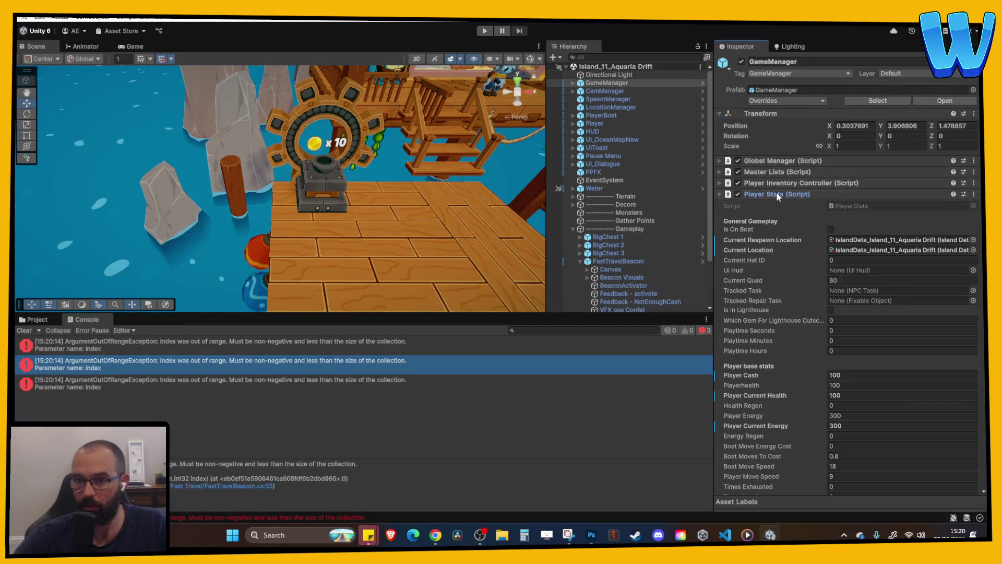
{"action": "left_click", "coordinate": [776, 194]}
{"action": "left_click", "coordinate": [777, 194]}
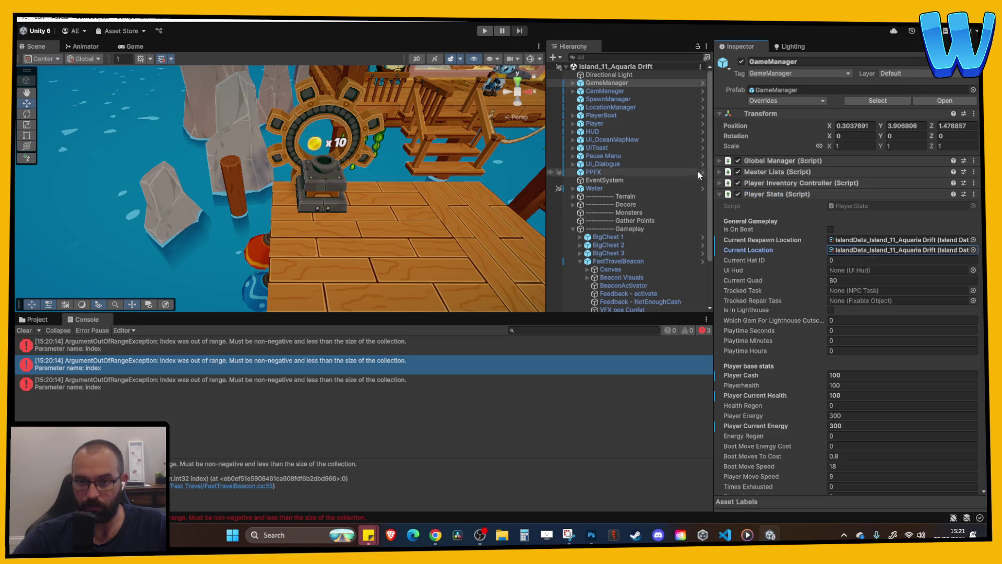
- Expand GameManager's Master Lists > Island Master List and scroll through its entries
{"action": "left_click", "coordinate": [37, 319]}
{"action": "left_click", "coordinate": [618, 85]}
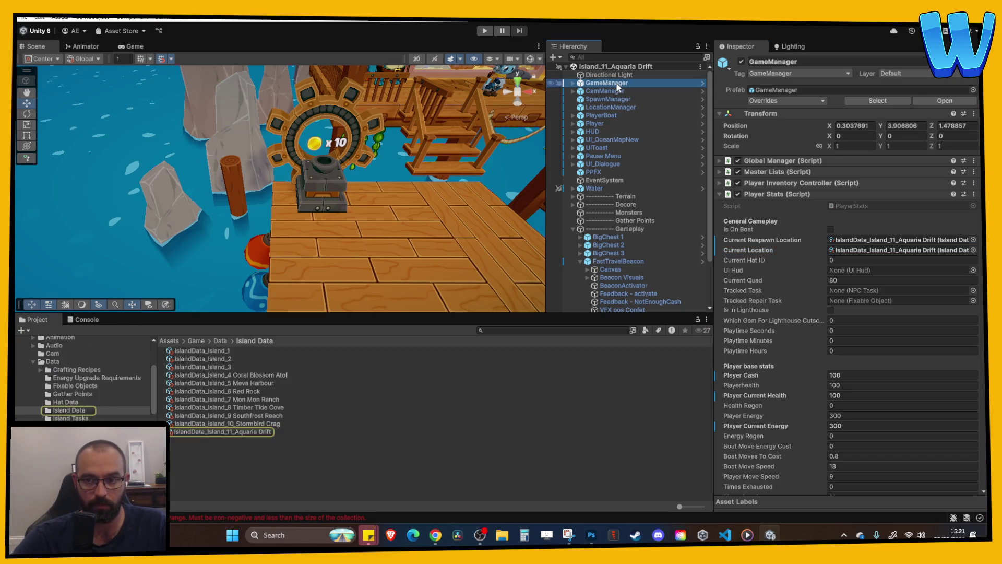
{"action": "left_click", "coordinate": [767, 172]}
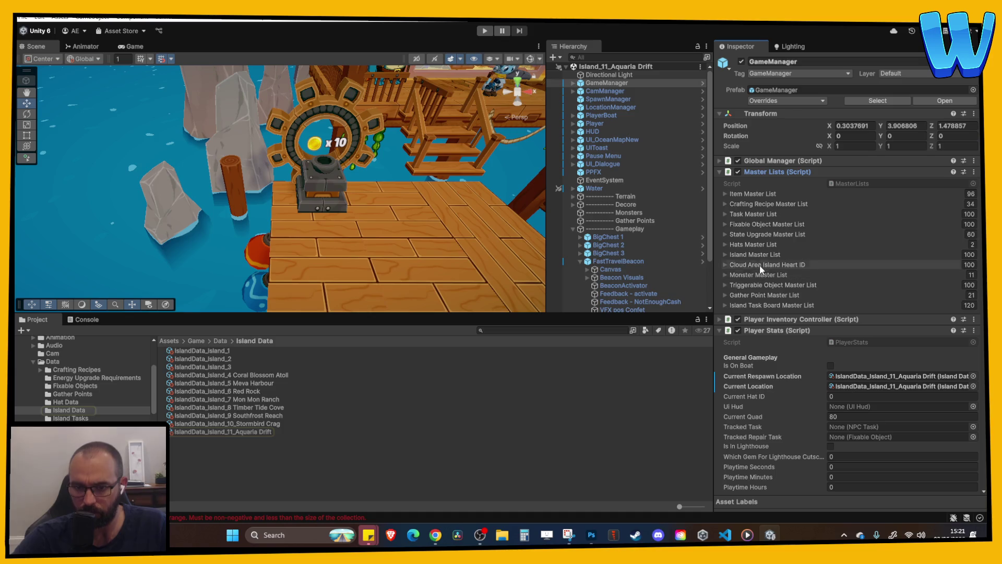
{"action": "left_click", "coordinate": [756, 255]}
{"action": "scroll", "coordinate": [805, 277], "scroll_direction": "down", "scroll_amount": 10}
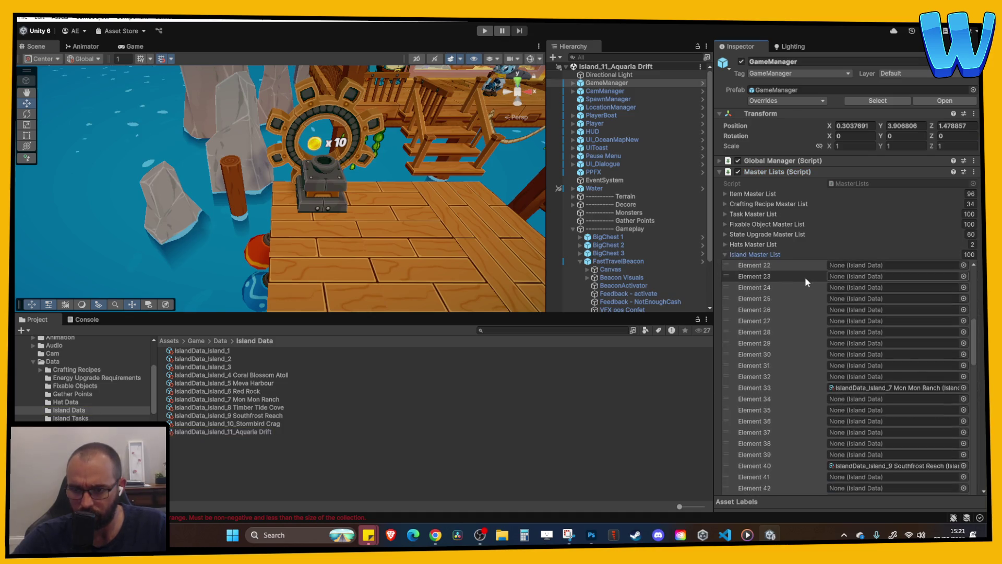
{"action": "scroll", "coordinate": [807, 292], "scroll_direction": "down", "scroll_amount": 5}
{"action": "scroll", "coordinate": [803, 297], "scroll_direction": "down", "scroll_amount": 8}
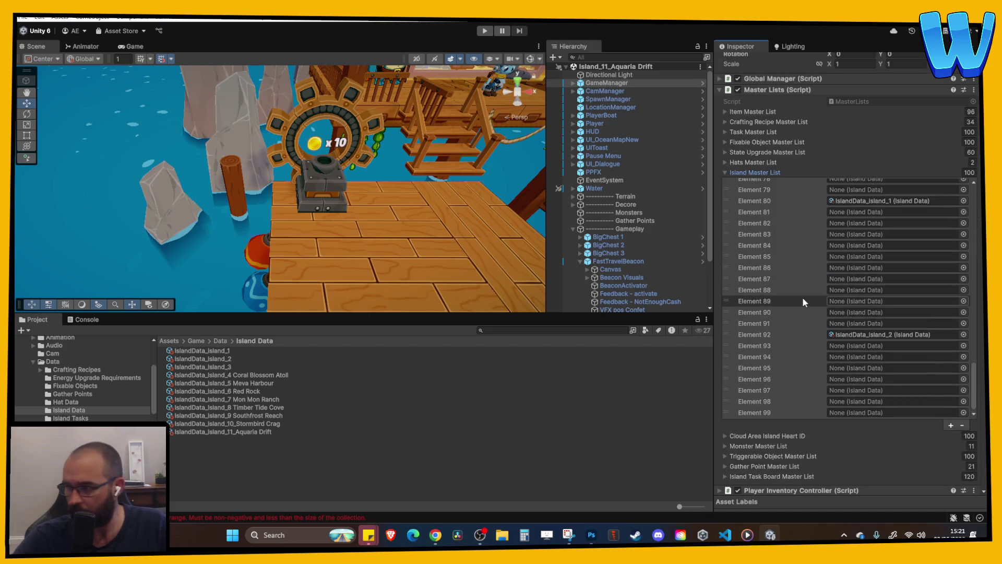
{"action": "scroll", "coordinate": [802, 303], "scroll_direction": "up", "scroll_amount": 5}
- Pan to and frame the WoodenIsland Slope (3) stairs, then reopen StairAppearTankComplete in VS Code
{"action": "left_click", "coordinate": [475, 197]}
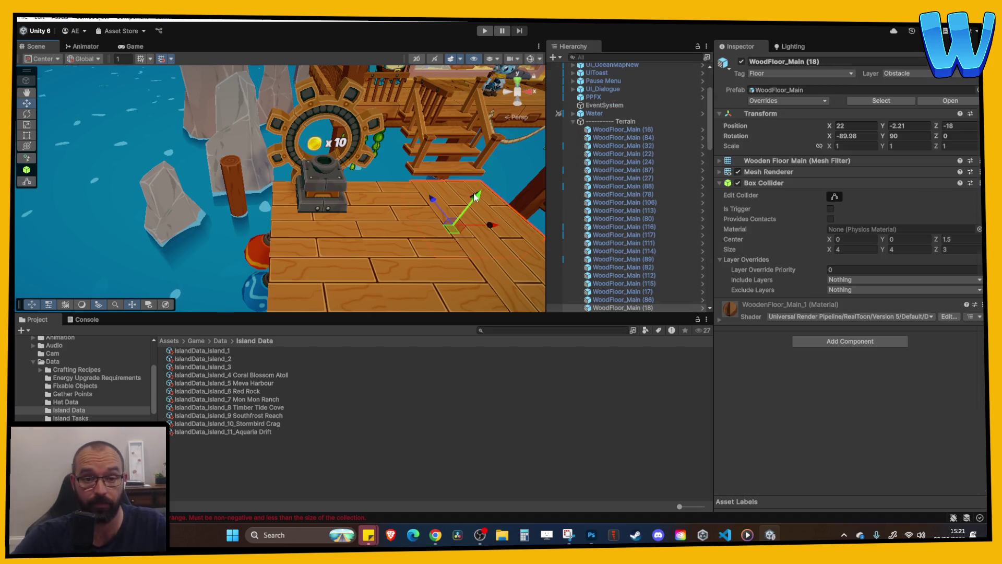
{"action": "mouse_move", "coordinate": [475, 196]}
{"action": "left_mouse_down"}
{"action": "mouse_move", "coordinate": [306, 233]}
{"action": "mouse_move", "coordinate": [298, 205]}
{"action": "left_mouse_up"}
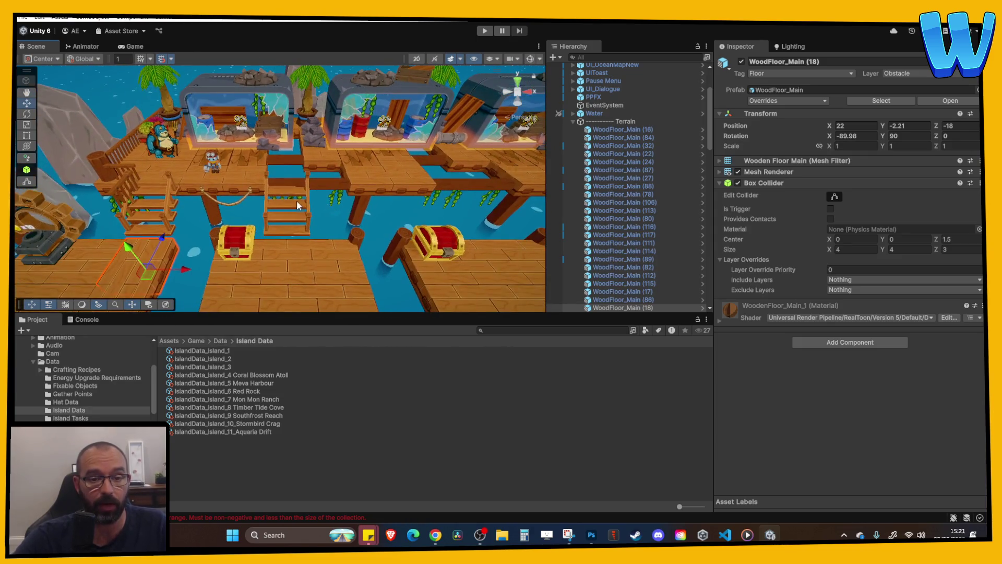
{"action": "left_click", "coordinate": [298, 206]}
{"action": "key", "text": "f"}
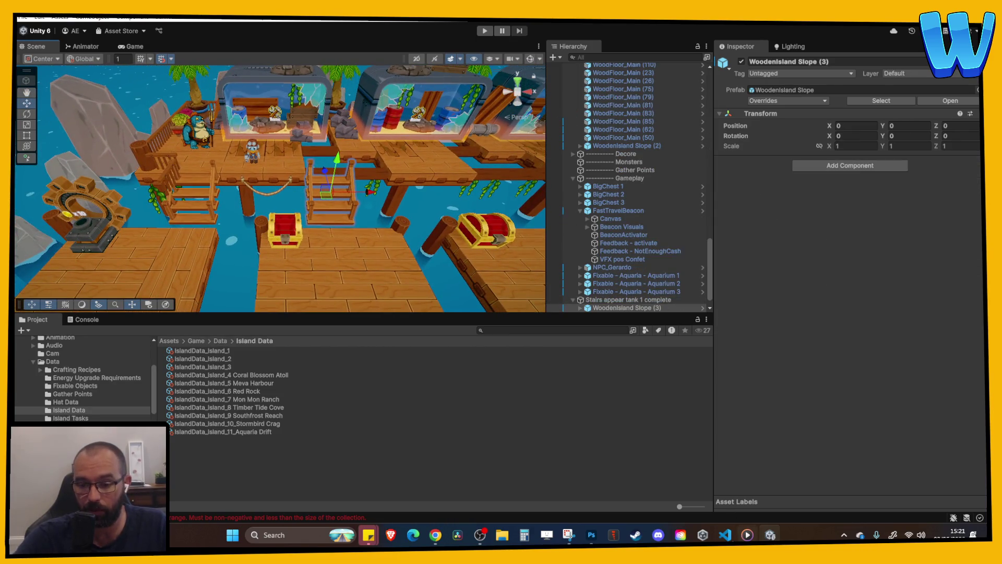
{"action": "key", "text": "alt+Tab"}
{"action": "left_click", "coordinate": [282, 27]}
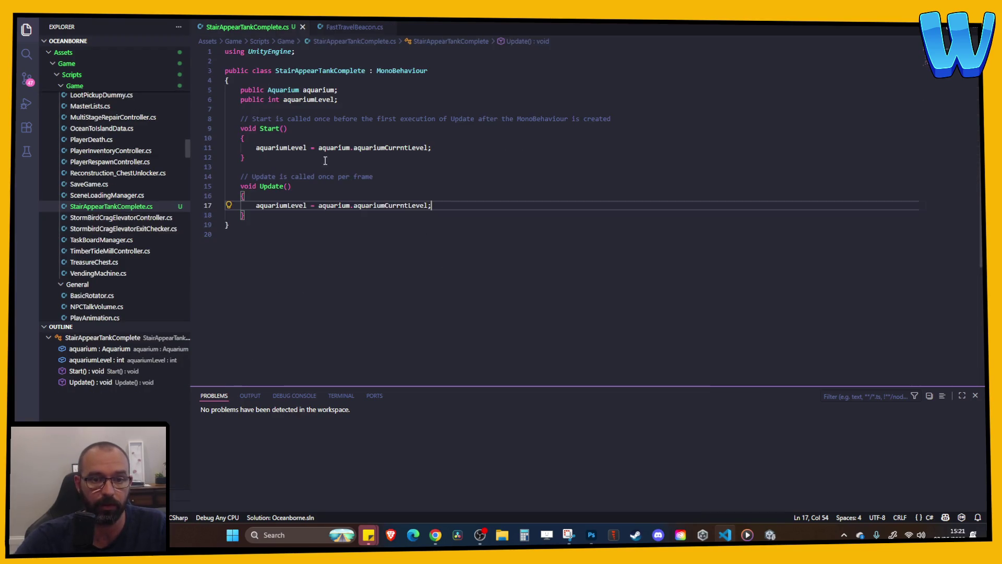
- Add if (aquariumLevel >= 8) with a SetActive(true) call in Update and save
{"action": "left_click", "coordinate": [452, 210]}
{"action": "left_click", "coordinate": [453, 203]}
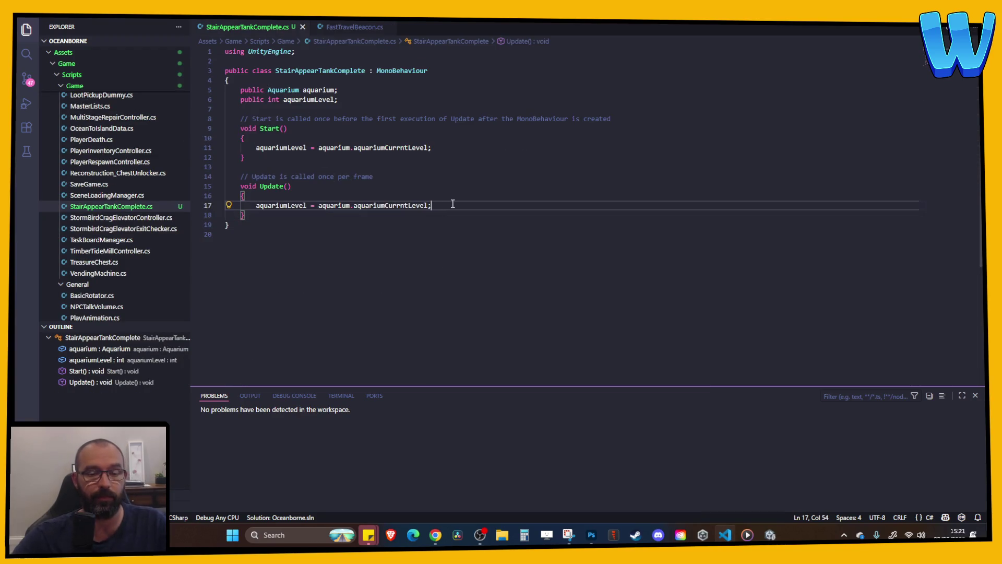
{"action": "key", "text": "Return"}
{"action": "type", "text": "if "}
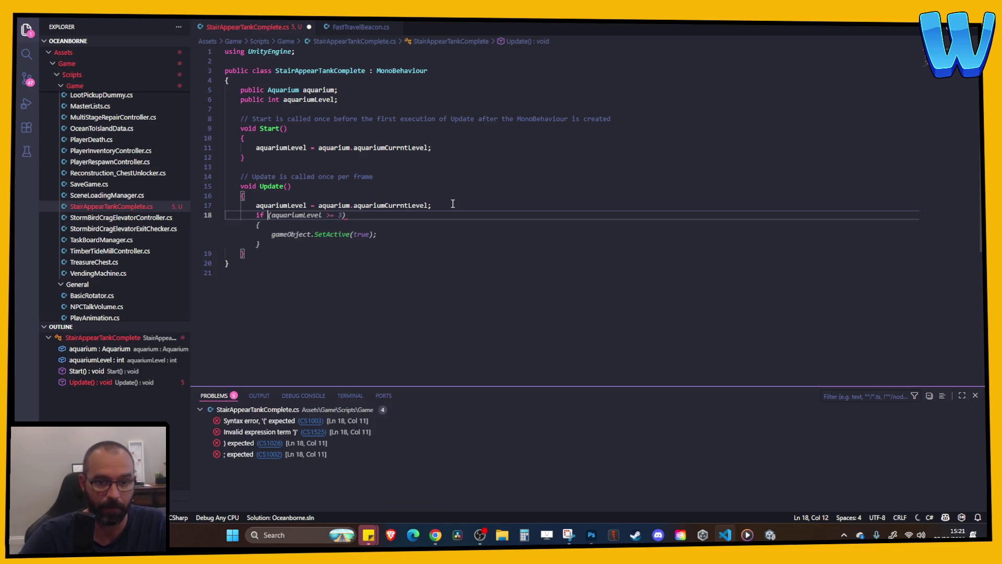
{"action": "type", "text": "("}
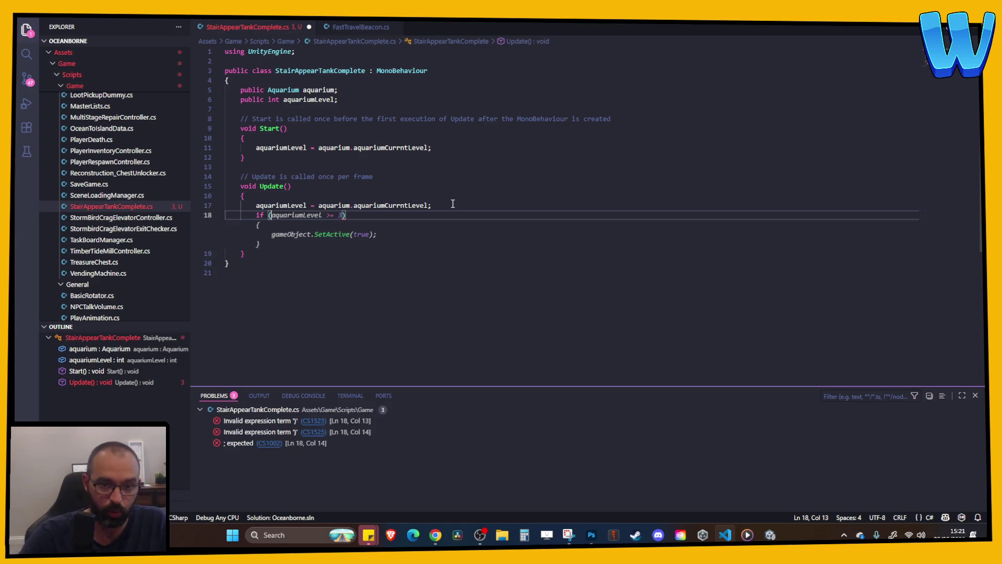
{"action": "type", "text": "aq"}
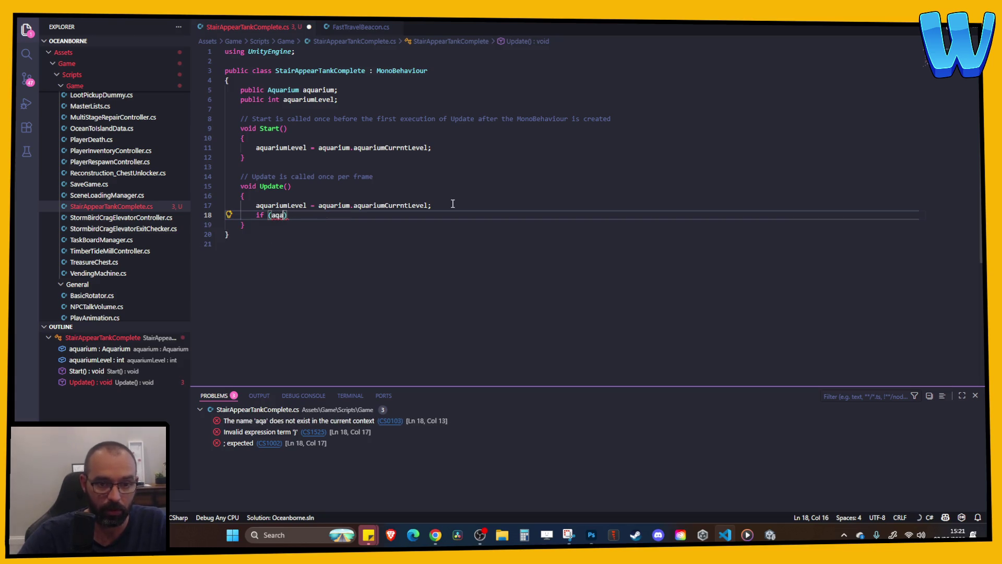
{"action": "type", "text": "uar"}
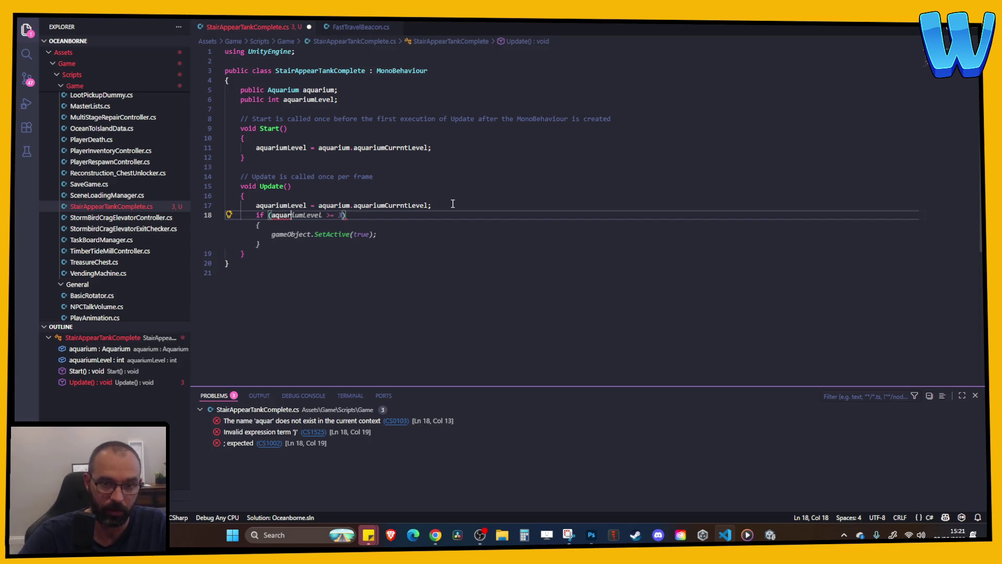
{"action": "key", "text": "ctrl+Right"}
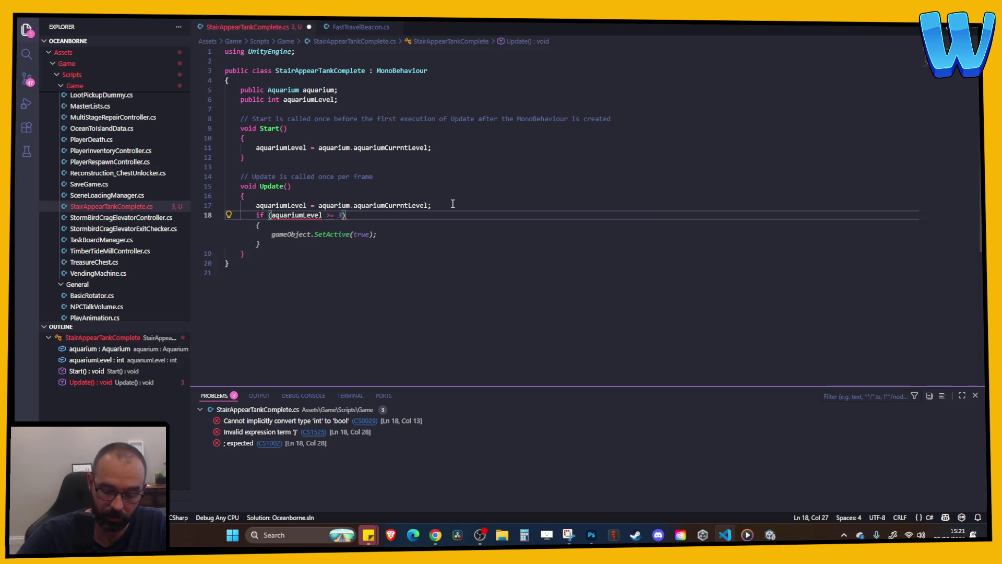
{"action": "type", "text": ">= 8)"}
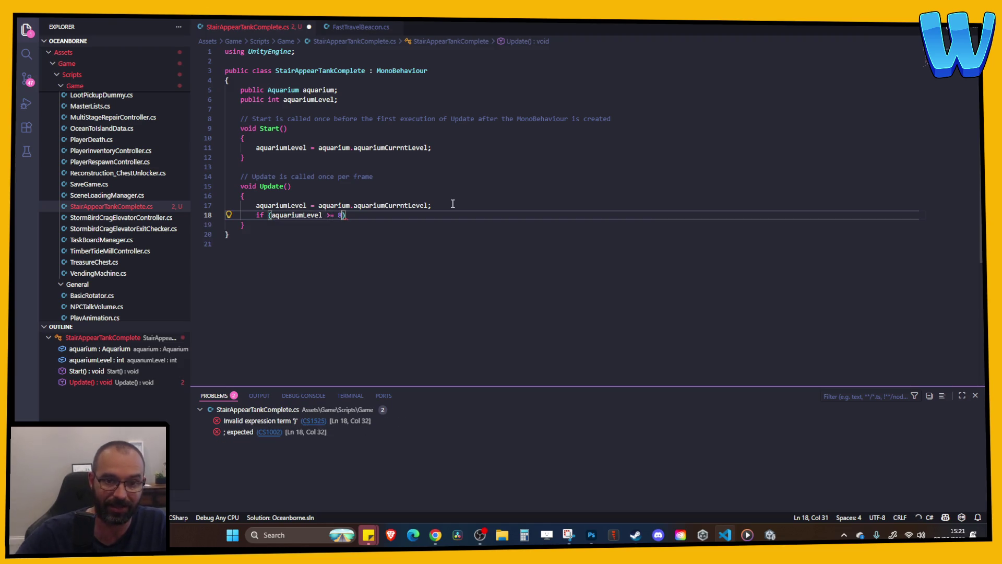
{"action": "key", "text": "Return"}
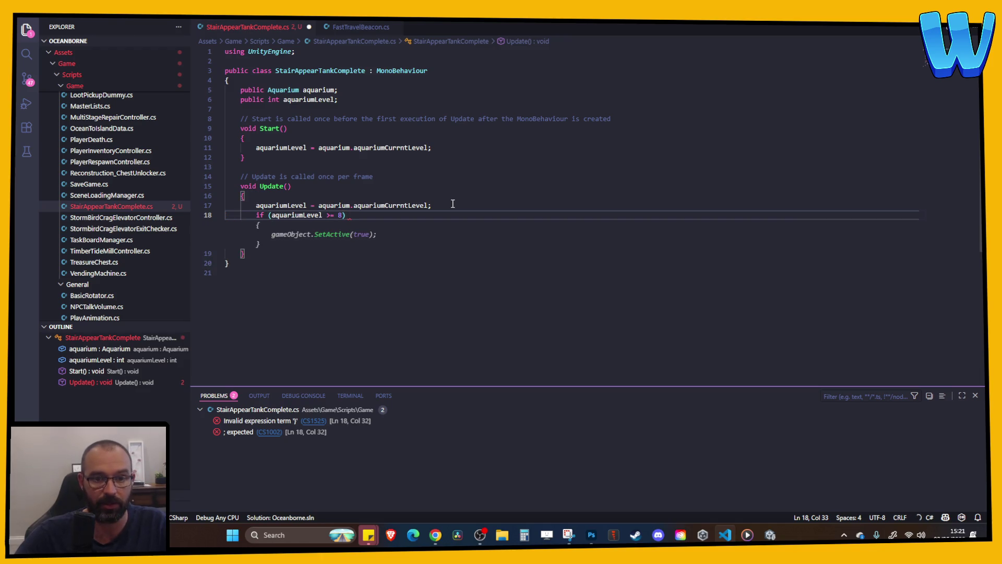
{"action": "key", "text": "Tab"}
{"action": "key", "text": "ctrl+s"}
- Declare public GameObject stairs and make line 21 call stairs.SetActive instead of gameObject
{"action": "left_click", "coordinate": [354, 92]}
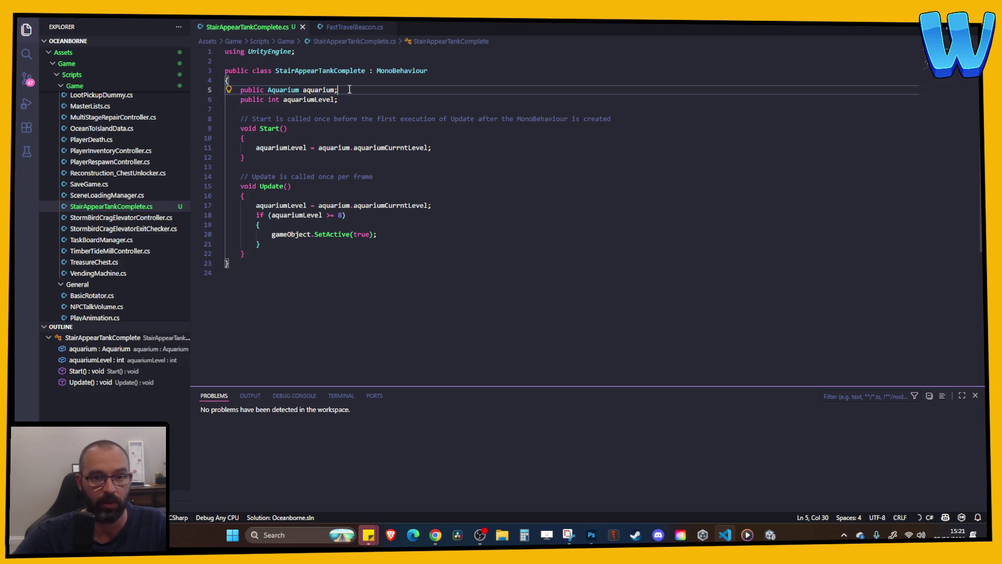
{"action": "left_click", "coordinate": [345, 109]}
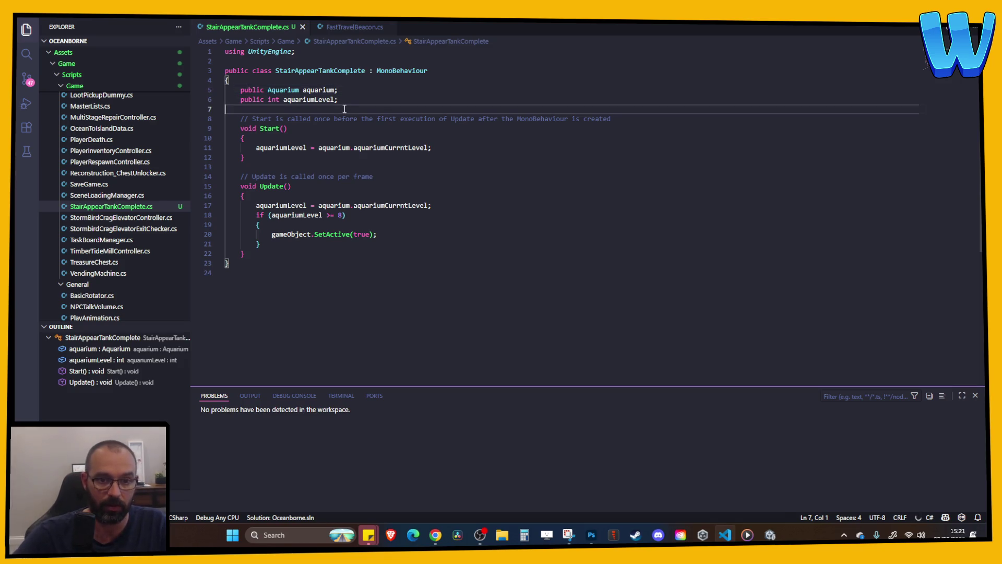
{"action": "left_click", "coordinate": [344, 100]}
{"action": "key", "text": "Return"}
{"action": "type", "text": "public"}
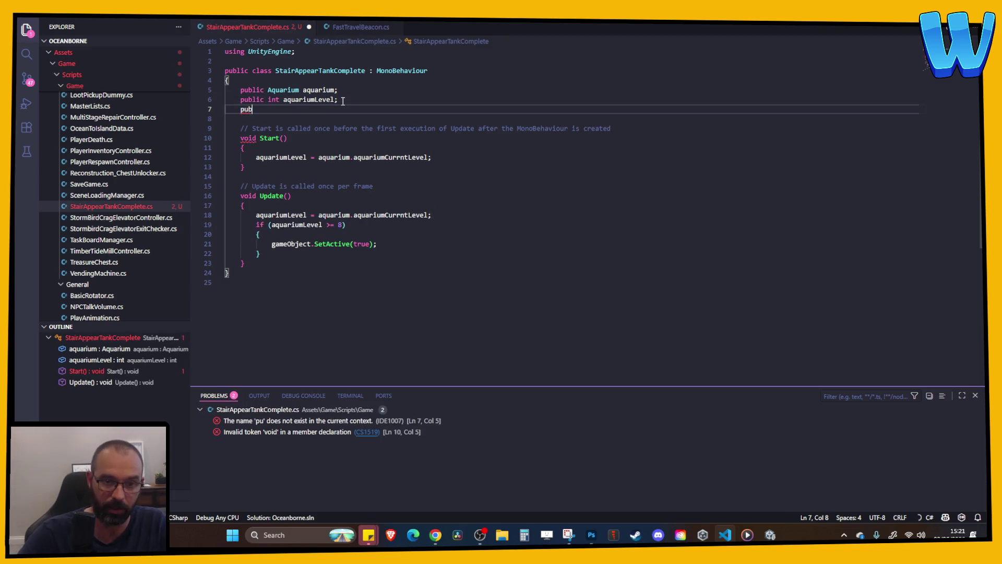
{"action": "key", "text": "Tab"}
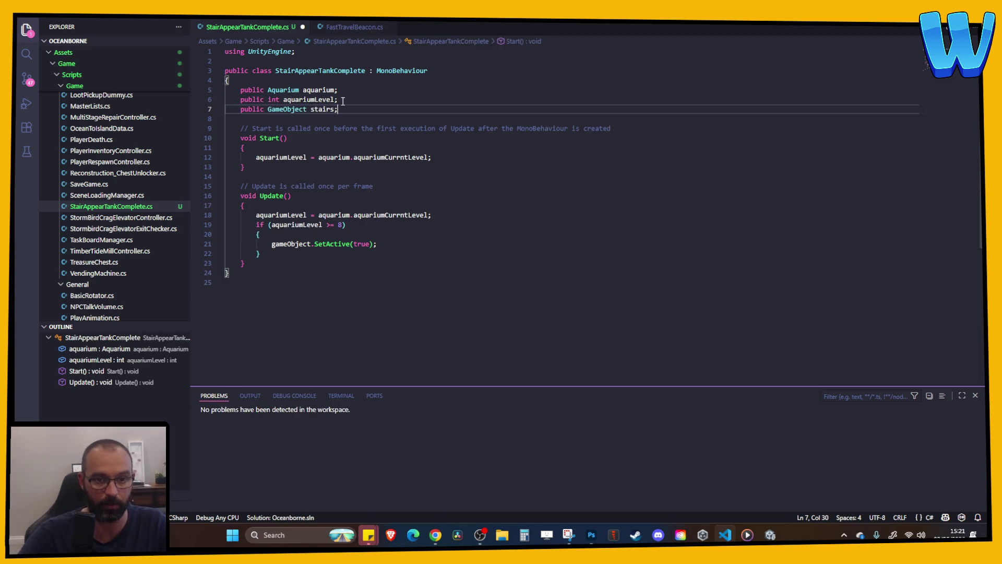
{"action": "double_click", "coordinate": [305, 246]}
{"action": "left_click", "coordinate": [300, 262]}
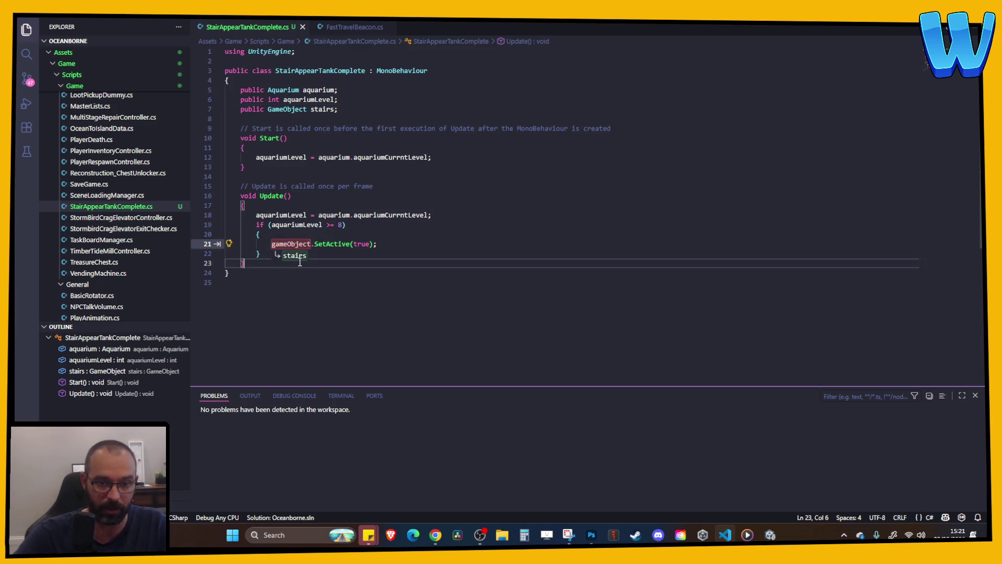
{"action": "key", "text": "Tab"}
{"action": "left_click", "coordinate": [388, 252]}
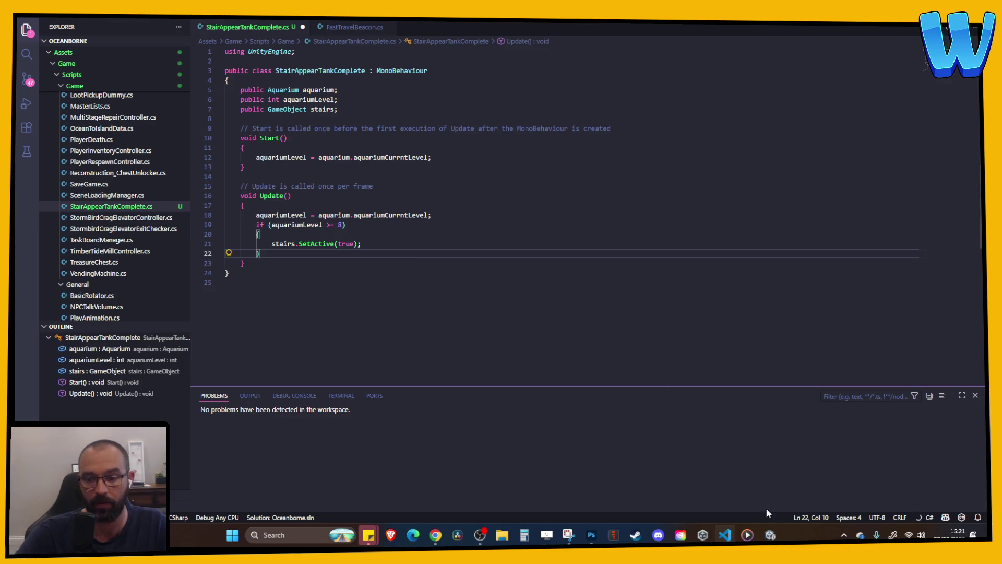
{"action": "left_click", "coordinate": [769, 534]}
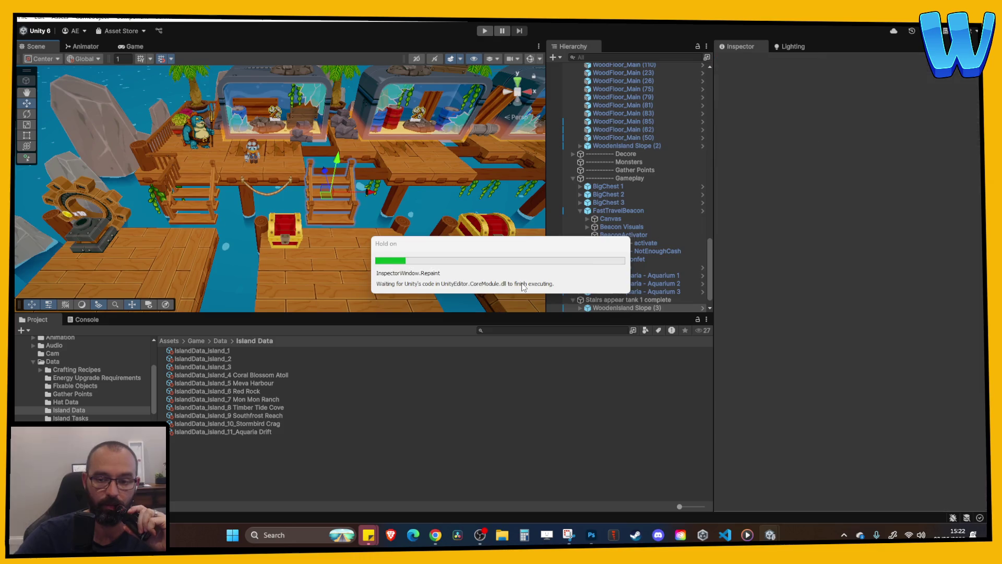
- Assign WoodenIsland Slope (3) to the Stairs field, deactivate those stairs, and enter Play mode
{"action": "scroll", "coordinate": [601, 282], "scroll_direction": "down", "scroll_amount": 1}
{"action": "left_click", "coordinate": [612, 283]}
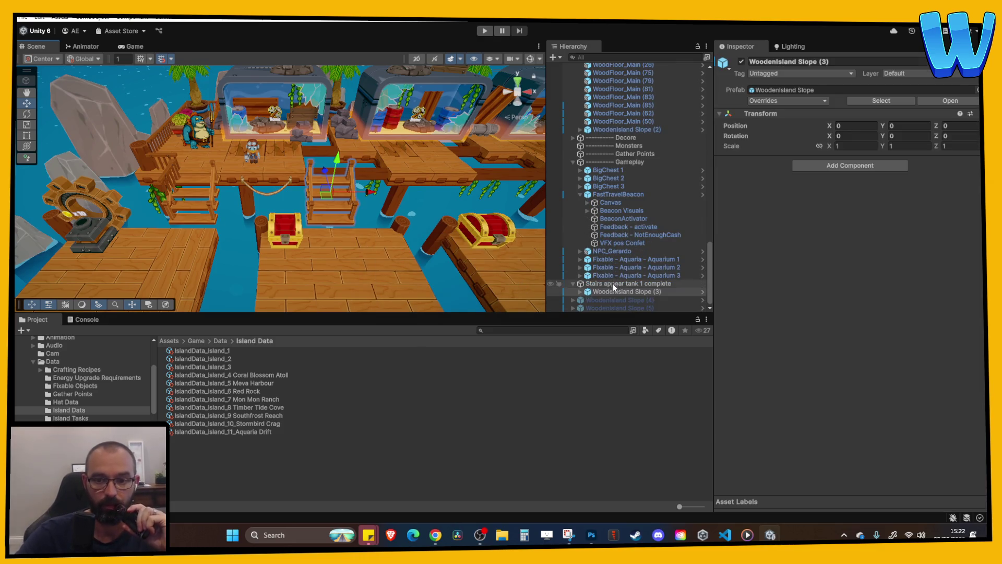
{"action": "left_click_drag", "start_coordinate": [652, 291], "coordinate": [888, 177]}
{"action": "left_click", "coordinate": [679, 291]}
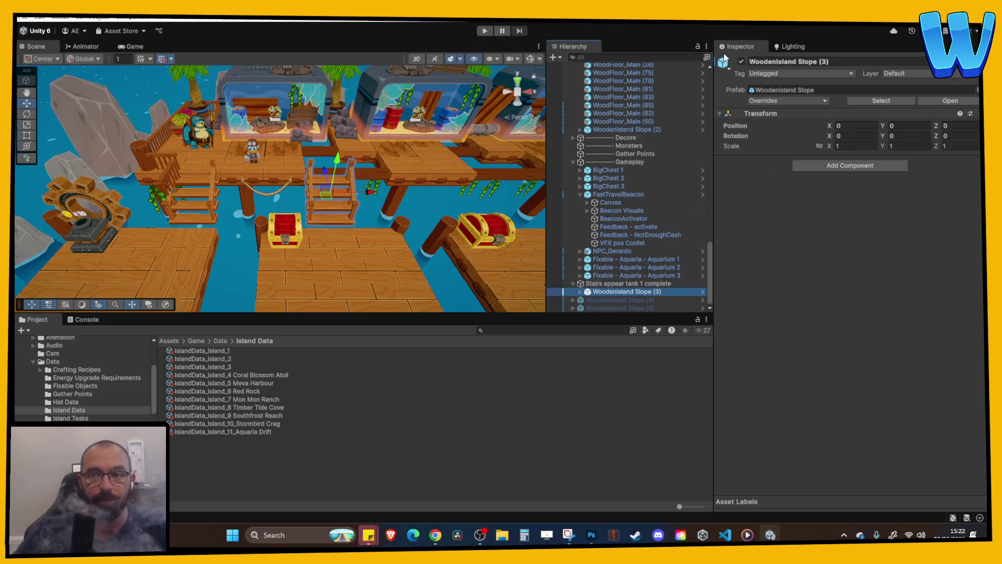
{"action": "left_click", "coordinate": [742, 62]}
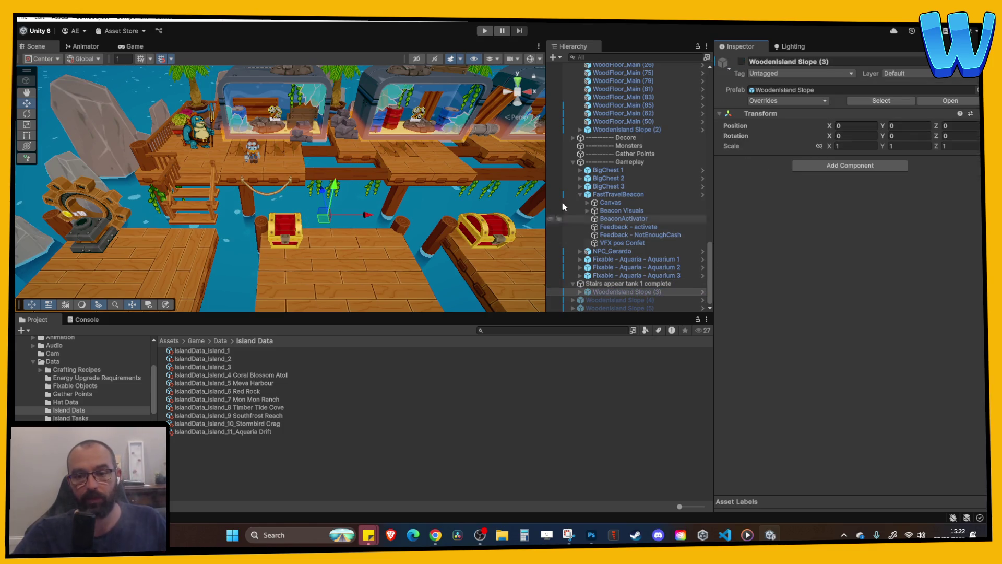
{"action": "left_click", "coordinate": [484, 31]}
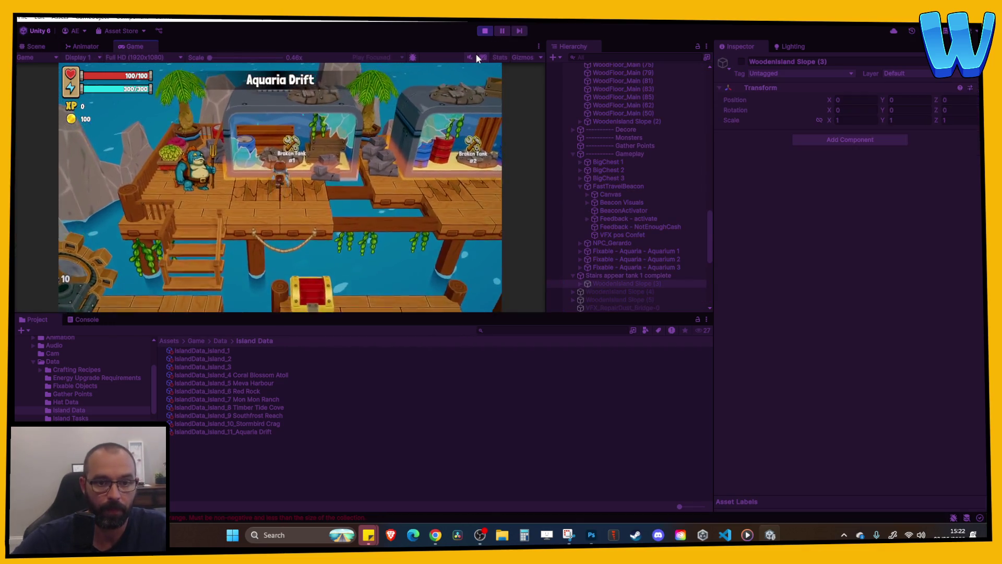
- Accept the Broken Tank #1 repair with E, then stop play once the stairs appear
{"action": "key", "text": "e"}
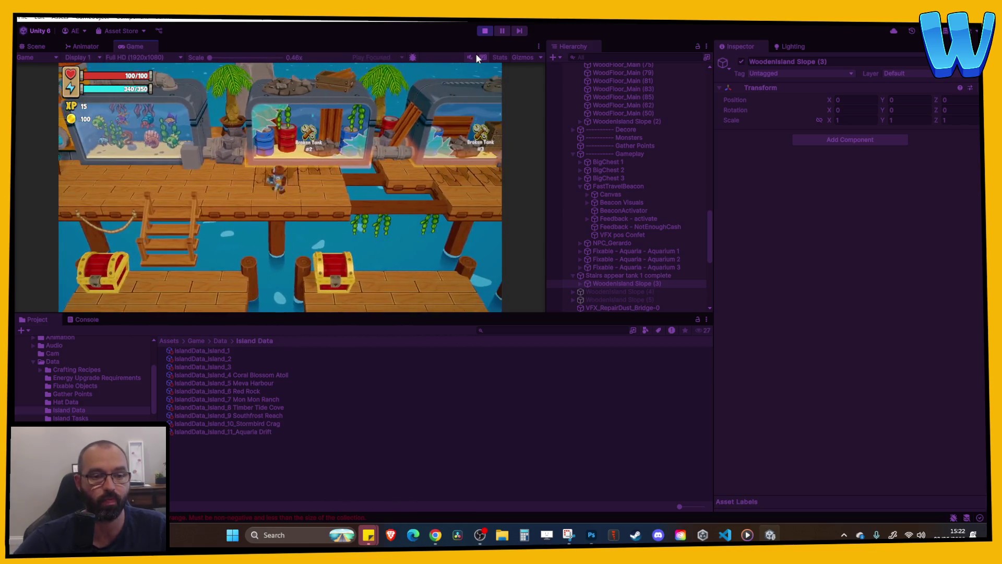
{"action": "left_click", "coordinate": [485, 30]}
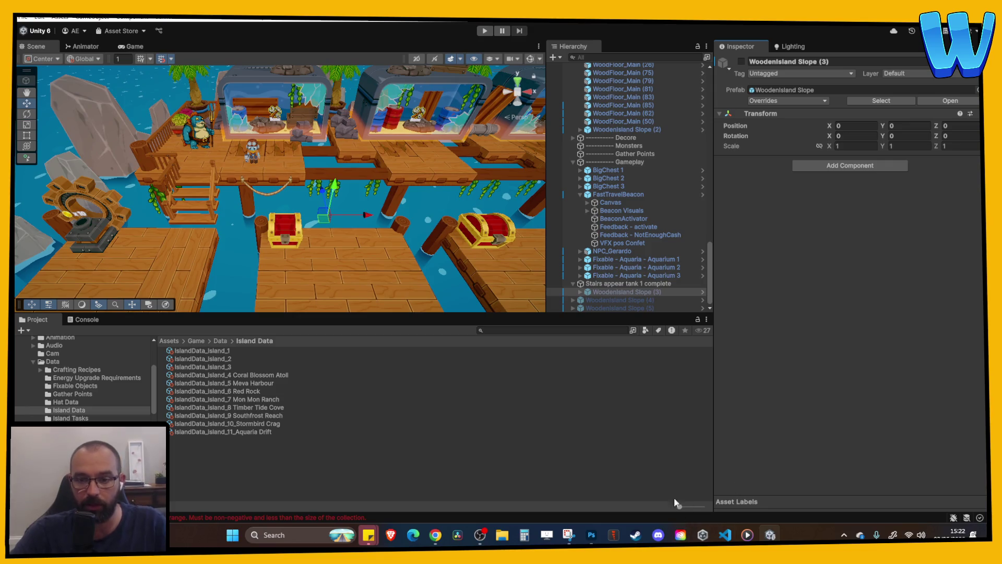
- Select Stairs appear tank 1 complete and browse to the Prefabs/Environments folder
{"action": "left_click", "coordinate": [624, 283]}
{"action": "left_click", "coordinate": [600, 284]}
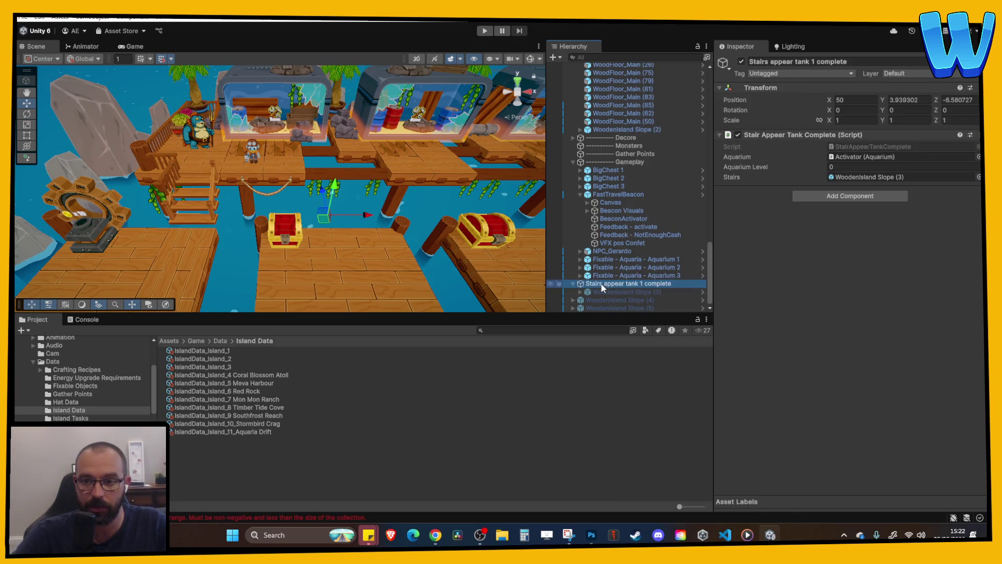
{"action": "key", "text": "Return"}
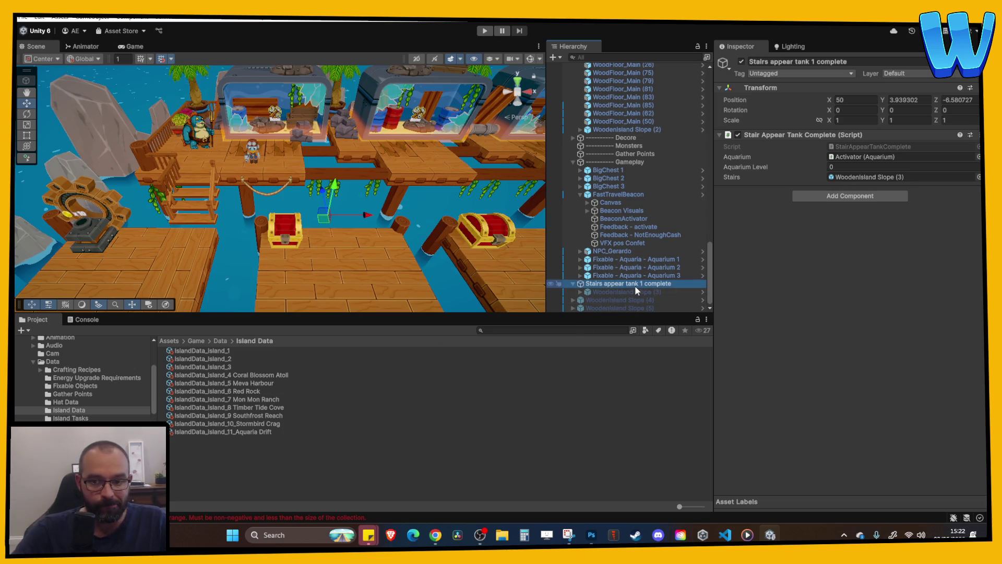
{"action": "left_click", "coordinate": [32, 361]}
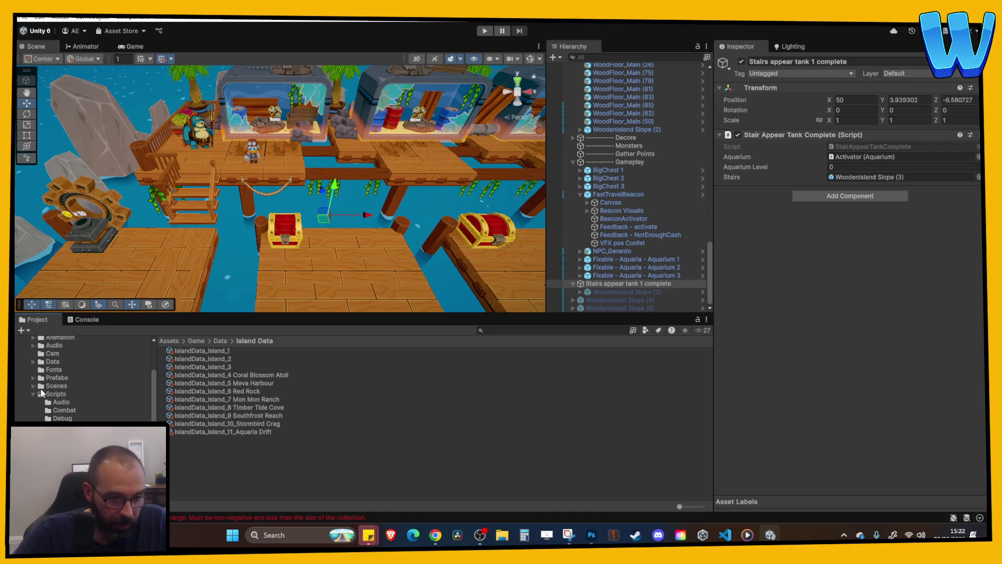
{"action": "left_click", "coordinate": [69, 375]}
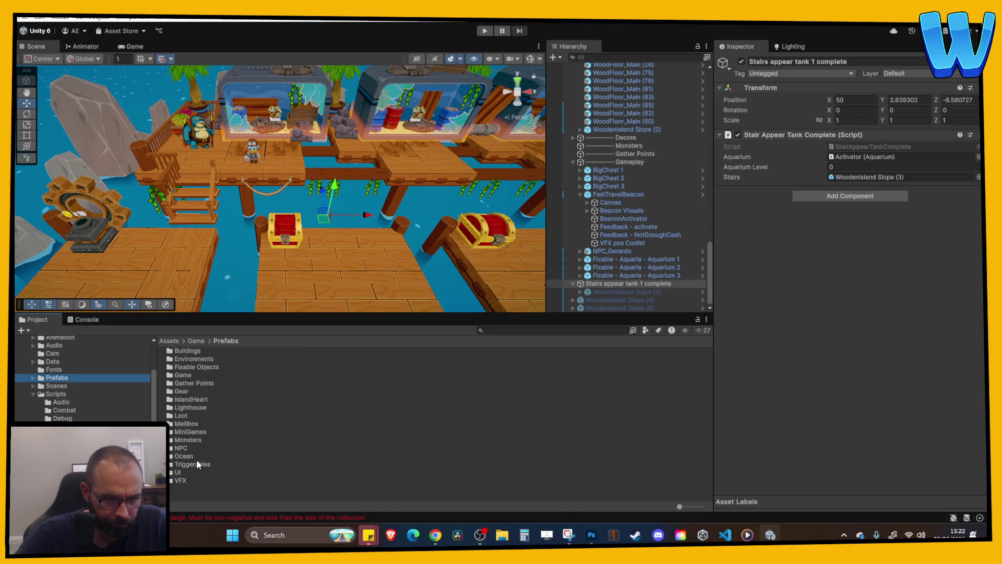
{"action": "double_click", "coordinate": [199, 357]}
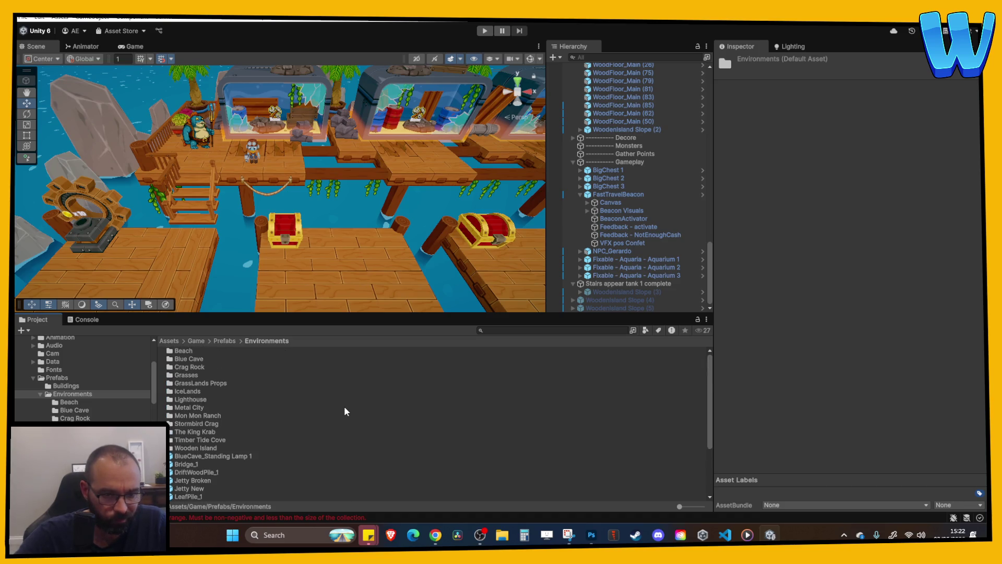
- Create a new folder named Aquarium Drift inside Environments and open it
{"action": "right_click", "coordinate": [70, 394]}
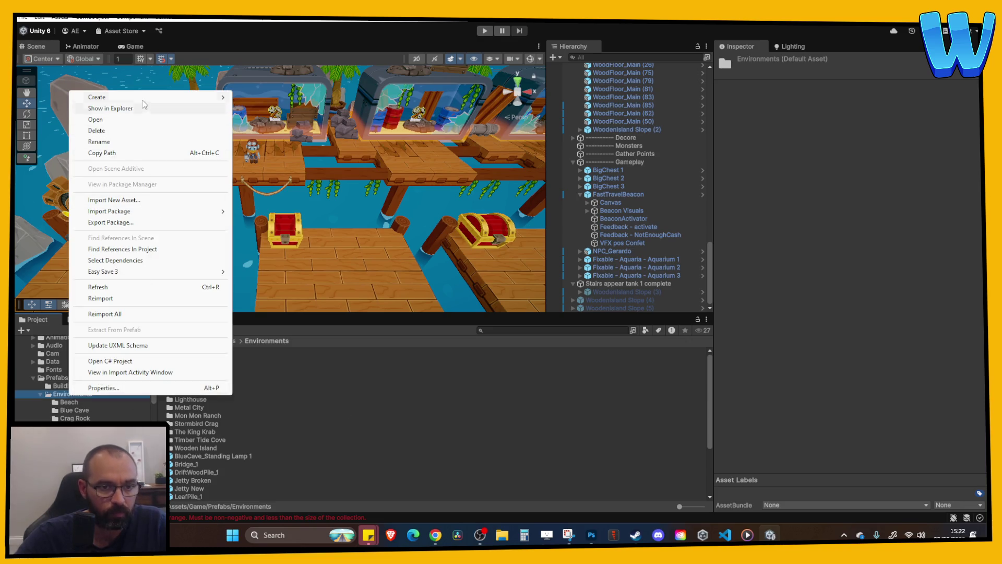
{"action": "mouse_move", "coordinate": [156, 97]}
{"action": "left_click", "coordinate": [257, 97]}
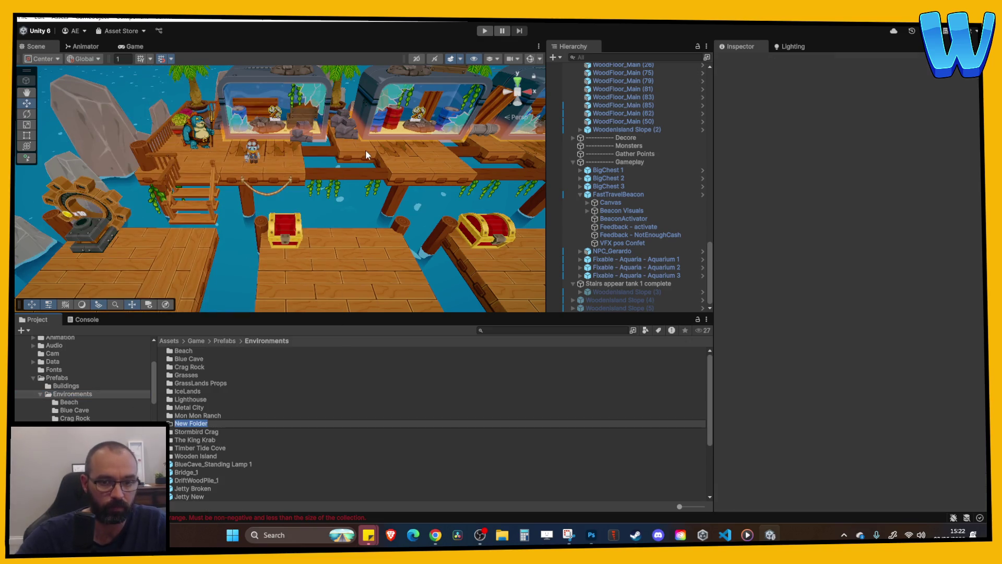
{"action": "type", "text": "Aqua"}
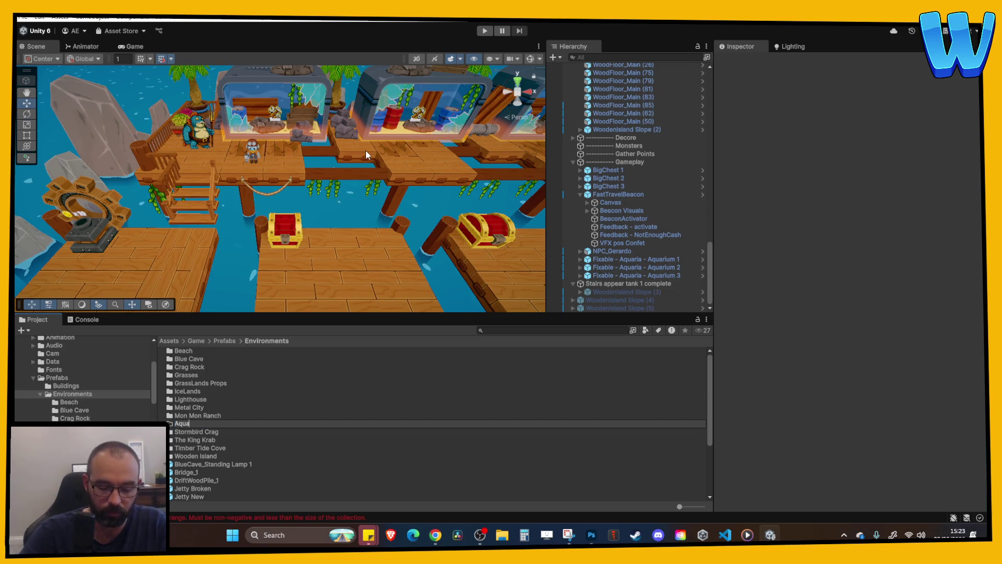
{"action": "type", "text": "rium Drift"}
{"action": "key", "text": "Return"}
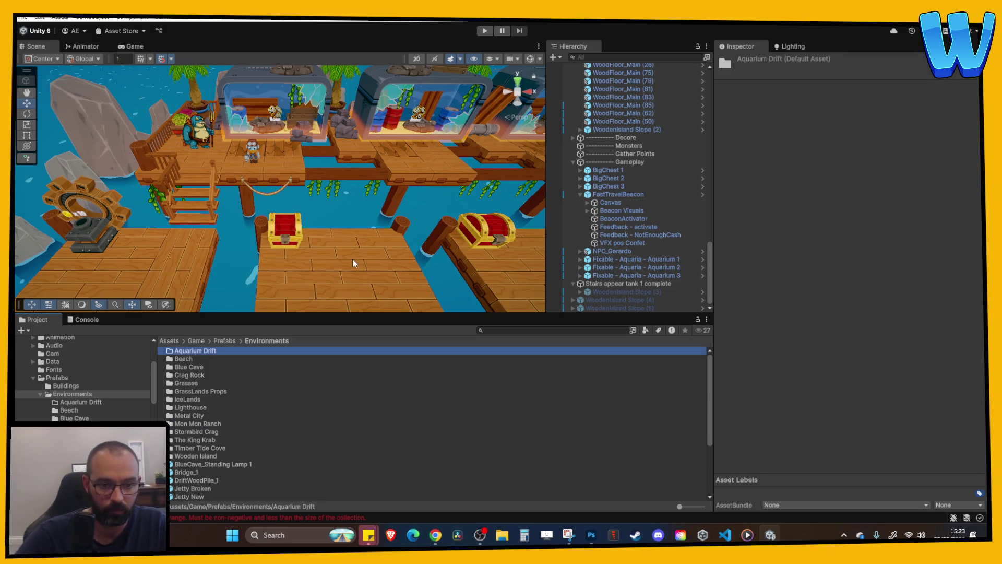
{"action": "double_click", "coordinate": [188, 350]}
- Drag the object in as a prefab, rename it Stairs appear tank complete, and open it
{"action": "mouse_move", "coordinate": [632, 284]}
{"action": "left_mouse_down"}
{"action": "mouse_move", "coordinate": [376, 434]}
{"action": "mouse_move", "coordinate": [258, 401]}
{"action": "left_mouse_up"}
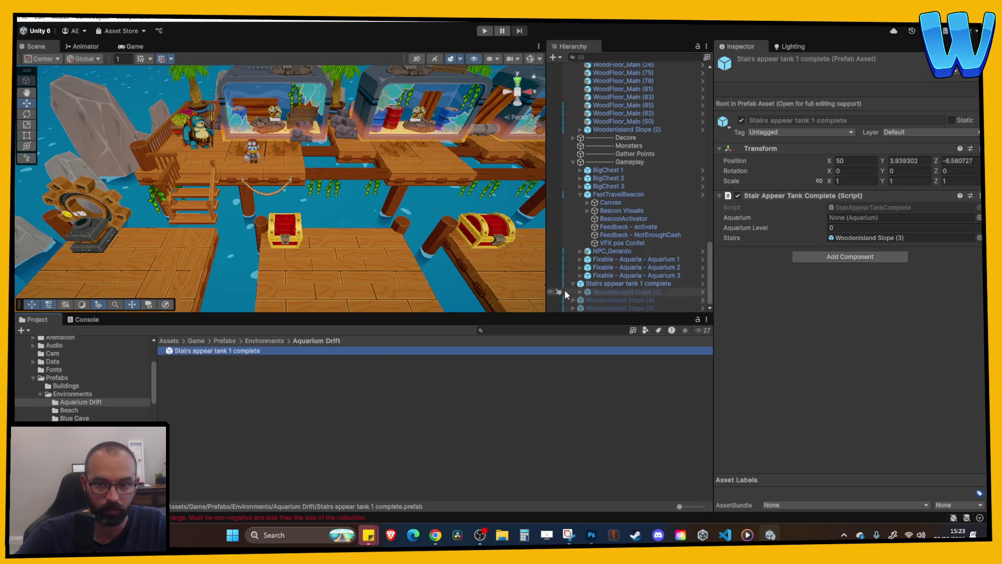
{"action": "key", "text": "F2"}
{"action": "key", "text": "Return"}
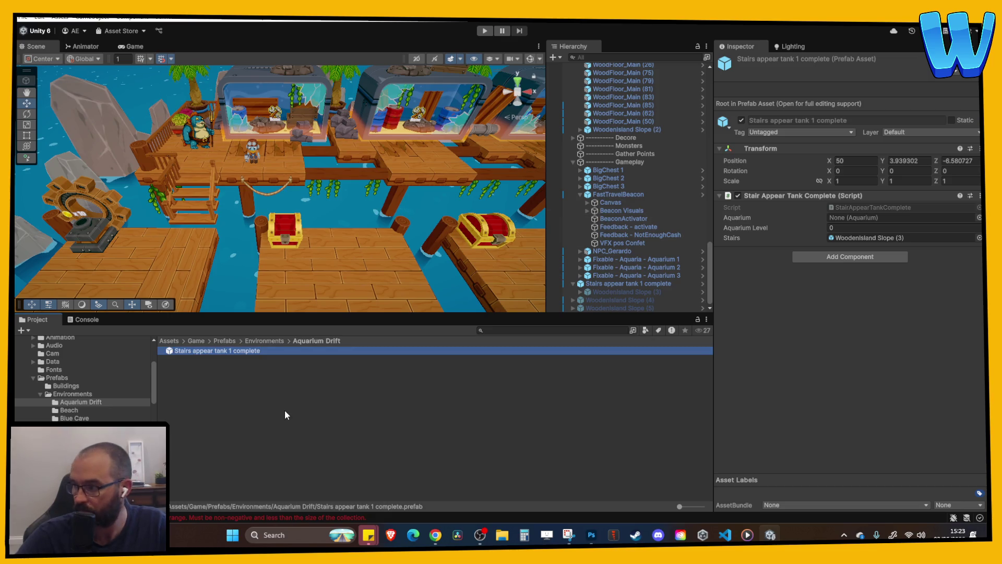
{"action": "left_click", "coordinate": [227, 355]}
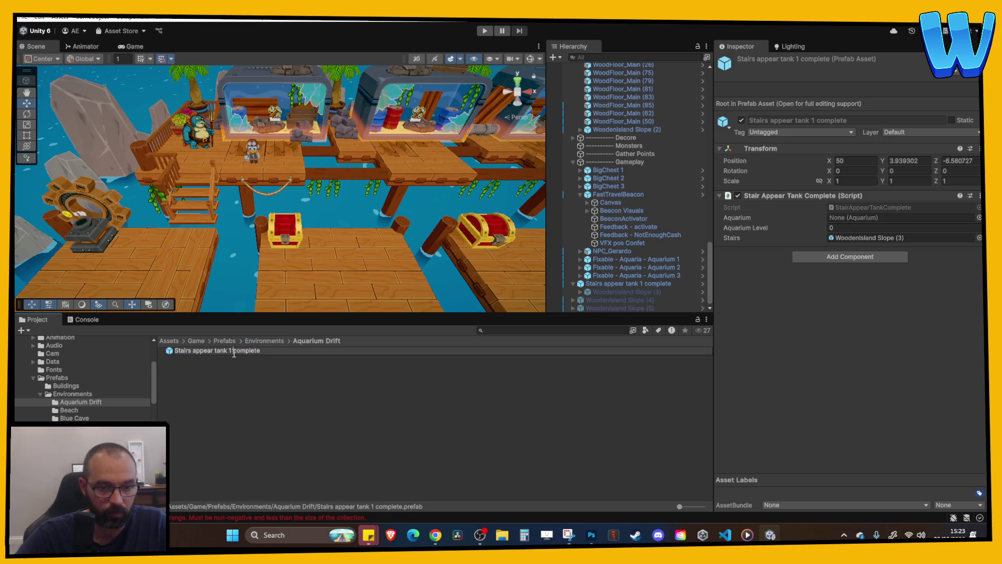
{"action": "key", "text": "BackSpace"}
{"action": "key", "text": "BackSpace"}
{"action": "key", "text": "Return"}
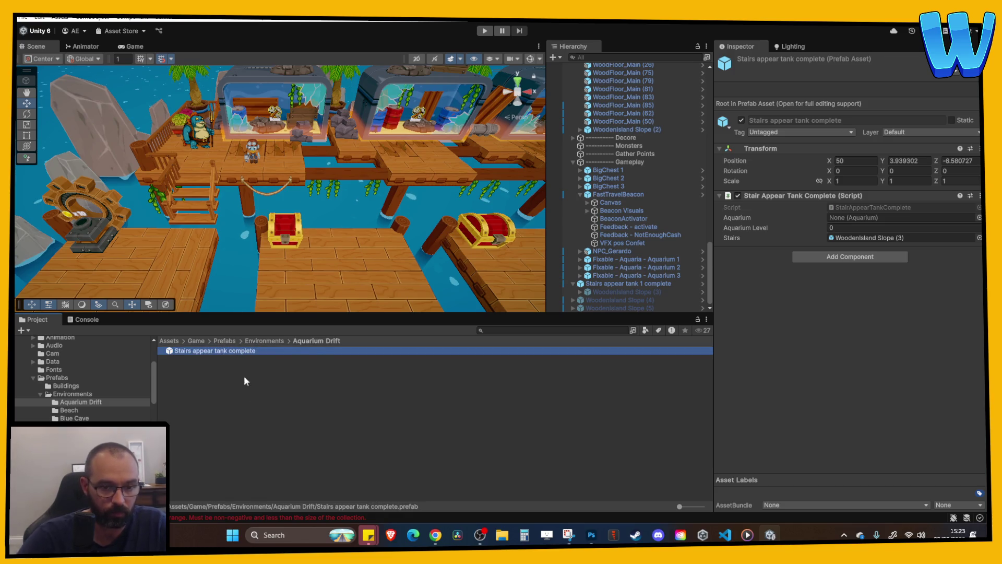
{"action": "left_click", "coordinate": [243, 375]}
{"action": "double_click", "coordinate": [244, 352]}
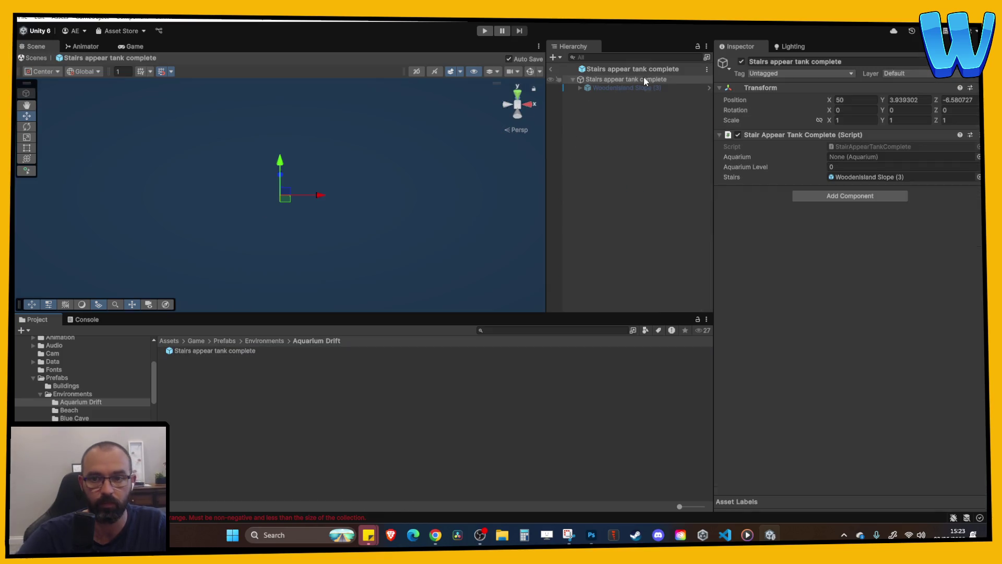
- Briefly show and frame the Woodenisland Slope (3) child, then hide it and select the root
{"action": "left_click", "coordinate": [637, 79]}
{"action": "left_click", "coordinate": [626, 88]}
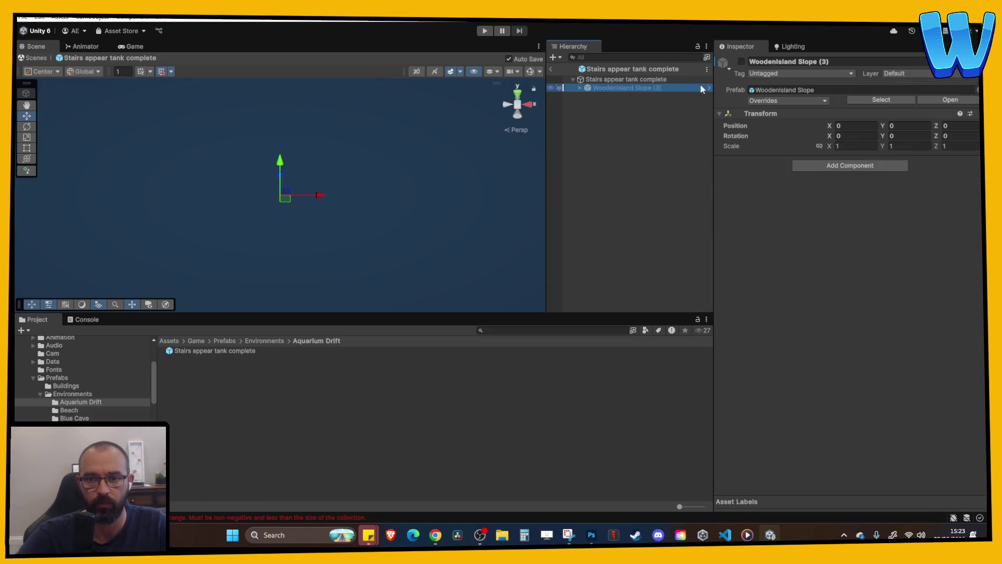
{"action": "left_click", "coordinate": [742, 62]}
{"action": "key", "text": "f"}
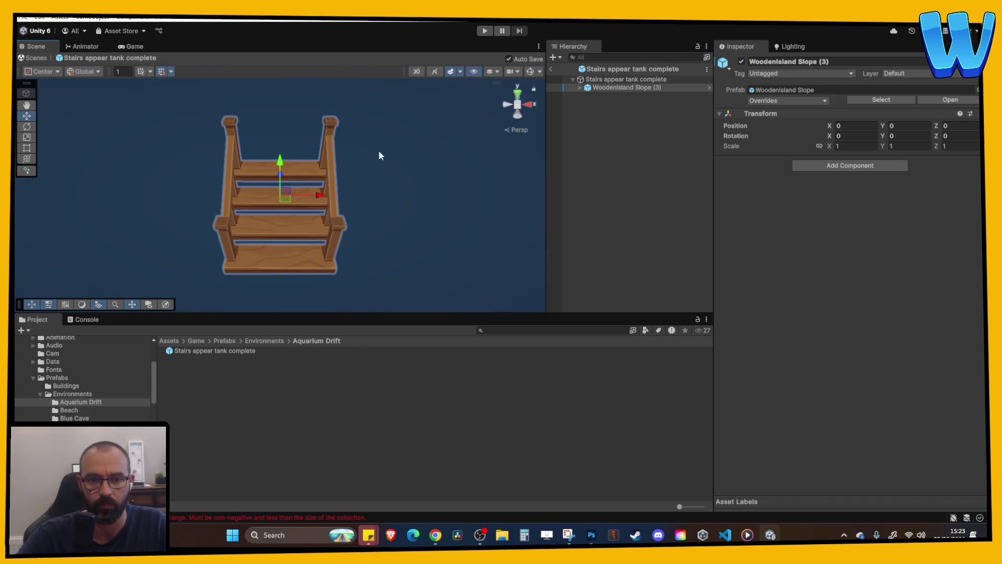
{"action": "left_click", "coordinate": [742, 62]}
{"action": "left_click", "coordinate": [668, 79]}
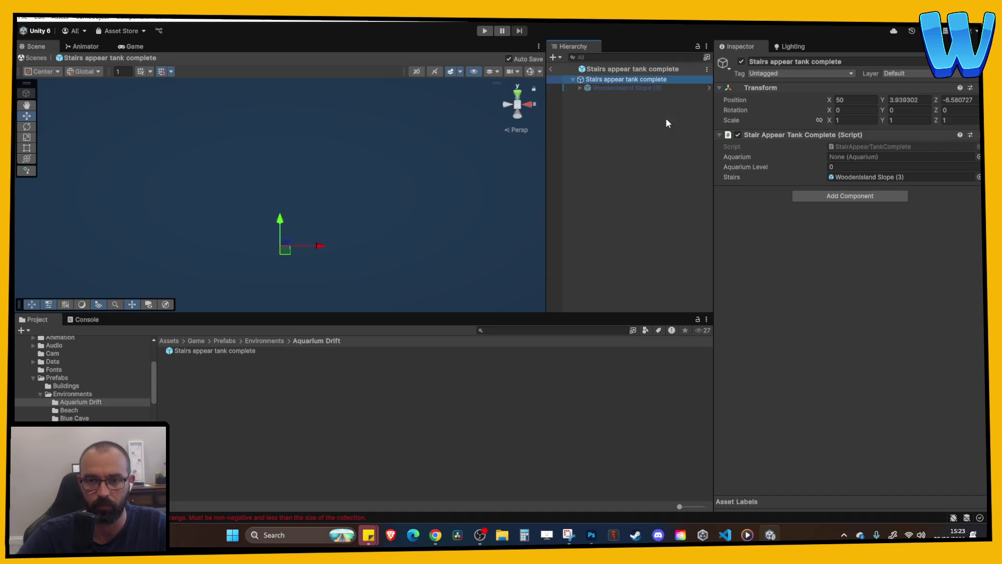
- Create an empty child under the root named Feedback - Appear
{"action": "right_click", "coordinate": [616, 79]}
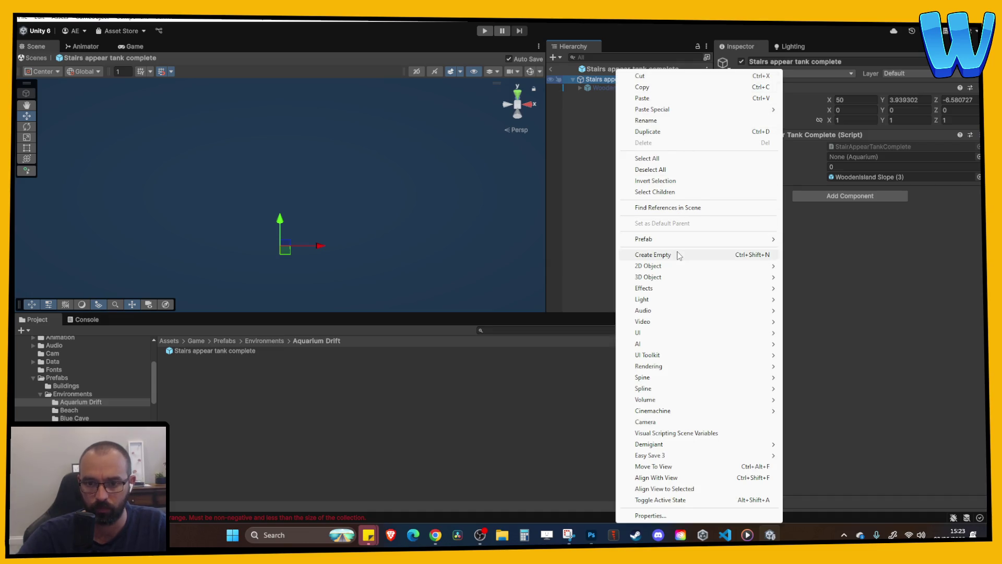
{"action": "left_click", "coordinate": [679, 255]}
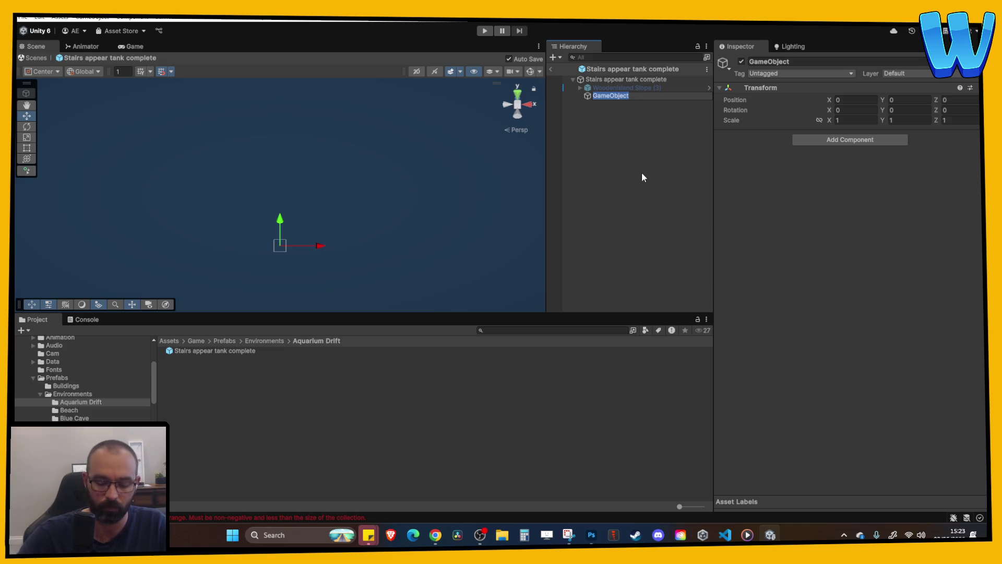
{"action": "type", "text": "Feedback"}
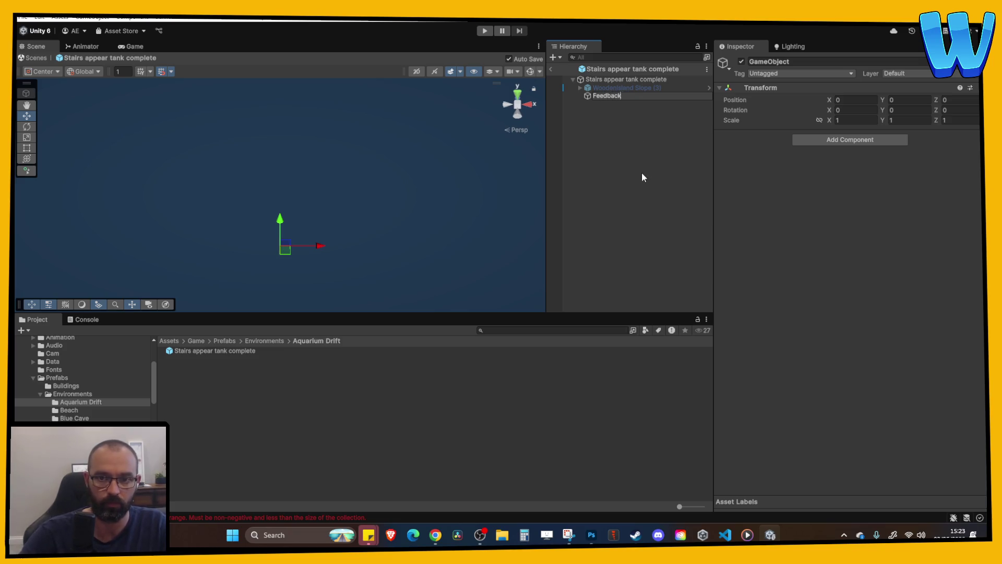
{"action": "type", "text": " - App"}
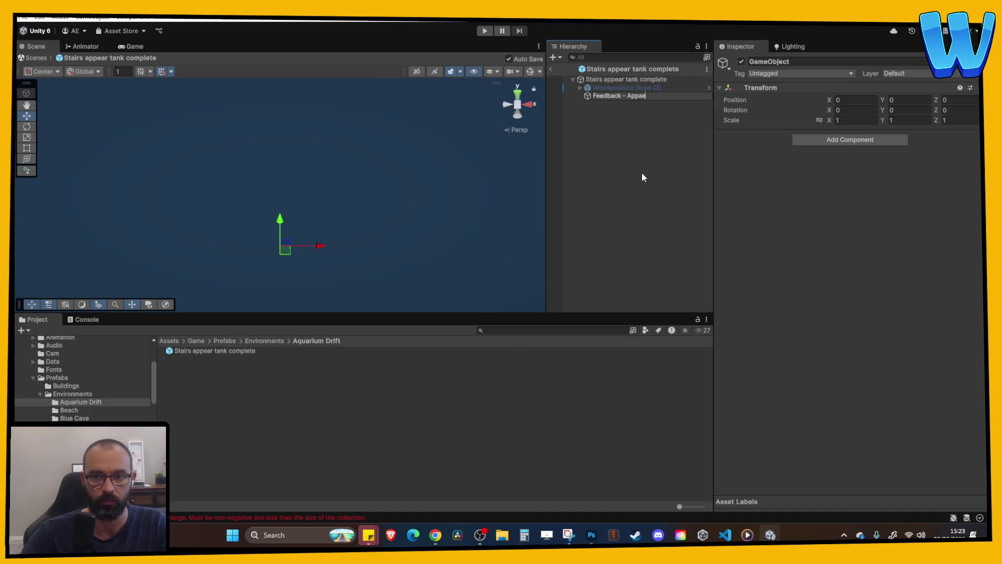
{"action": "type", "text": "ear"}
{"action": "key", "text": "Return"}
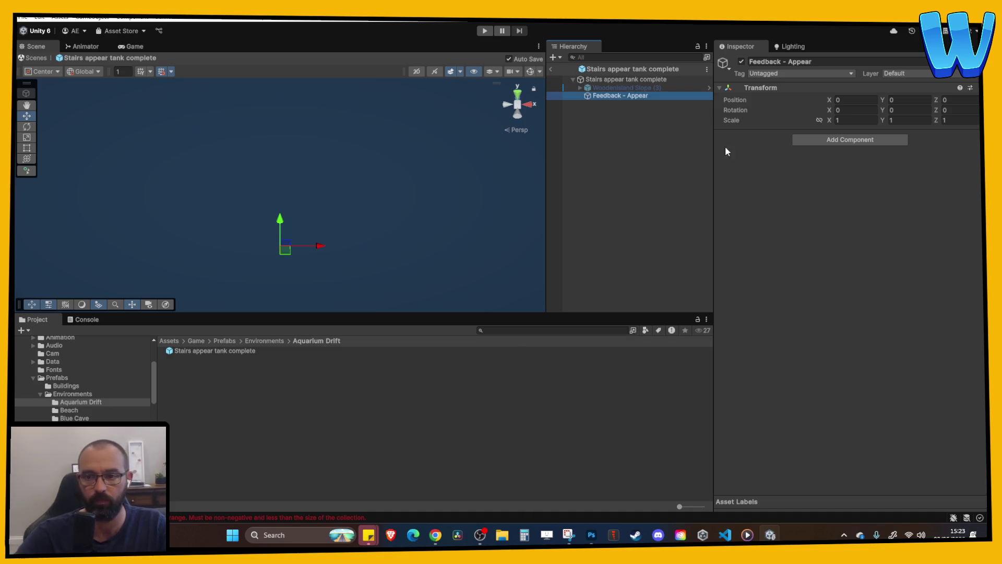
{"action": "left_click", "coordinate": [836, 141]}
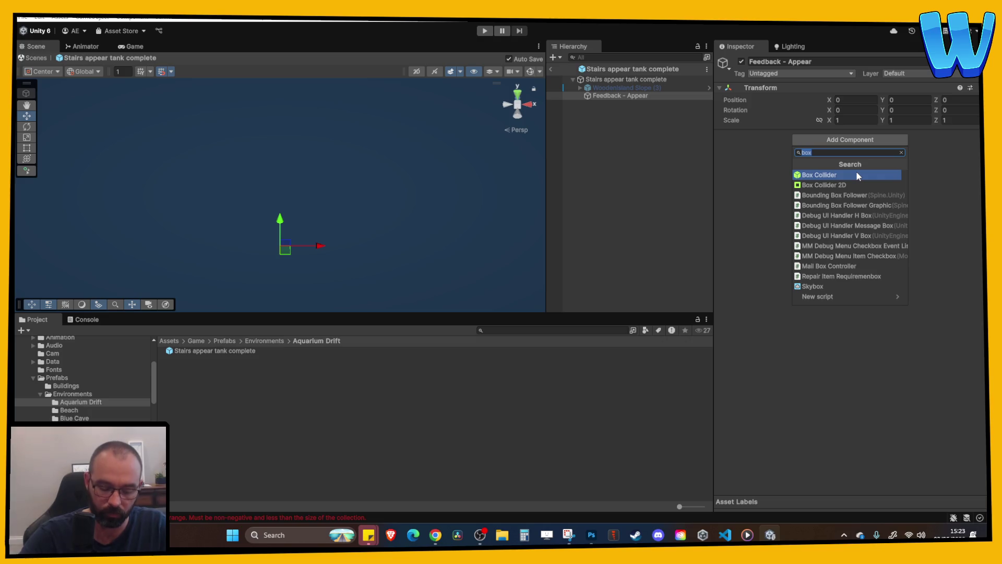
- Add an MMF Player component to Feedback - Appear with a Transform > Scale feedback
{"action": "type", "text": "mmf player"}
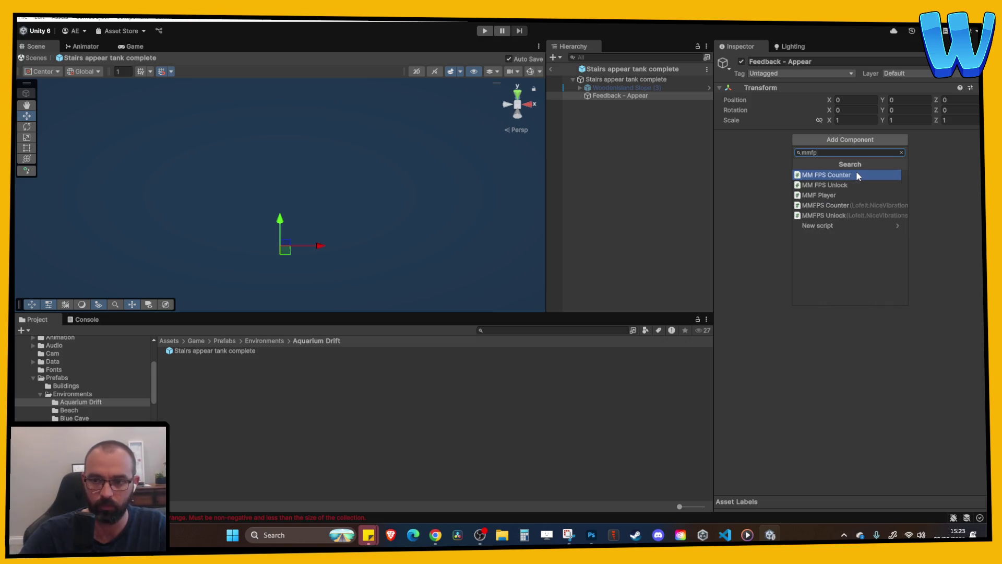
{"action": "key", "text": "Return"}
{"action": "left_click", "coordinate": [766, 258]}
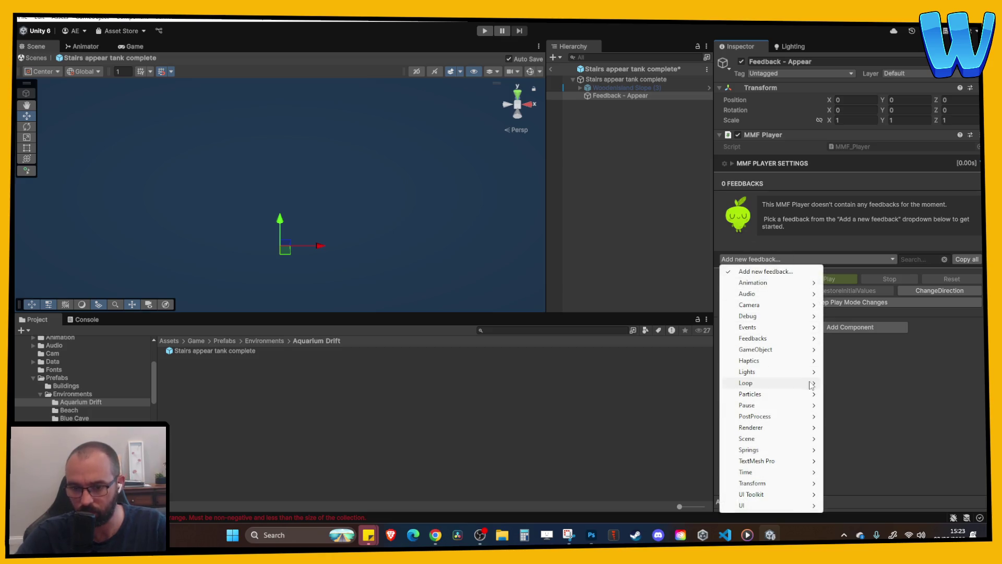
{"action": "mouse_move", "coordinate": [809, 384]}
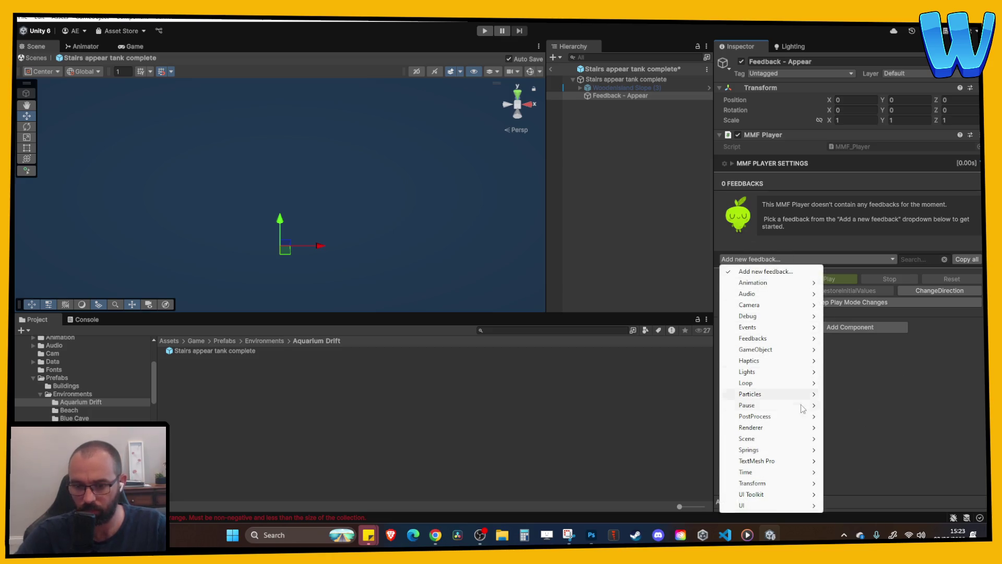
{"action": "mouse_move", "coordinate": [799, 428]}
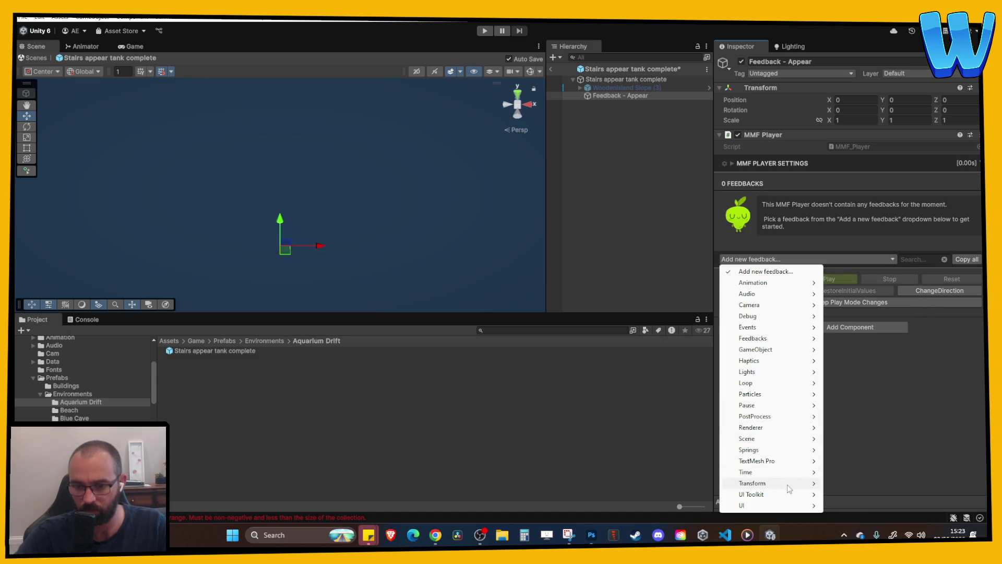
{"action": "mouse_move", "coordinate": [787, 483]}
{"action": "left_click", "coordinate": [869, 416]}
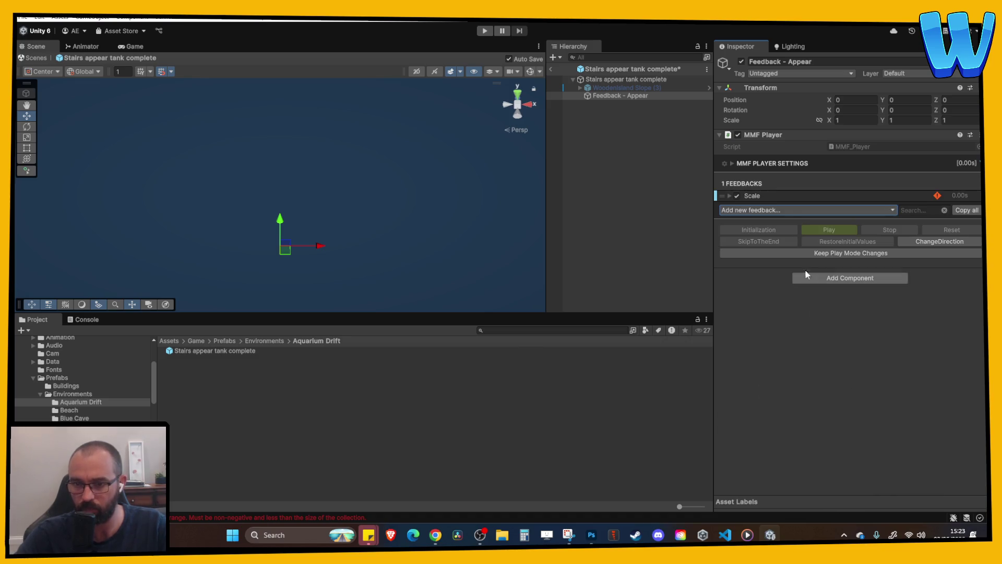
- Target Woodenisland Slope (3) with the Scale feedback and set Remap Curve One to 1.2
{"action": "left_click", "coordinate": [779, 195]}
{"action": "mouse_move", "coordinate": [676, 87]}
{"action": "left_mouse_down"}
{"action": "mouse_move", "coordinate": [700, 91]}
{"action": "mouse_move", "coordinate": [855, 321]}
{"action": "left_mouse_up"}
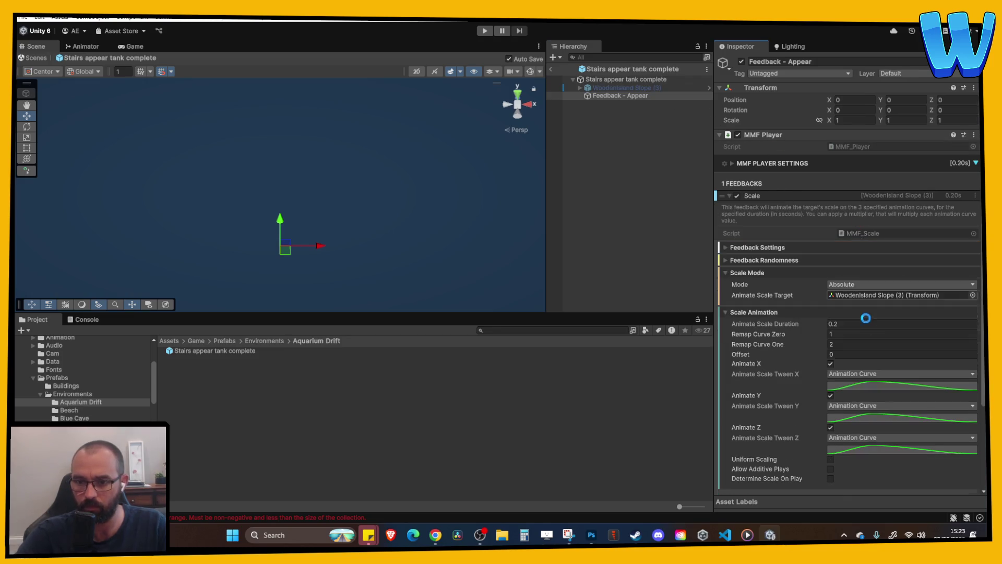
{"action": "left_click", "coordinate": [844, 345]}
{"action": "type", "text": "1.2"}
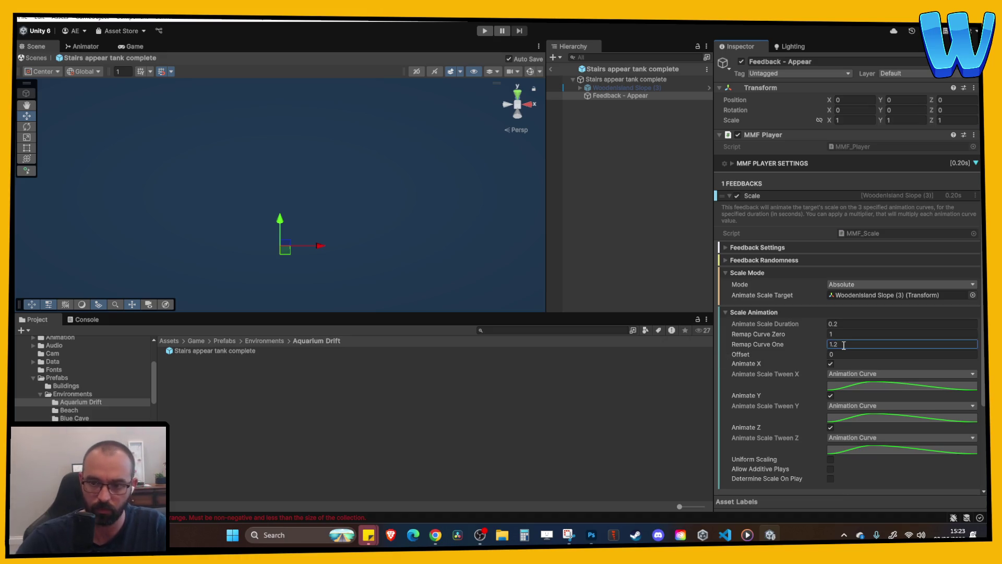
{"action": "left_click", "coordinate": [616, 96]}
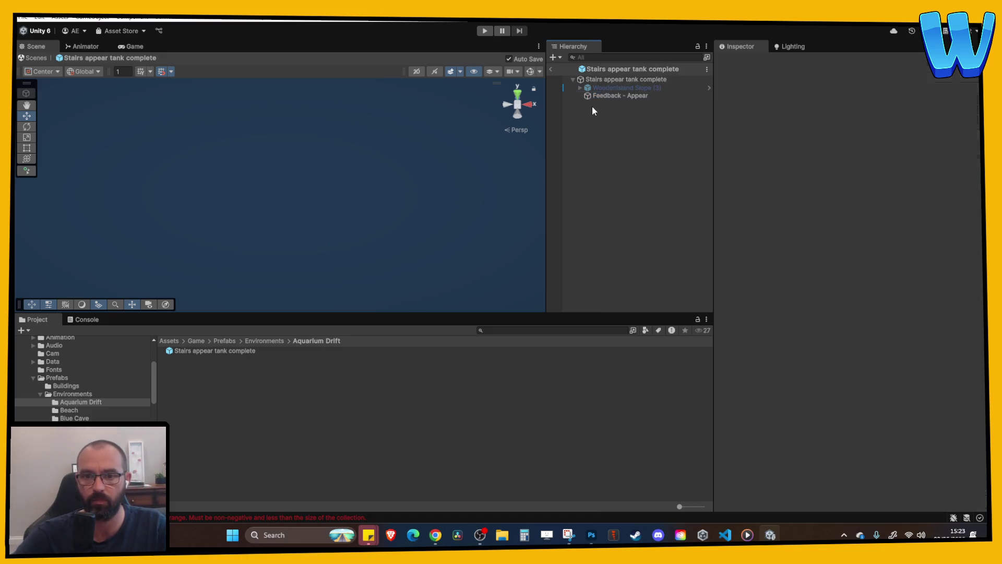
- Add a Particles Instantiation feedback below the Scale feedback and expand its settings
{"action": "left_click", "coordinate": [763, 195]}
{"action": "left_click", "coordinate": [778, 211]}
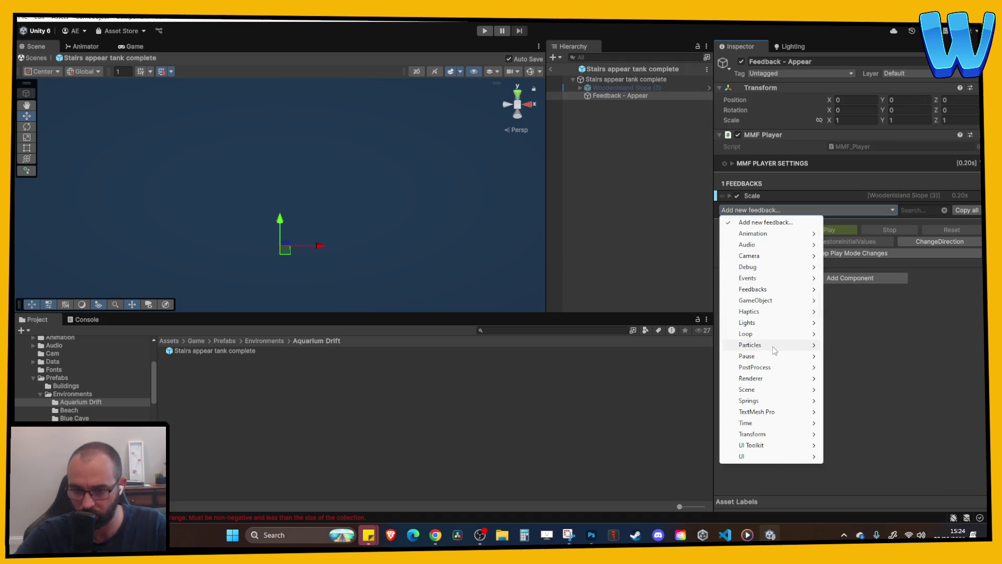
{"action": "mouse_move", "coordinate": [773, 350]}
{"action": "left_click", "coordinate": [868, 345]}
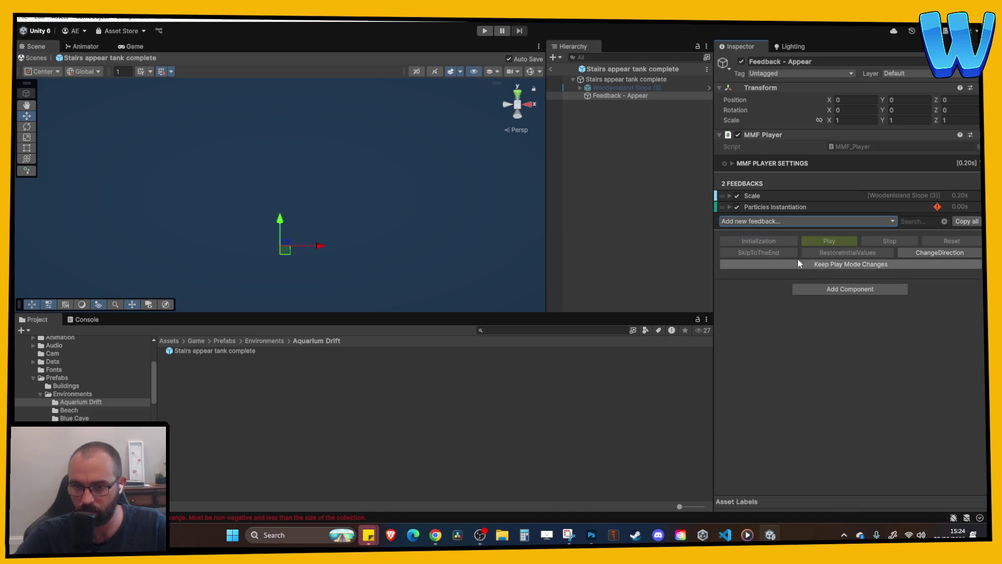
{"action": "left_click", "coordinate": [775, 205]}
{"action": "left_click", "coordinate": [776, 204]}
{"action": "left_click", "coordinate": [776, 204]}
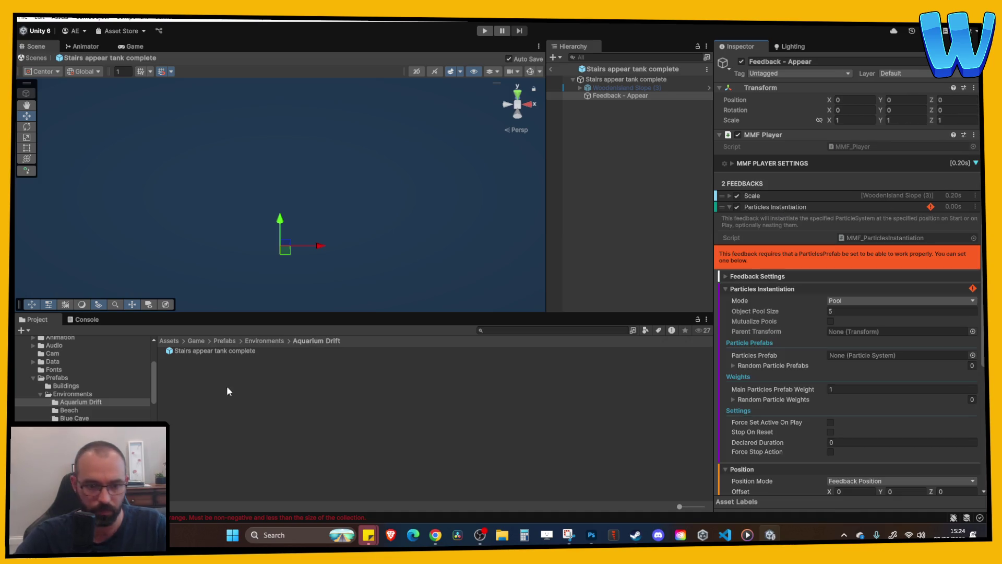
- Preview Prefabs/VFX Repair effects: VFX_DoorSlam Dust, VFX_RepairDust_Bridge and VFX_RisingSparks
{"action": "left_click", "coordinate": [55, 378]}
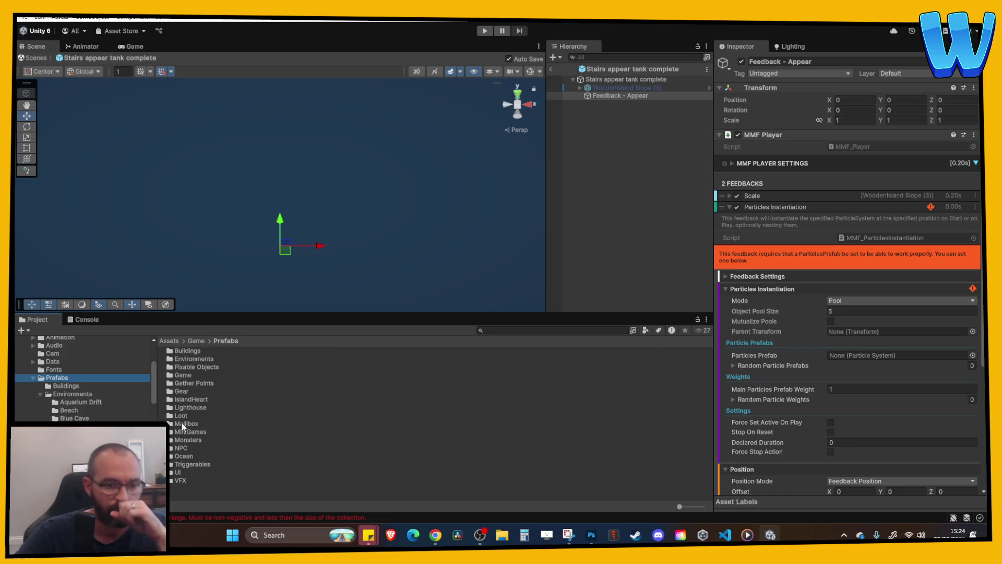
{"action": "double_click", "coordinate": [180, 480]}
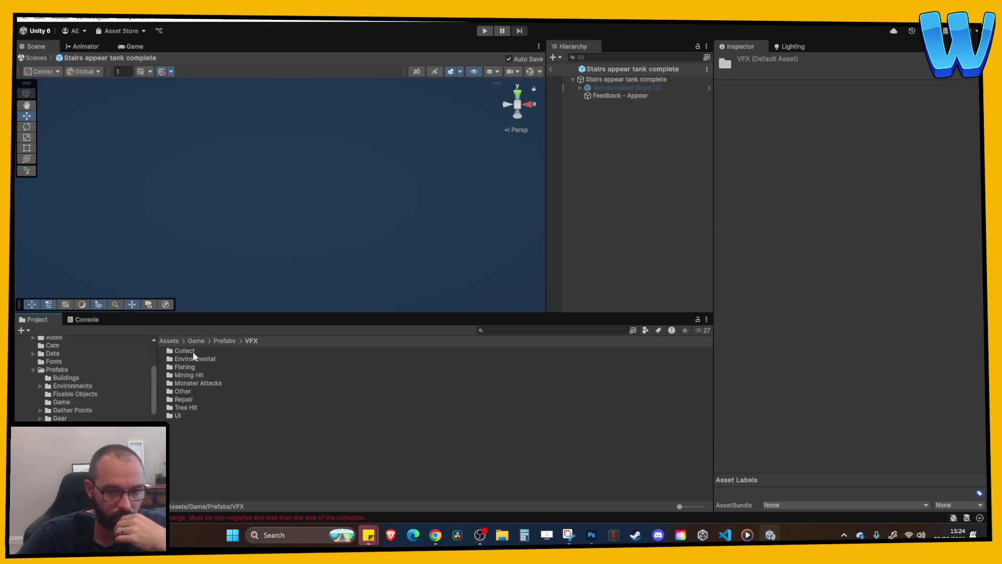
{"action": "double_click", "coordinate": [182, 400]}
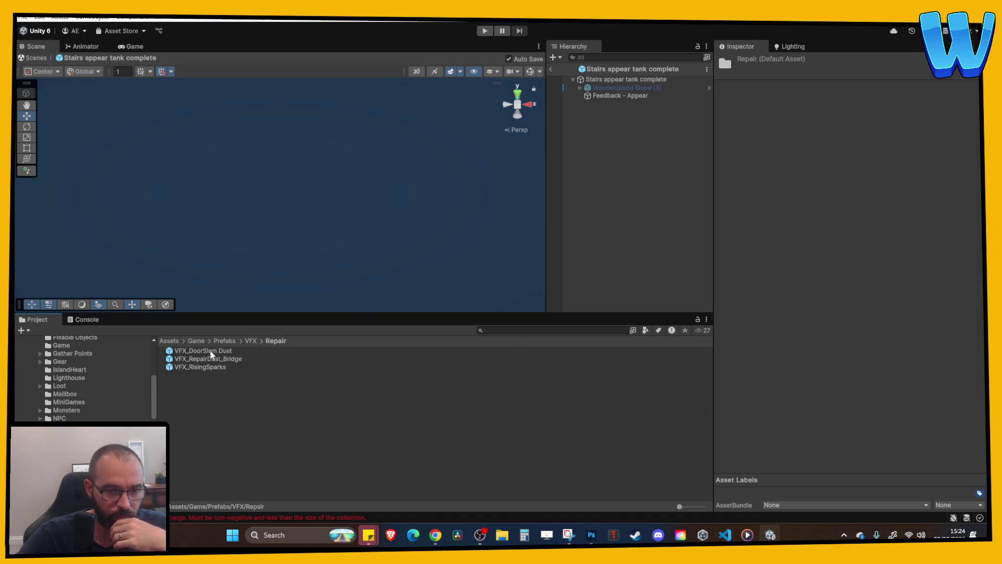
{"action": "double_click", "coordinate": [197, 352]}
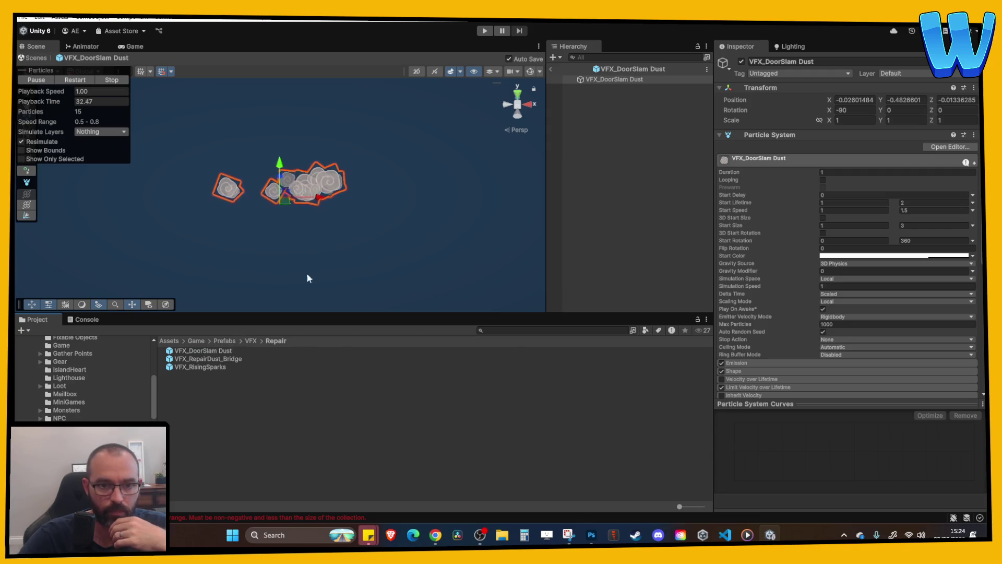
{"action": "left_click", "coordinate": [213, 350]}
{"action": "double_click", "coordinate": [213, 350]}
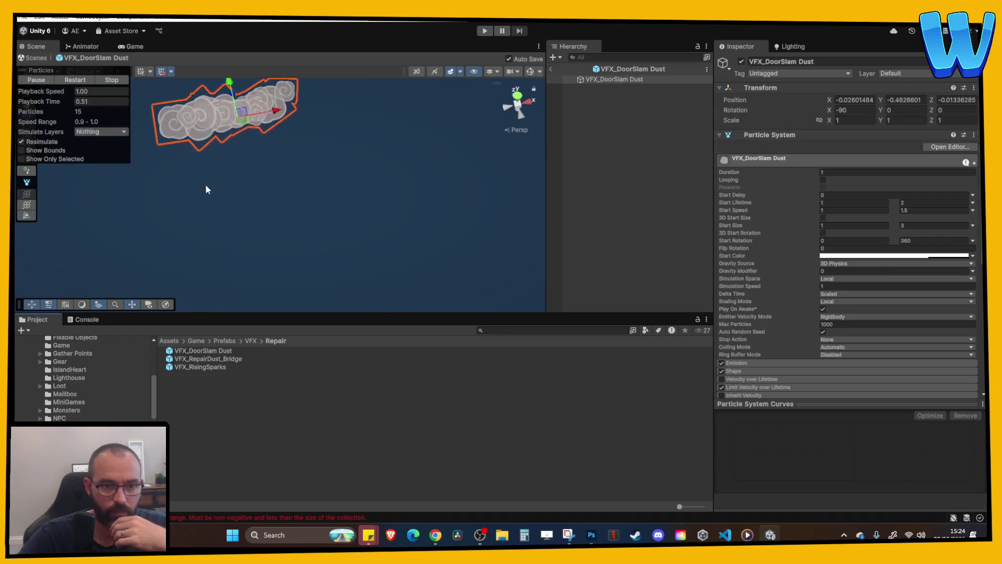
{"action": "double_click", "coordinate": [225, 360]}
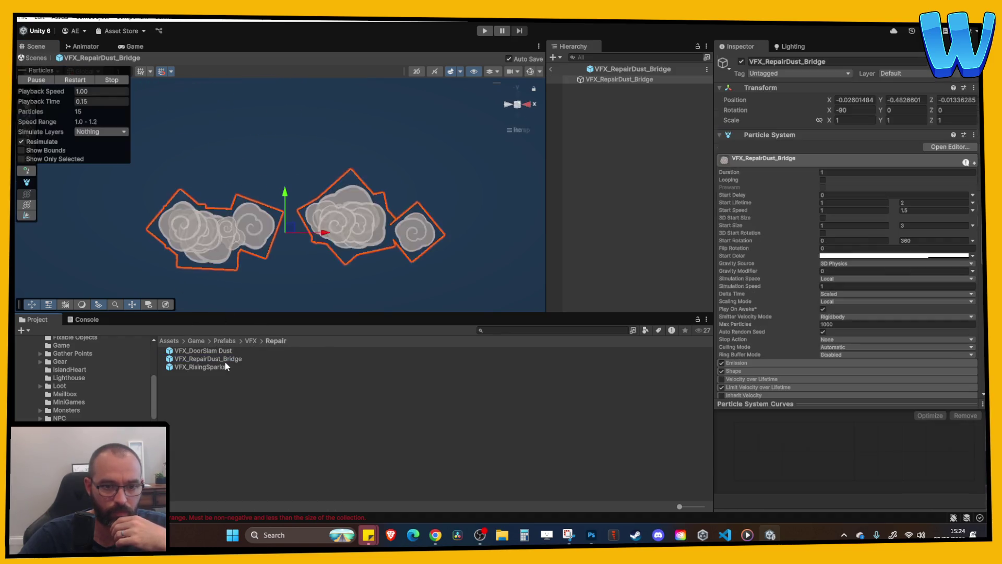
{"action": "double_click", "coordinate": [214, 365]}
{"action": "double_click", "coordinate": [212, 360]}
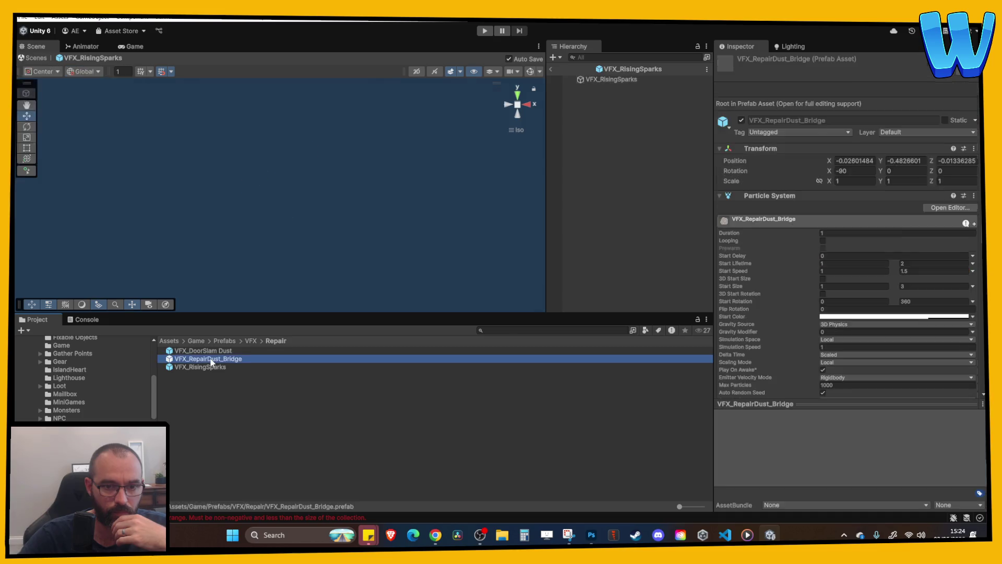
{"action": "scroll", "coordinate": [78, 387], "scroll_direction": "down", "scroll_amount": 3}
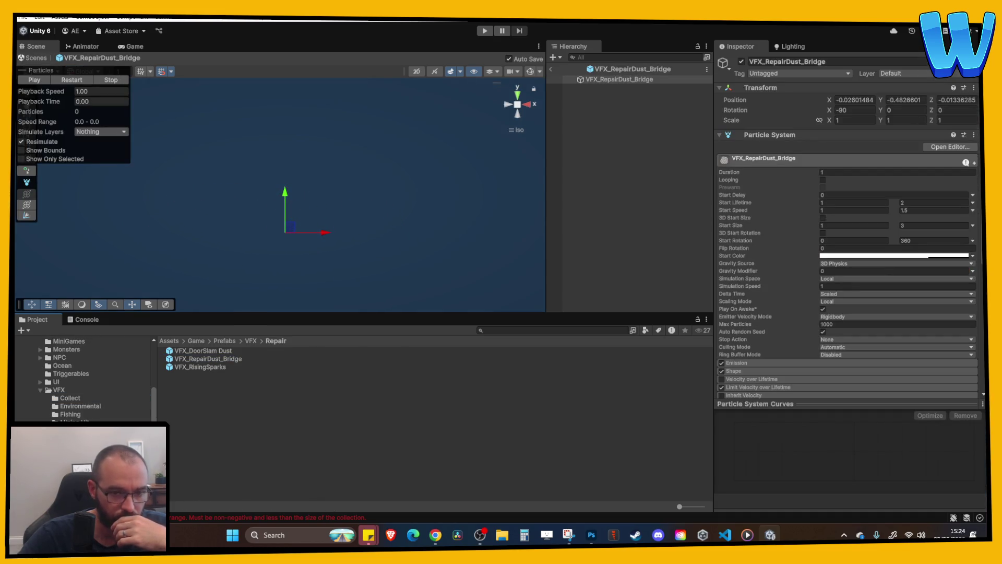
- Preview Collect effects VFX_ItemCollectSmall and VFX_MediumDustRing, replaying the dust ring several times
{"action": "left_click", "coordinate": [72, 401]}
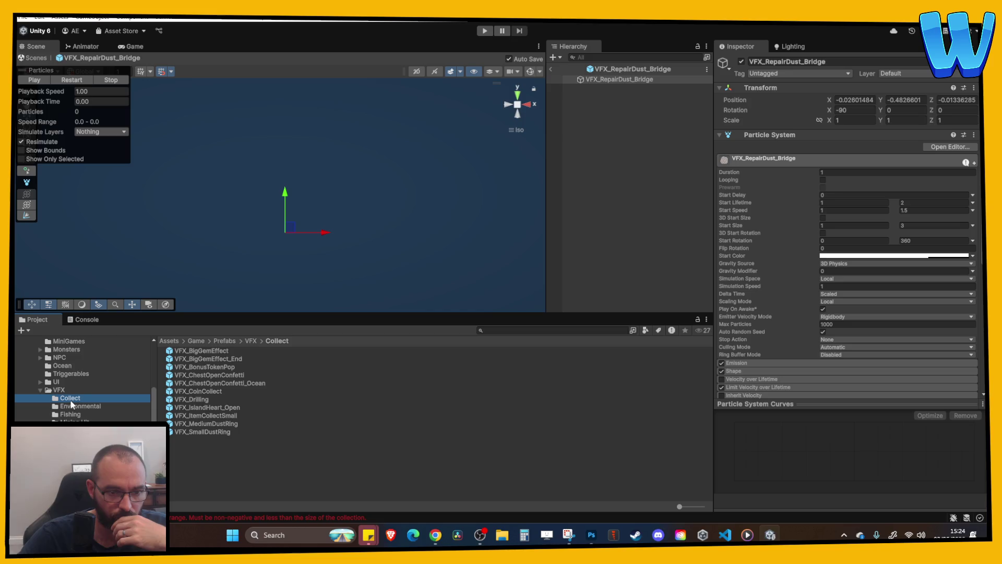
{"action": "left_click", "coordinate": [204, 409]}
{"action": "double_click", "coordinate": [207, 416]}
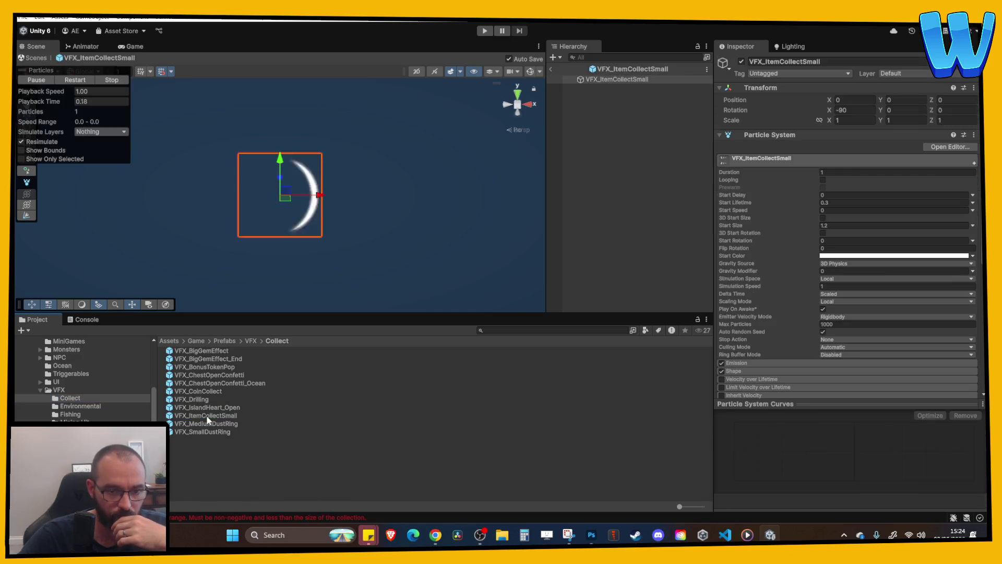
{"action": "double_click", "coordinate": [207, 424]}
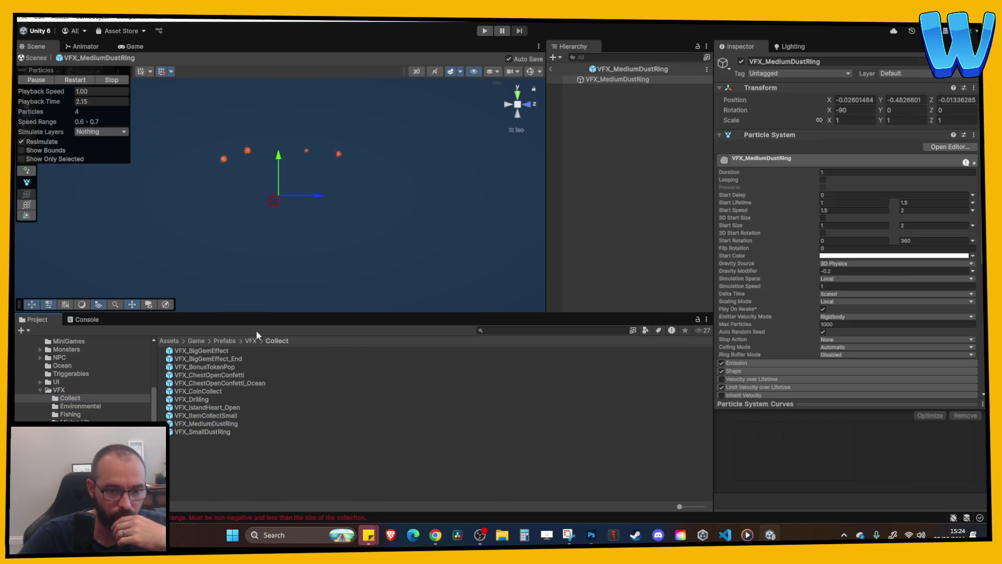
{"action": "double_click", "coordinate": [221, 424]}
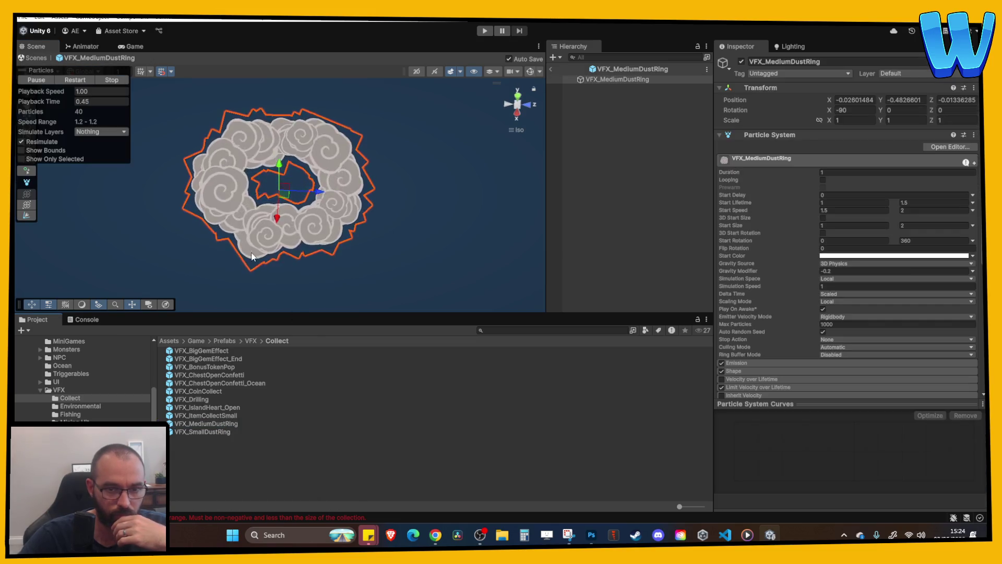
{"action": "double_click", "coordinate": [216, 422]}
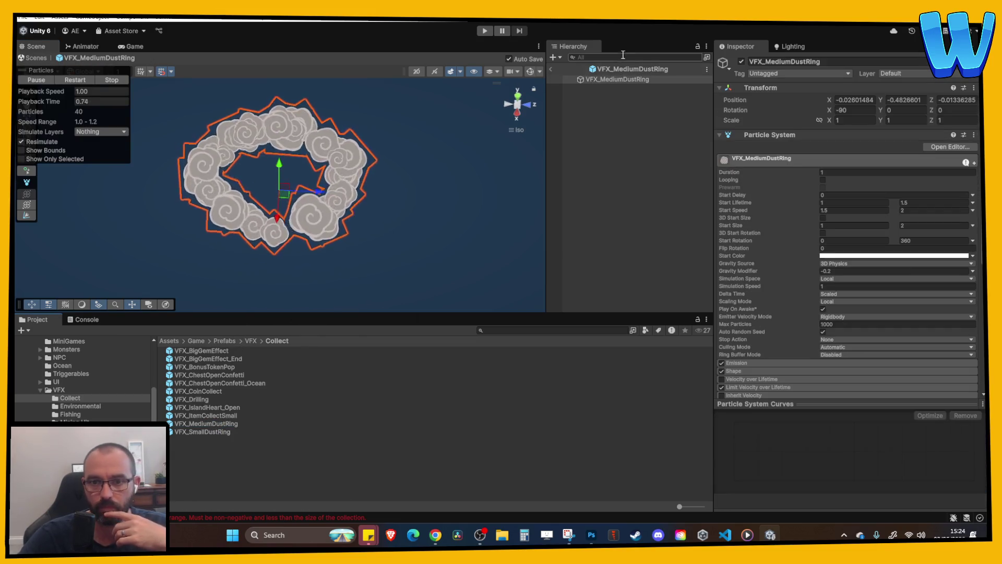
- Return to the scene and open the Stairs appear tank 1 complete prefab in isolation
{"action": "left_click", "coordinate": [552, 69]}
{"action": "scroll", "coordinate": [605, 282], "scroll_direction": "down", "scroll_amount": 1}
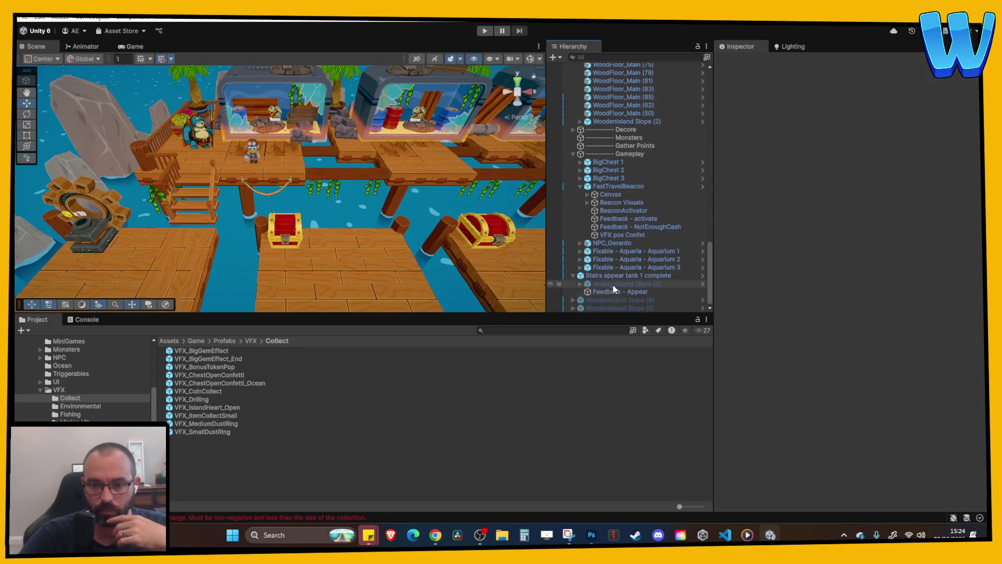
{"action": "left_click", "coordinate": [612, 276]}
{"action": "right_click", "coordinate": [612, 277]}
{"action": "mouse_move", "coordinate": [716, 227]}
{"action": "left_click", "coordinate": [814, 238]}
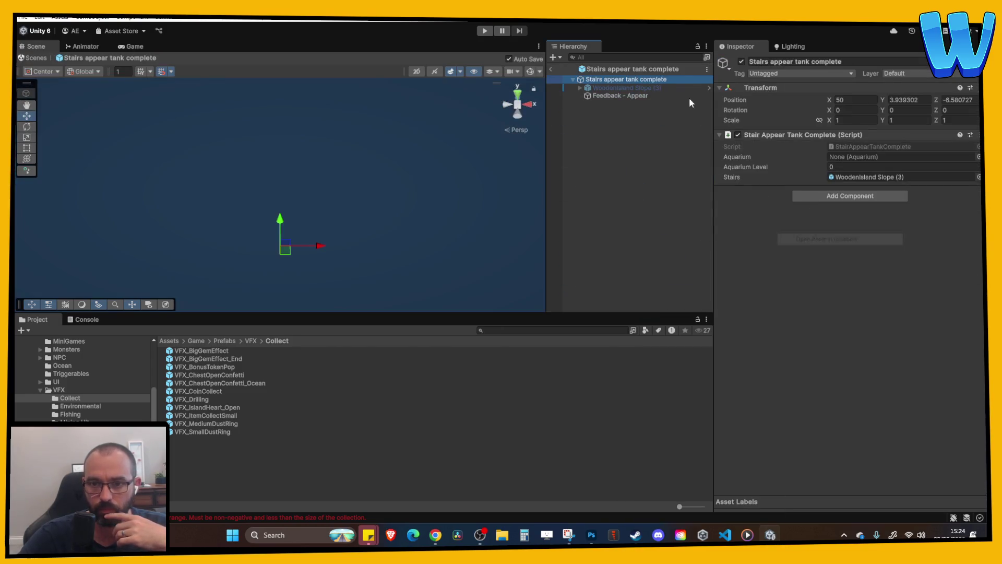
- Undo a mistaken Parent Transform drop and set VFX_MediumDustRing as the Particles Prefab
{"action": "left_click", "coordinate": [643, 96]}
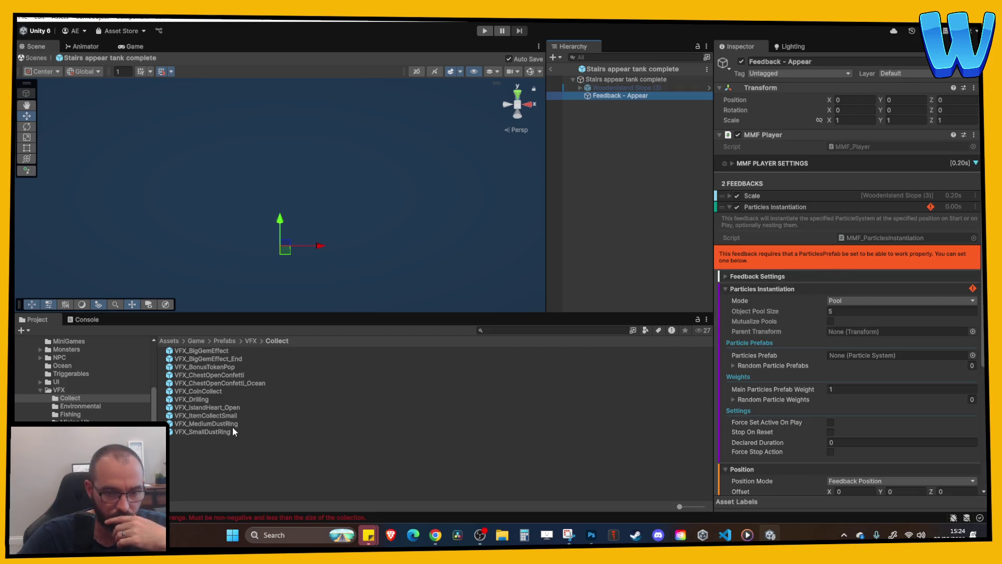
{"action": "mouse_move", "coordinate": [233, 432]}
{"action": "left_mouse_down"}
{"action": "mouse_move", "coordinate": [426, 431]}
{"action": "mouse_move", "coordinate": [911, 320]}
{"action": "mouse_move", "coordinate": [894, 330]}
{"action": "left_mouse_up"}
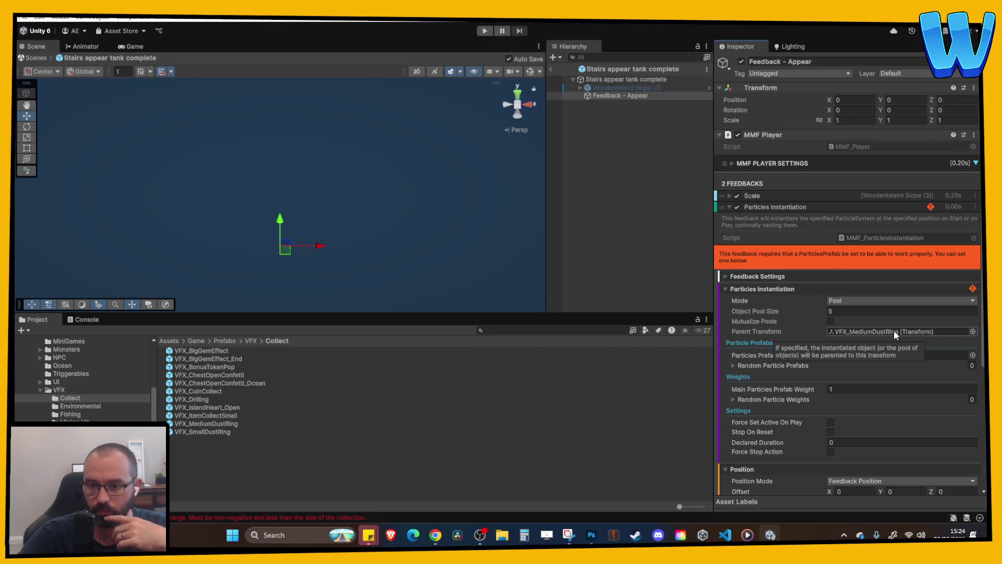
{"action": "key", "text": "ctrl+z"}
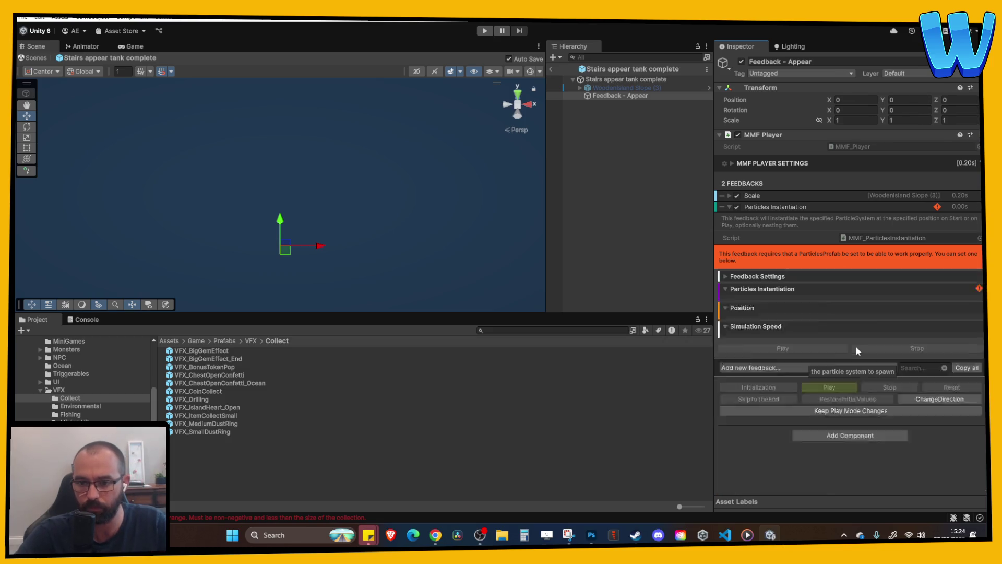
{"action": "mouse_move", "coordinate": [214, 426]}
{"action": "left_mouse_down"}
{"action": "mouse_move", "coordinate": [304, 428]}
{"action": "mouse_move", "coordinate": [877, 357]}
{"action": "left_mouse_up"}
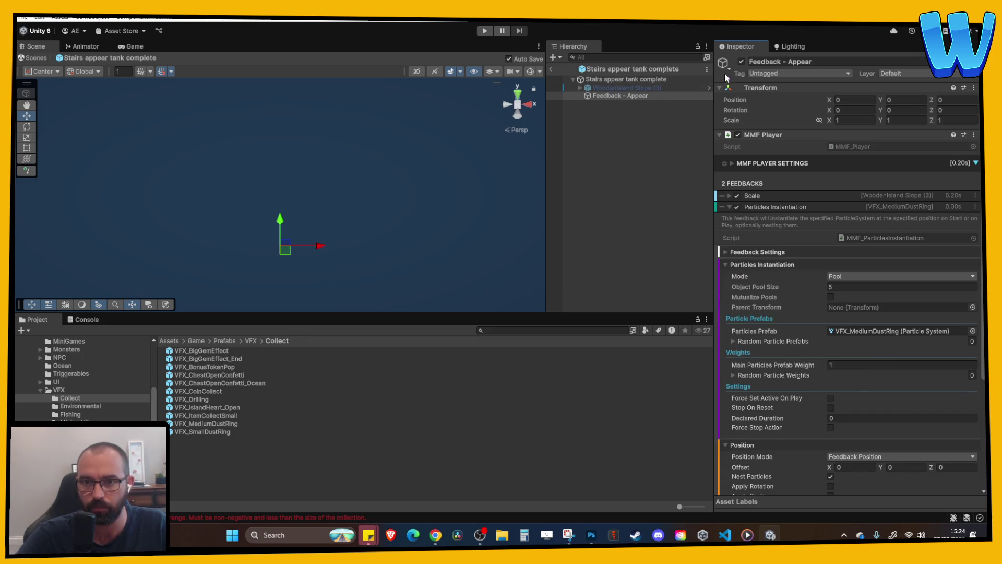
{"action": "left_click", "coordinate": [660, 87]}
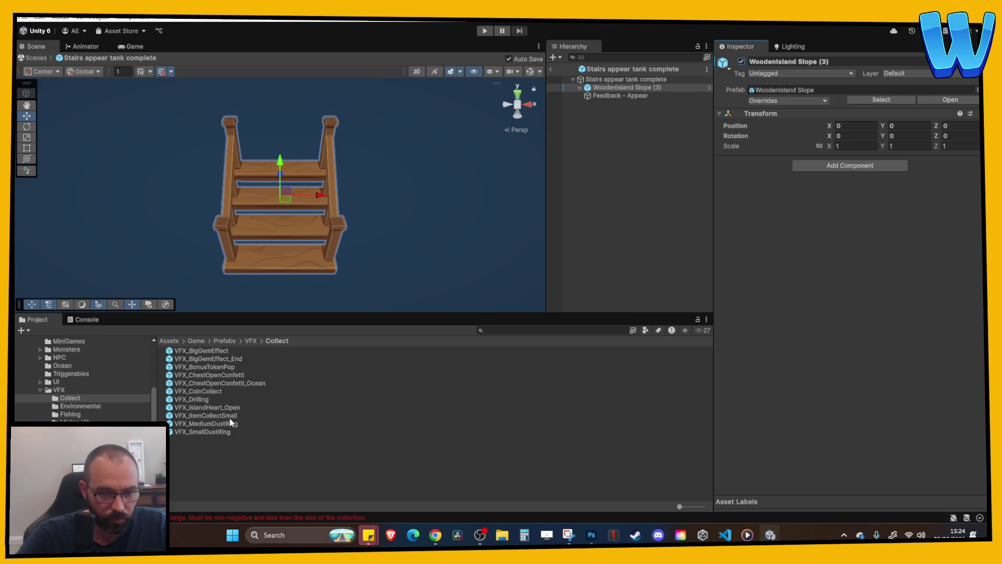
- Drop a VFX_MediumDustRing instance into the stairs prefab and select it
{"action": "mouse_move", "coordinate": [224, 426]}
{"action": "left_mouse_down"}
{"action": "mouse_move", "coordinate": [340, 235]}
{"action": "mouse_move", "coordinate": [618, 123]}
{"action": "mouse_move", "coordinate": [618, 132]}
{"action": "left_mouse_up"}
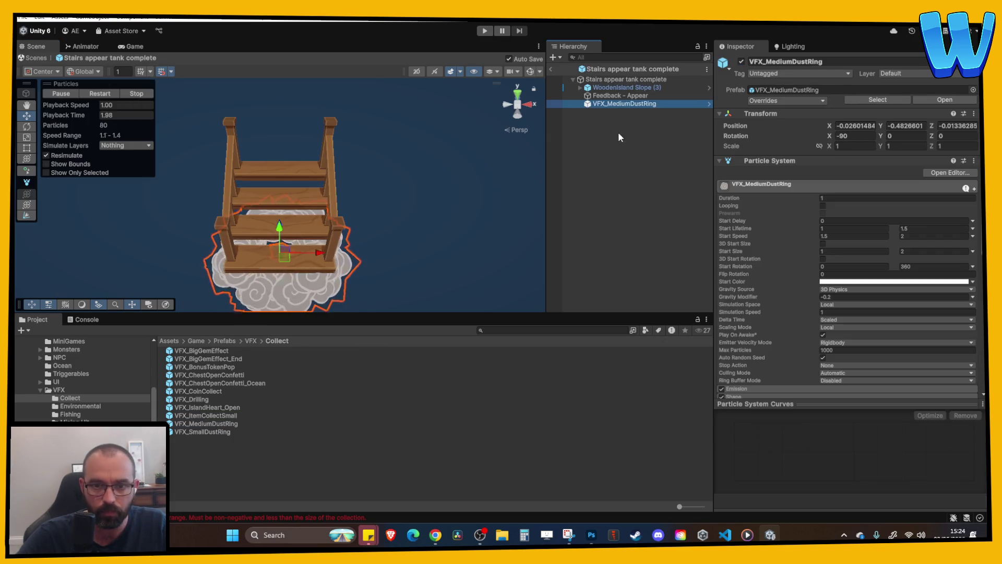
{"action": "mouse_move", "coordinate": [392, 209]}
{"action": "left_mouse_down"}
{"action": "mouse_move", "coordinate": [395, 189]}
{"action": "mouse_move", "coordinate": [374, 179]}
{"action": "mouse_move", "coordinate": [444, 152]}
{"action": "left_mouse_up"}
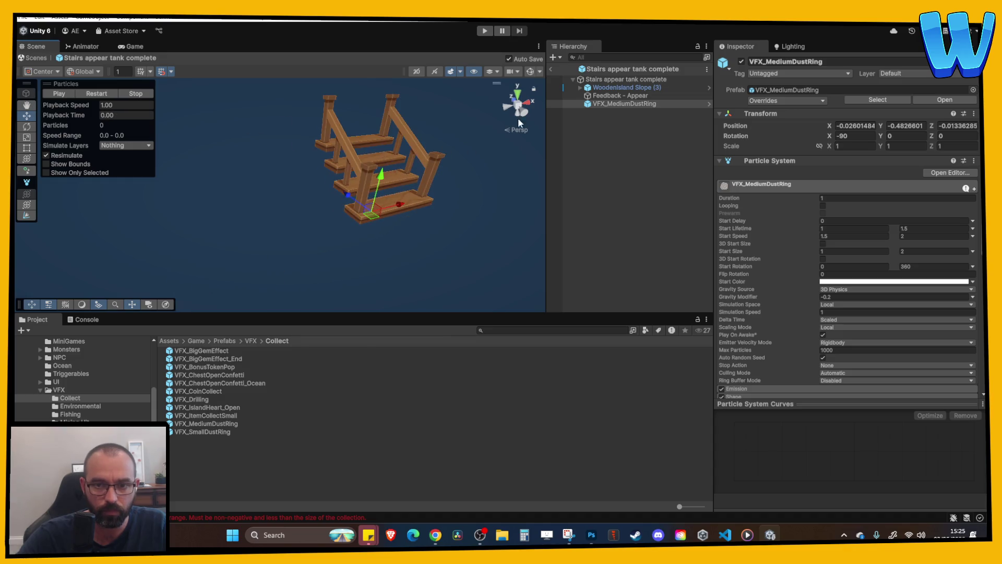
{"action": "left_click", "coordinate": [616, 97]}
{"action": "left_click", "coordinate": [397, 102]}
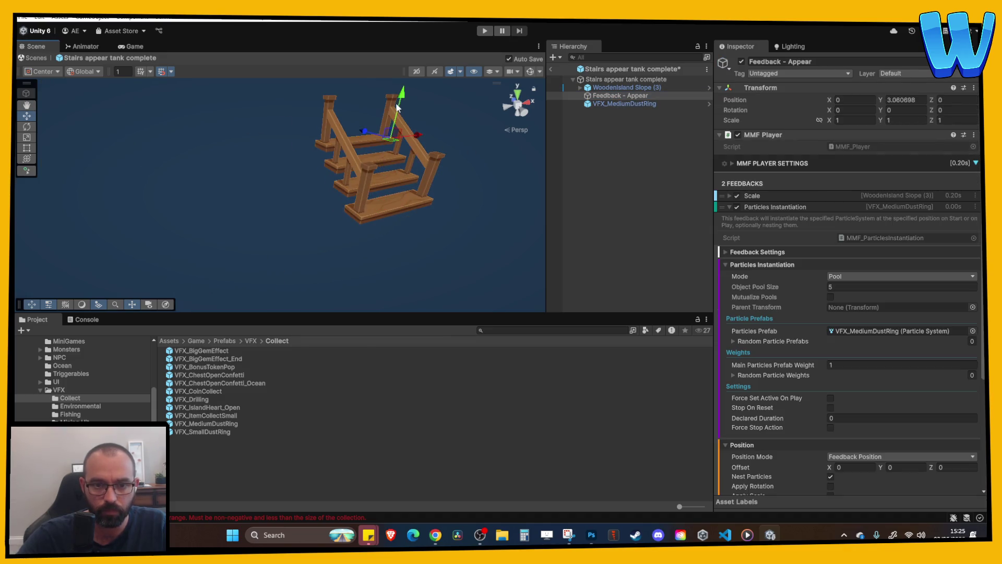
{"action": "left_click_drag", "start_coordinate": [397, 107], "coordinate": [538, 134]}
{"action": "left_click", "coordinate": [624, 103]}
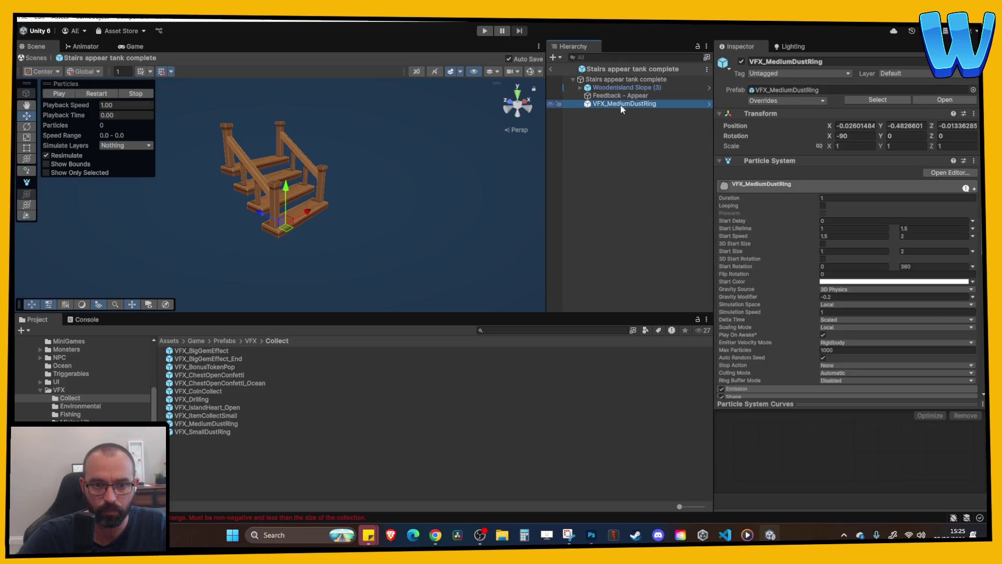
{"action": "left_click", "coordinate": [288, 193]}
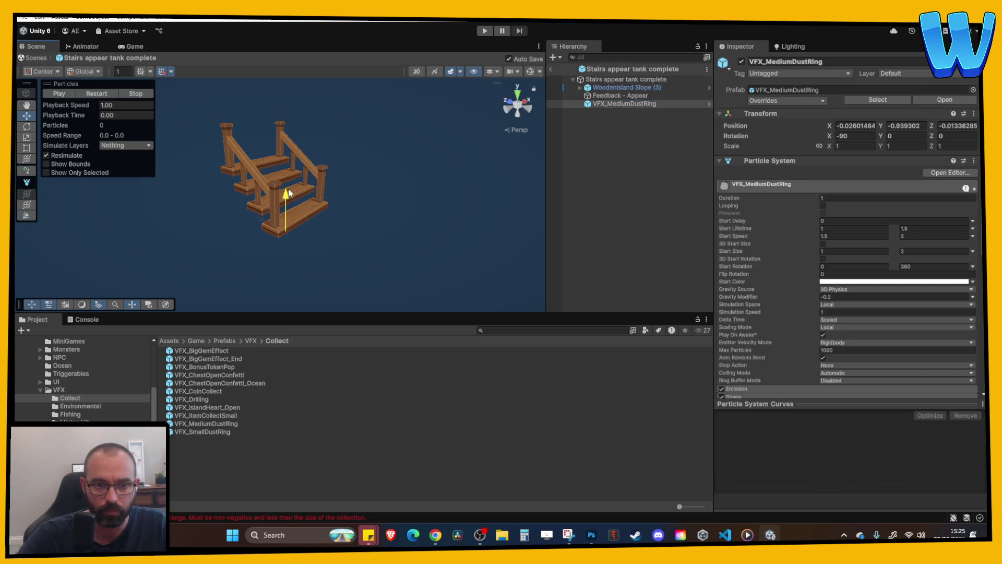
- Replay the VFX_MediumDustRing dust ring around the stairs from several viewpoints
{"action": "left_click", "coordinate": [100, 97]}
{"action": "mouse_move", "coordinate": [282, 157]}
{"action": "left_mouse_down"}
{"action": "mouse_move", "coordinate": [318, 163]}
{"action": "mouse_move", "coordinate": [358, 216]}
{"action": "mouse_move", "coordinate": [125, 107]}
{"action": "mouse_move", "coordinate": [188, 133]}
{"action": "mouse_move", "coordinate": [275, 194]}
{"action": "mouse_move", "coordinate": [405, 114]}
{"action": "mouse_move", "coordinate": [449, 104]}
{"action": "left_mouse_up"}
{"action": "left_click", "coordinate": [97, 93]}
{"action": "left_click", "coordinate": [620, 96]}
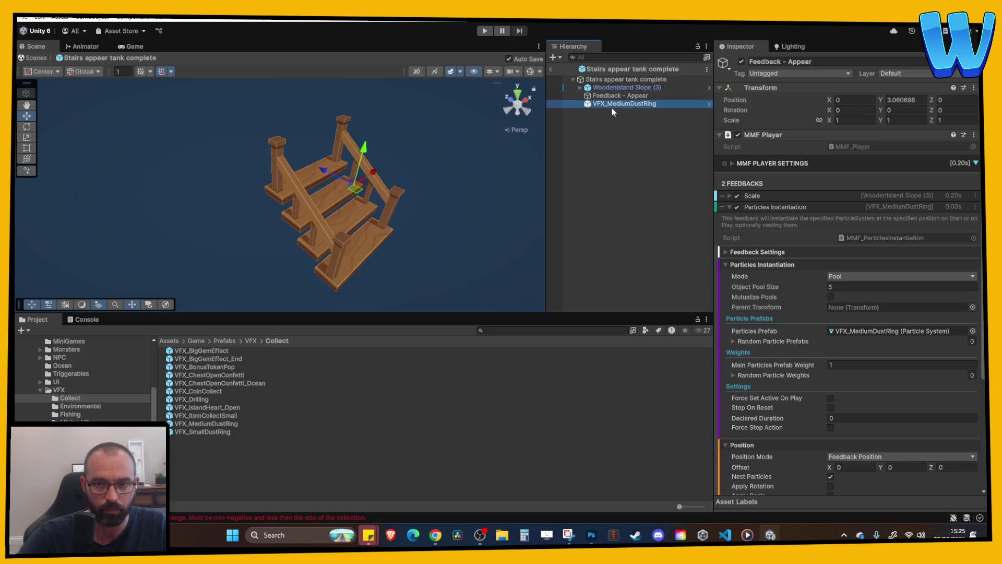
{"action": "left_click", "coordinate": [613, 106]}
{"action": "mouse_move", "coordinate": [313, 157]}
{"action": "left_mouse_down"}
{"action": "mouse_move", "coordinate": [353, 163]}
{"action": "mouse_move", "coordinate": [364, 197]}
{"action": "mouse_move", "coordinate": [320, 188]}
{"action": "mouse_move", "coordinate": [392, 192]}
{"action": "mouse_move", "coordinate": [356, 183]}
{"action": "left_mouse_up"}
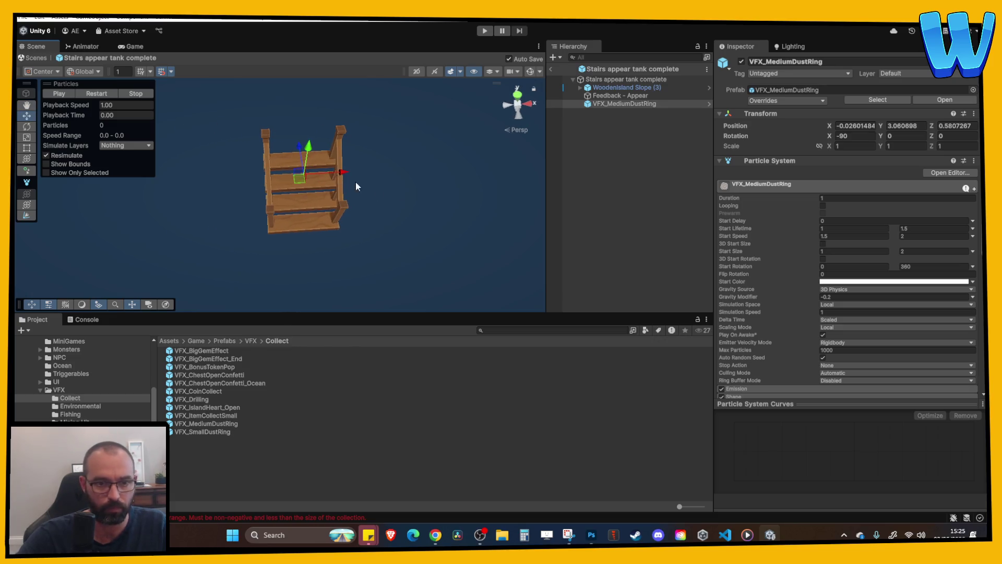
{"action": "left_click", "coordinate": [105, 99]}
{"action": "left_click", "coordinate": [597, 117]}
{"action": "left_click", "coordinate": [653, 105]}
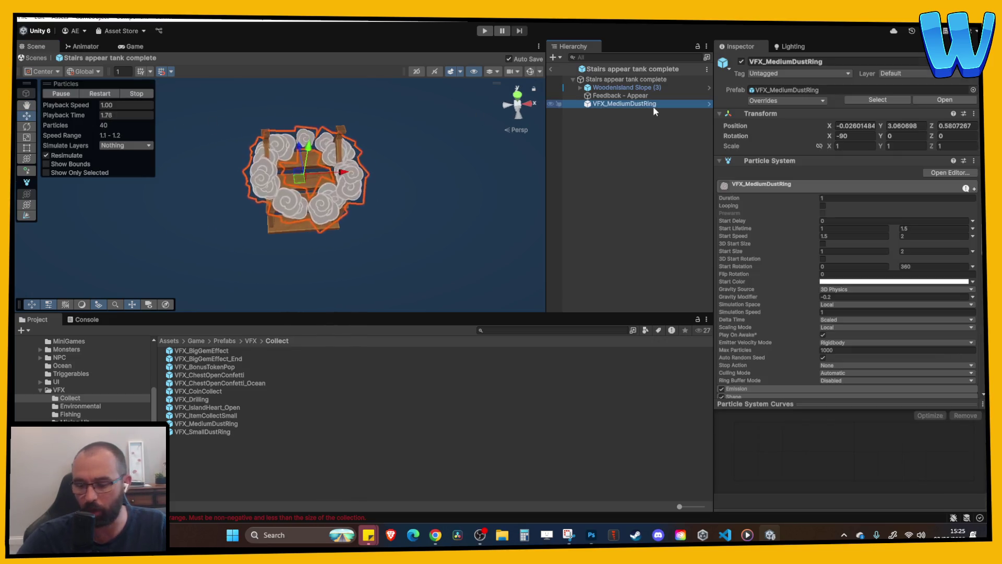
- Review Feedback - Appear's feedbacks and collapse the Particles Instantiation details
{"action": "left_click", "coordinate": [640, 97]}
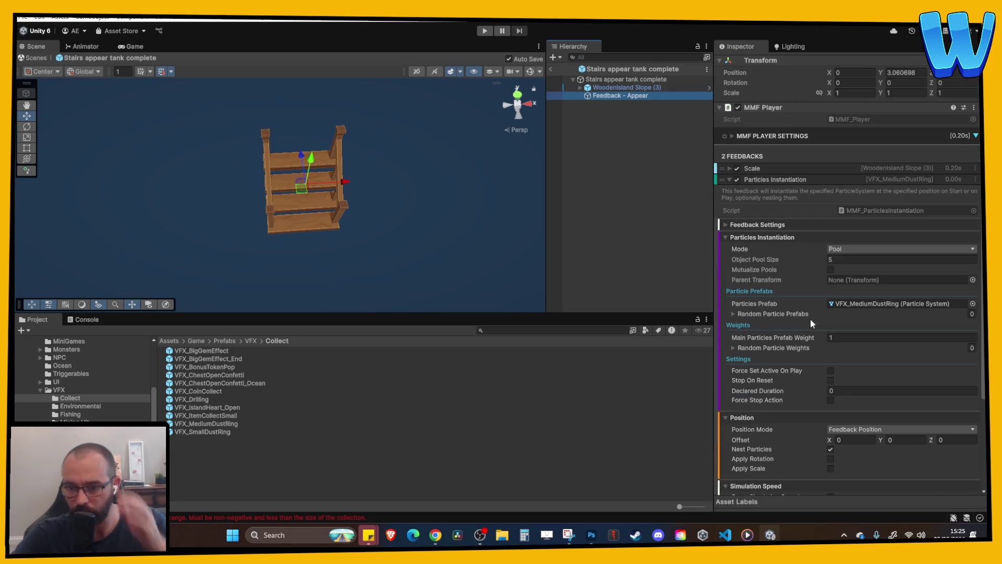
{"action": "scroll", "coordinate": [835, 340], "scroll_direction": "down", "scroll_amount": 1}
{"action": "scroll", "coordinate": [821, 261], "scroll_direction": "down", "scroll_amount": 1}
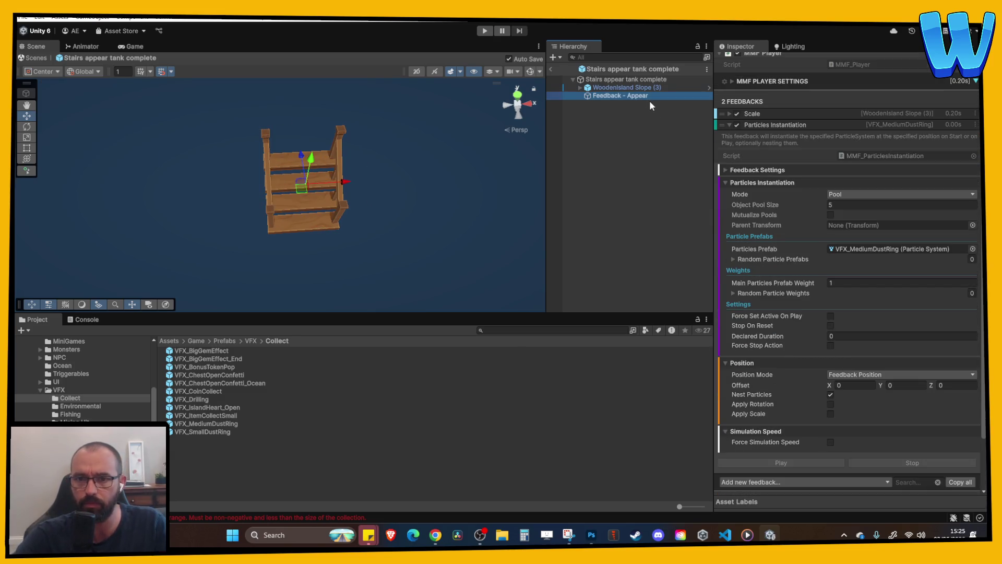
{"action": "left_click", "coordinate": [761, 124]}
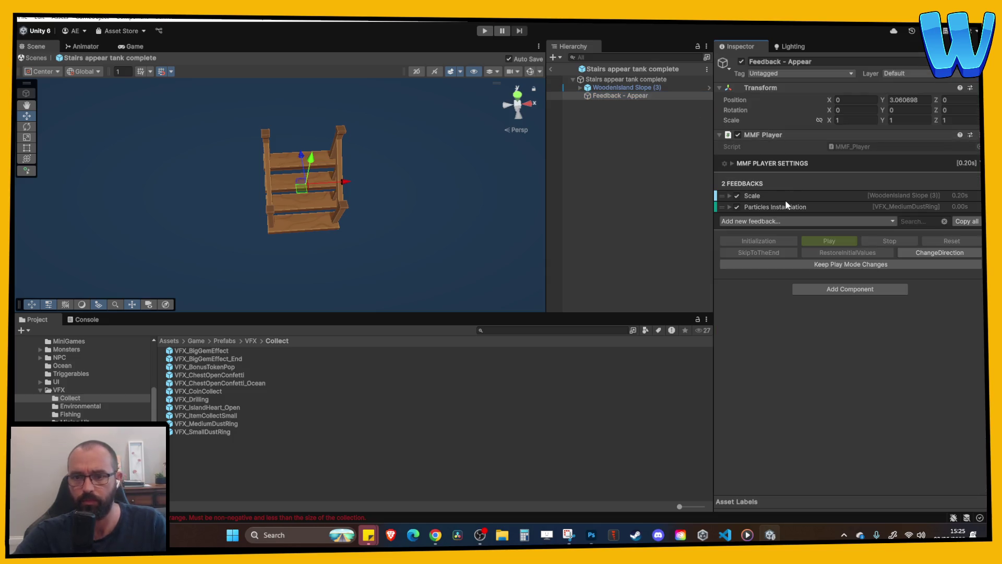
{"action": "left_click", "coordinate": [634, 117]}
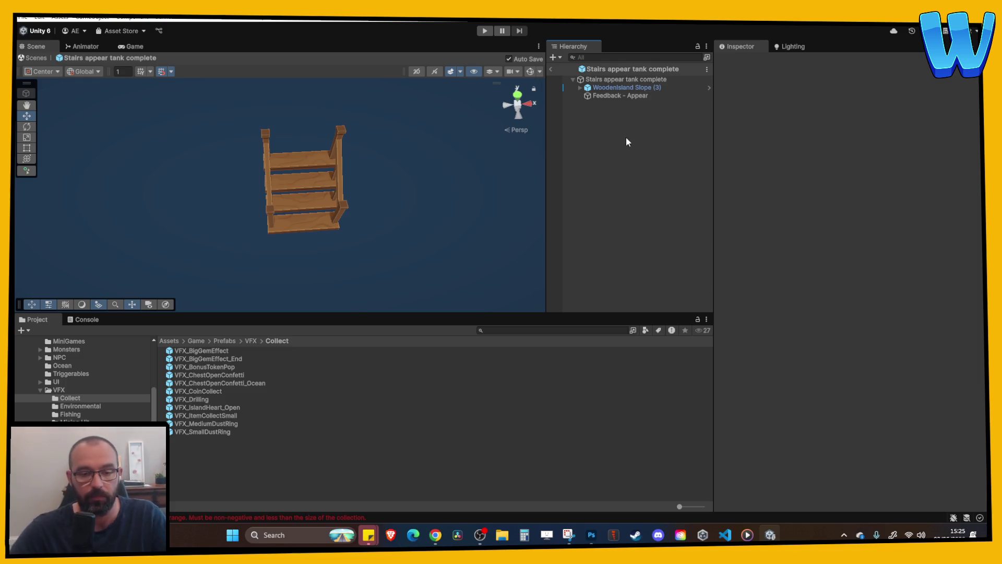
- Exit prefab mode and clear the errors in the Console
{"action": "left_click", "coordinate": [552, 69]}
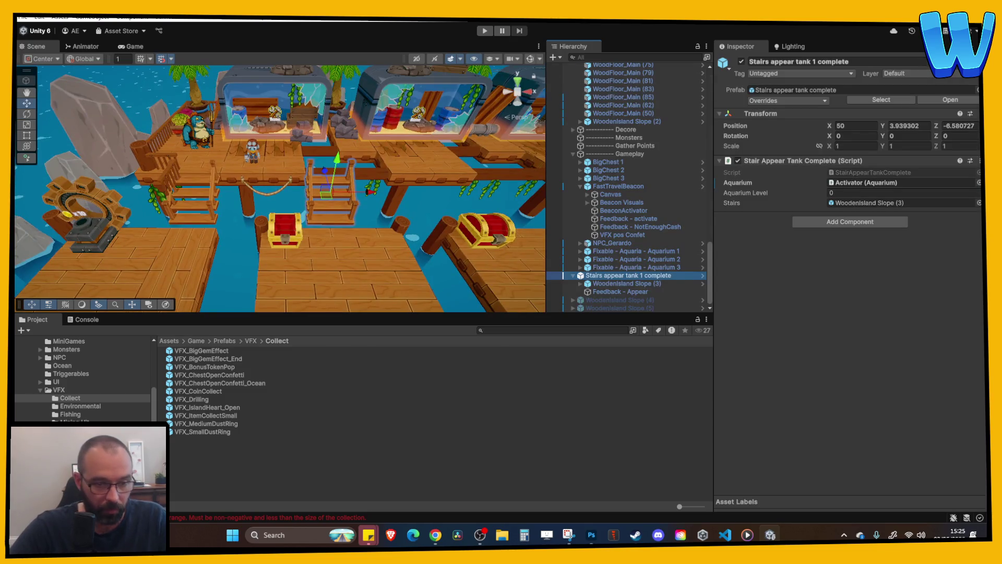
{"action": "left_click", "coordinate": [82, 319]}
{"action": "left_click", "coordinate": [26, 330]}
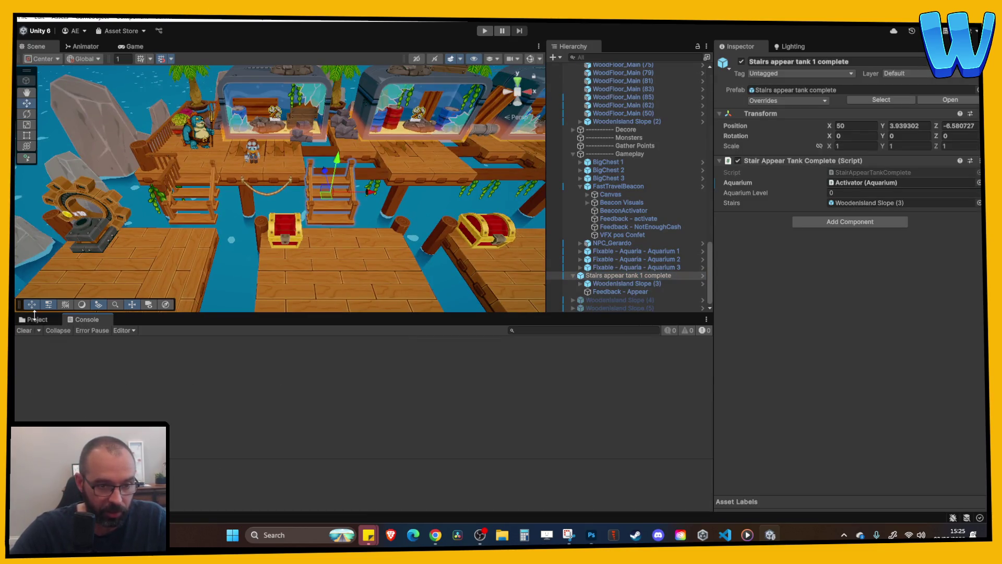
{"action": "left_click", "coordinate": [37, 320]}
- Select the Stairs appear tank 1 complete instance, then switch to the code editor
{"action": "scroll", "coordinate": [311, 239], "scroll_direction": "down", "scroll_amount": 5}
{"action": "scroll", "coordinate": [312, 239], "scroll_direction": "up", "scroll_amount": 2}
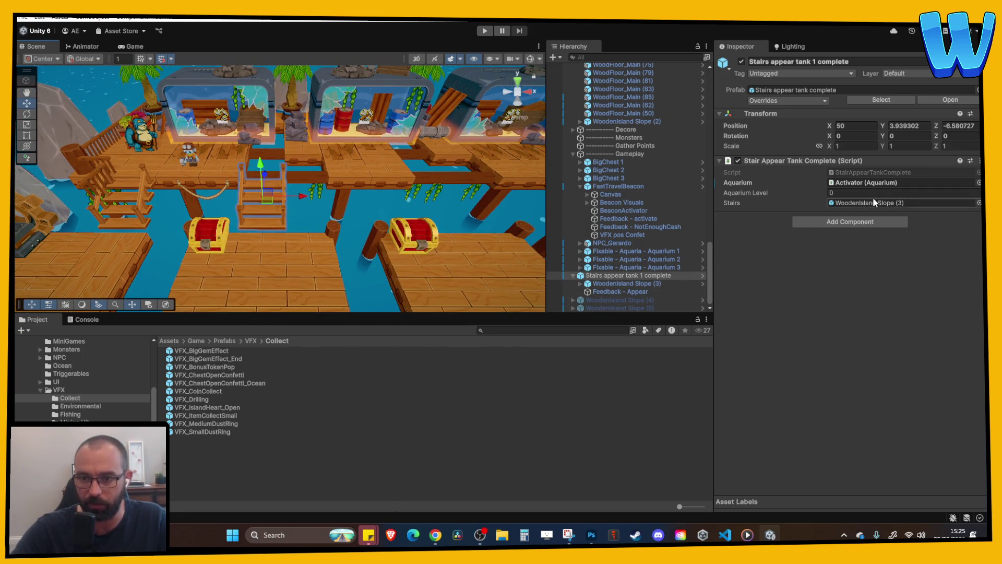
{"action": "left_click", "coordinate": [624, 276]}
{"action": "left_click", "coordinate": [573, 277]}
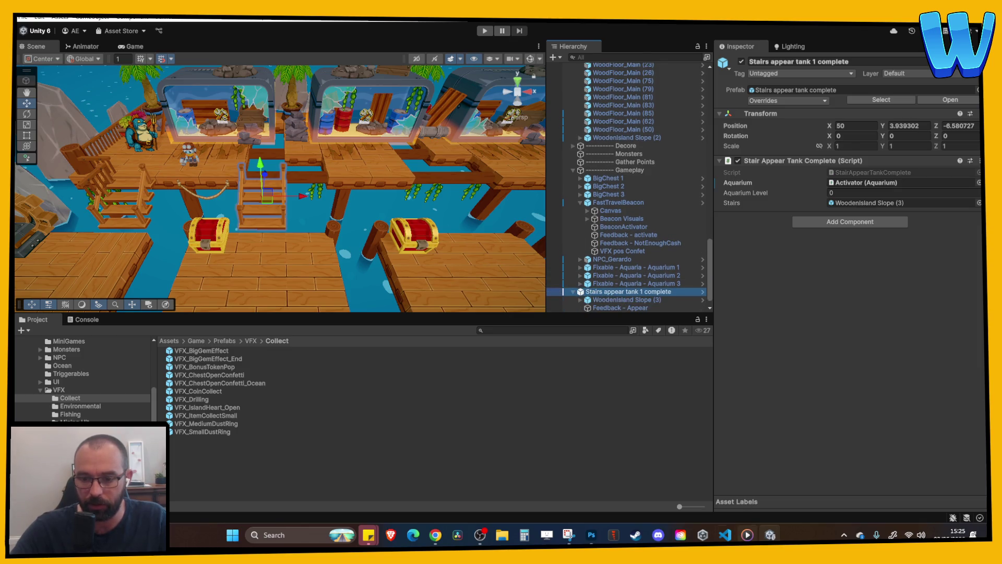
{"action": "key", "text": "alt+Tab"}
- Declare a public MMFeedbacks stairsAppearFeedback field below the stairs field
{"action": "left_click", "coordinate": [429, 114]}
{"action": "key", "text": "Return"}
{"action": "key", "text": "Return"}
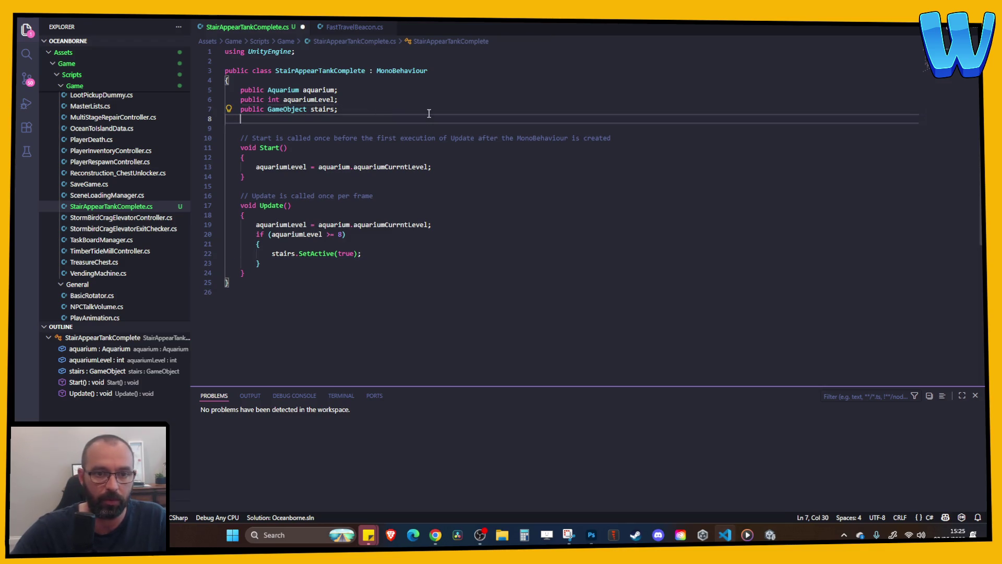
{"action": "key", "text": "BackSpace"}
{"action": "type", "text": "public"}
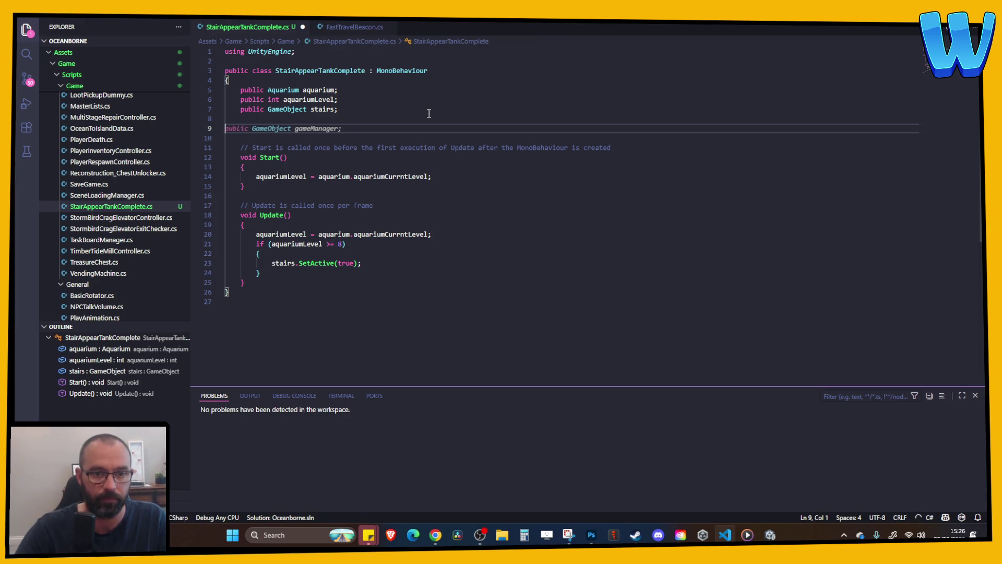
{"action": "key", "text": "BackSpace"}
{"action": "key", "text": "BackSpace"}
{"action": "key", "text": "Return"}
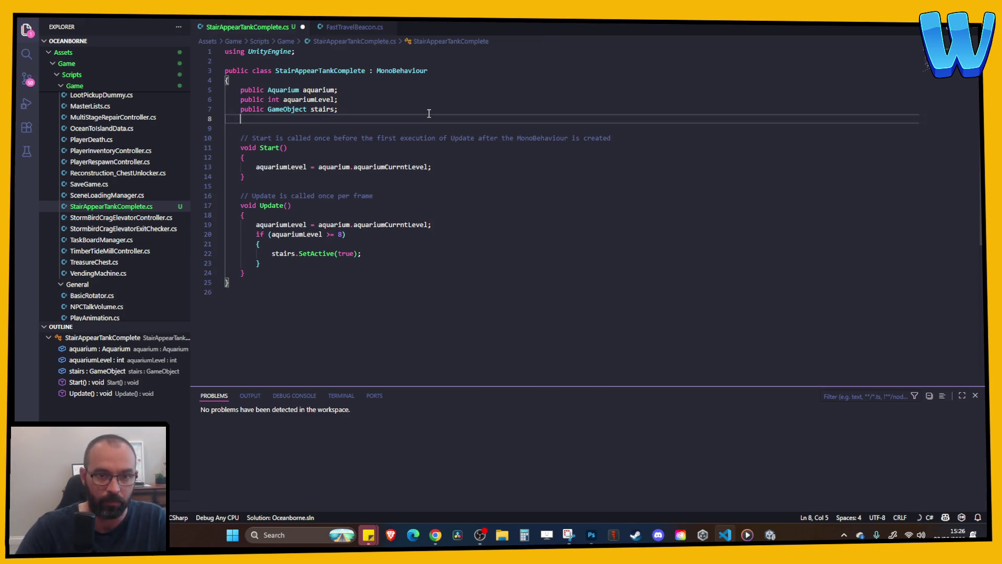
{"action": "type", "text": "public "}
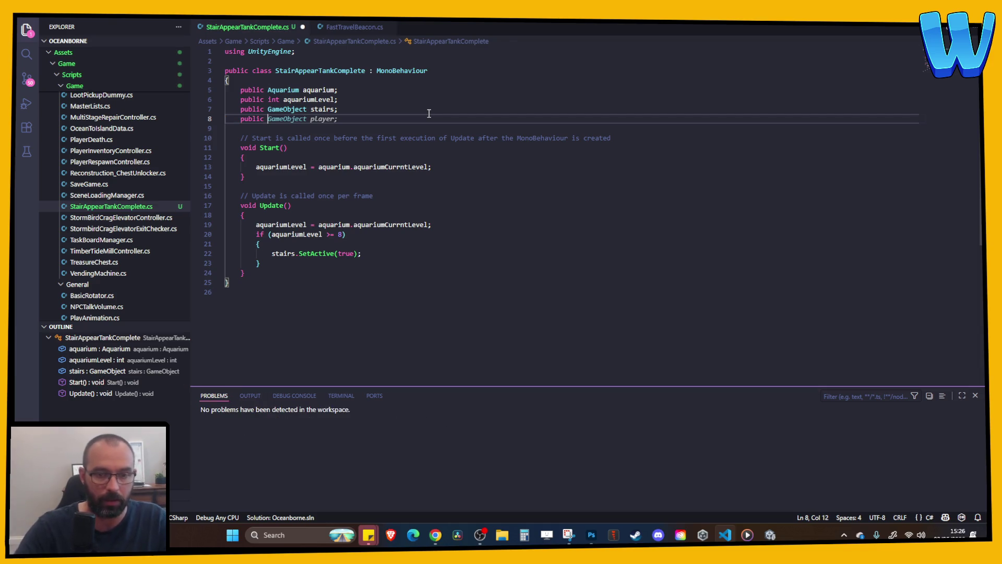
{"action": "type", "text": "MMFeedbacks stairsAppearFeedback;"}
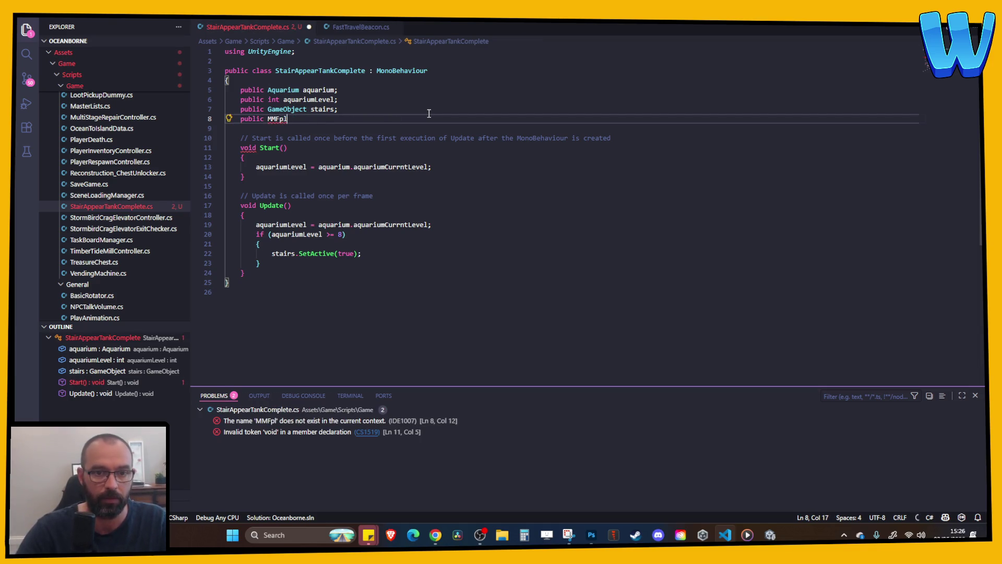
- Import MoreMountains.Feedbacks and call stairsAppearFeedback.PlayFeedbacks() after SetActive(true)
{"action": "left_click", "coordinate": [344, 59]}
{"action": "key", "text": "Return"}
{"action": "key", "text": "Up"}
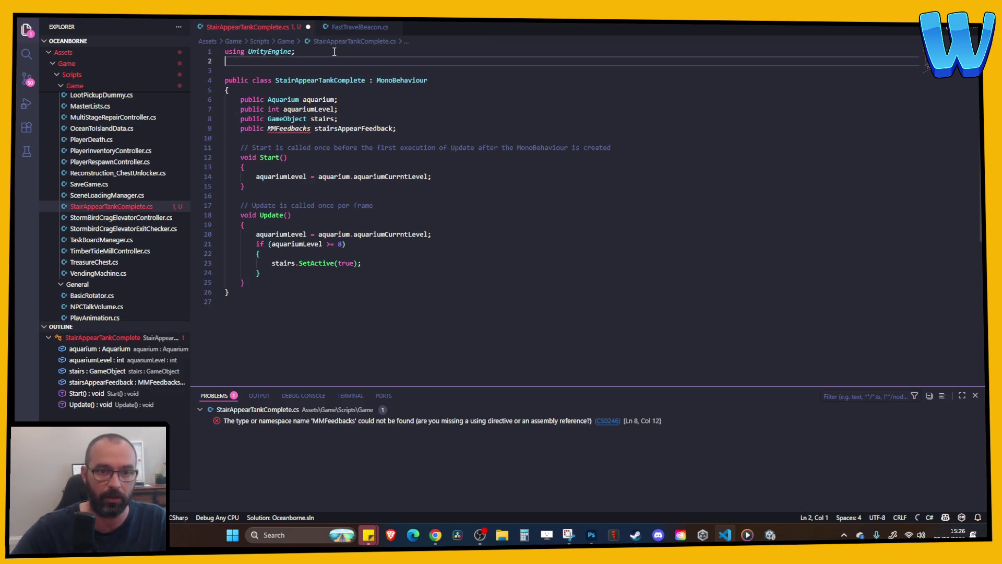
{"action": "key", "text": "Tab"}
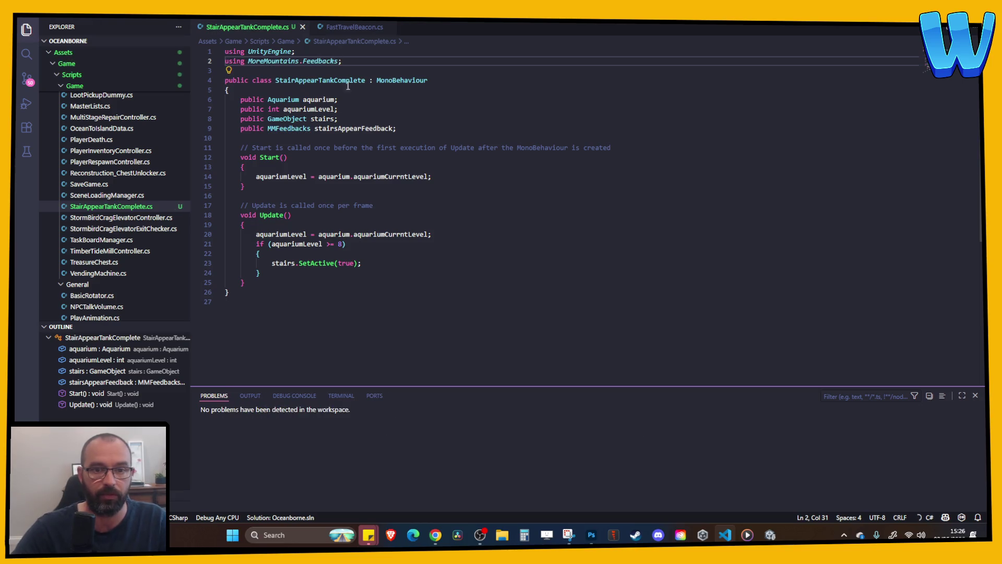
{"action": "left_click", "coordinate": [388, 264]}
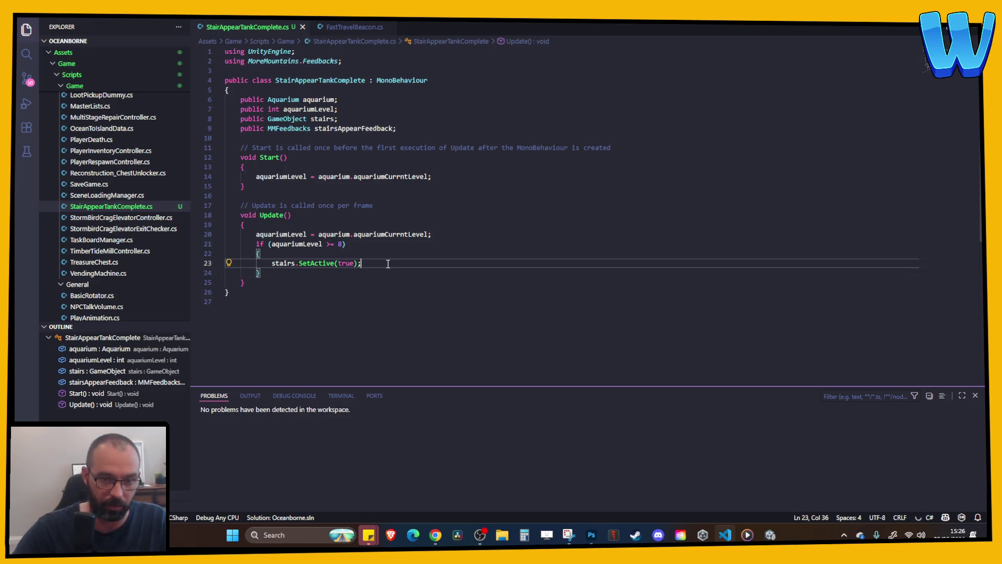
{"action": "key", "text": "Return"}
{"action": "type", "text": "stairsAppearFeedback.PlayFeedbacks();"}
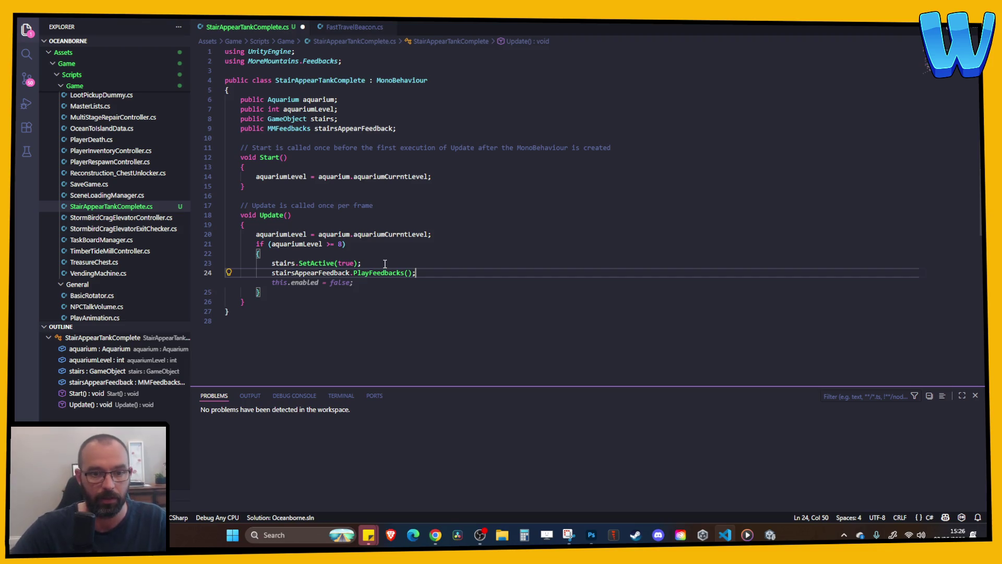
{"action": "left_click", "coordinate": [372, 312]}
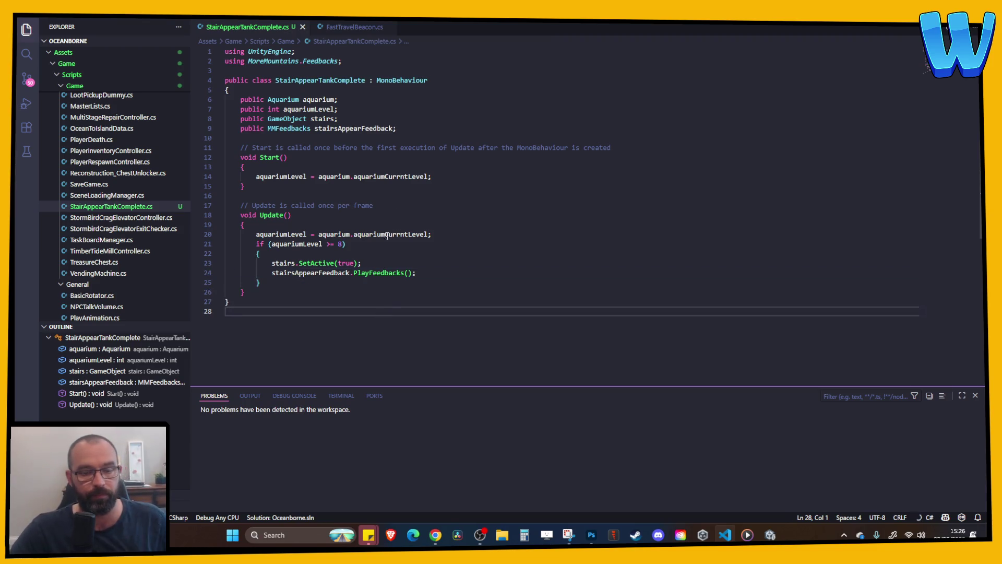
{"action": "left_click", "coordinate": [770, 534]}
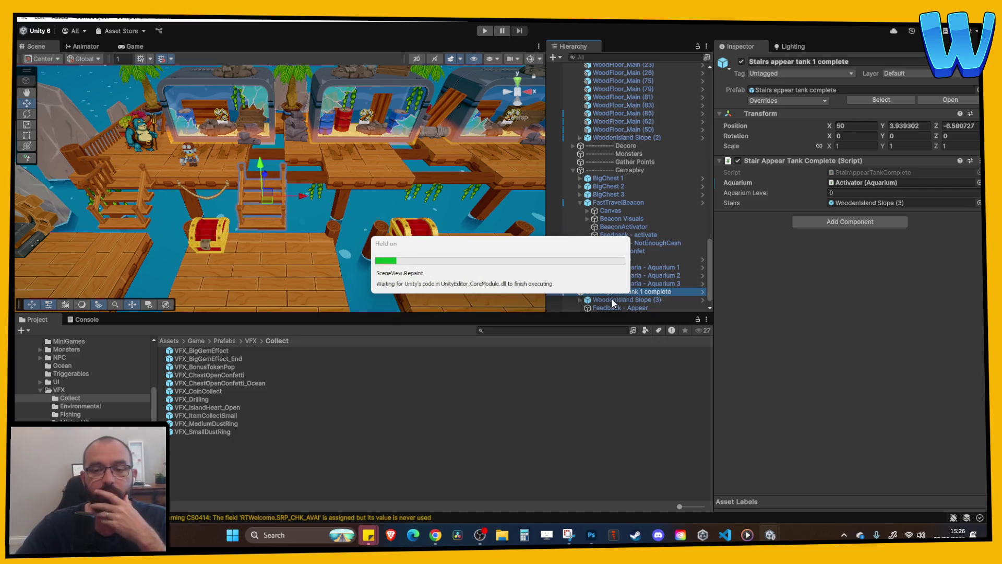
- Deactivate WoodenIsland Slope (3) in the stairs prefab, return to the scene, and enter Play mode
{"action": "right_click", "coordinate": [610, 276]}
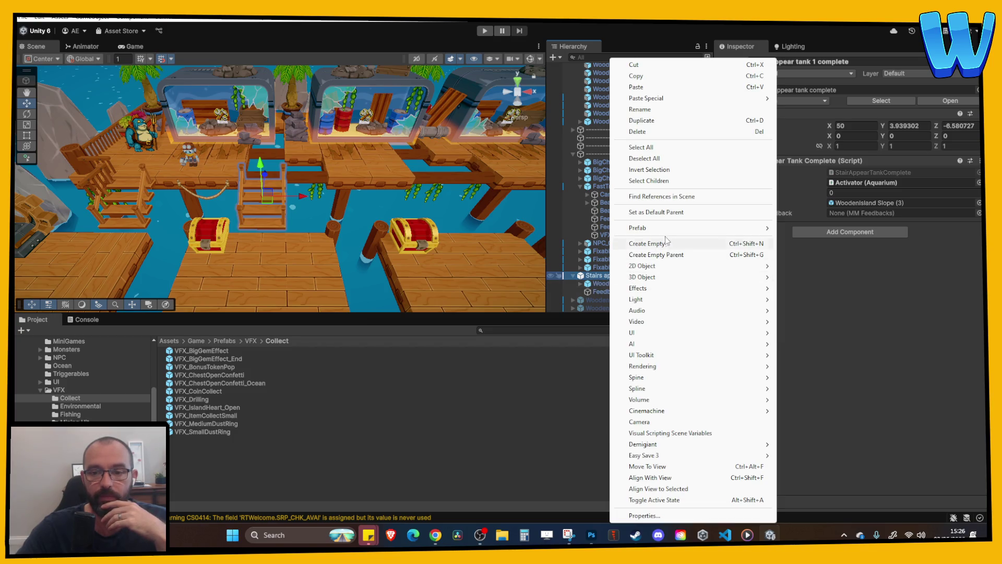
{"action": "mouse_move", "coordinate": [668, 232]}
{"action": "left_click", "coordinate": [789, 240]}
{"action": "left_click", "coordinate": [632, 88]}
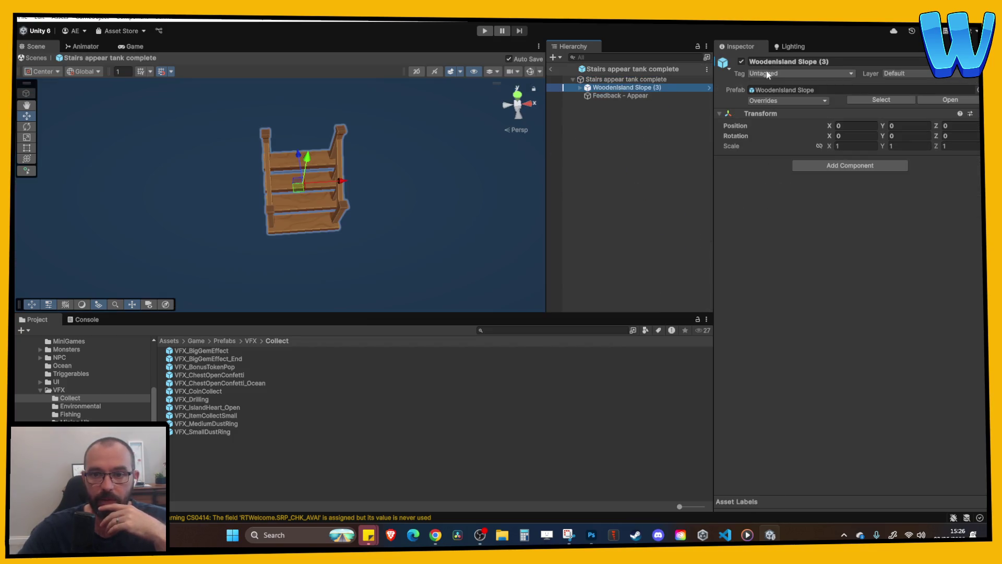
{"action": "left_click", "coordinate": [741, 61]}
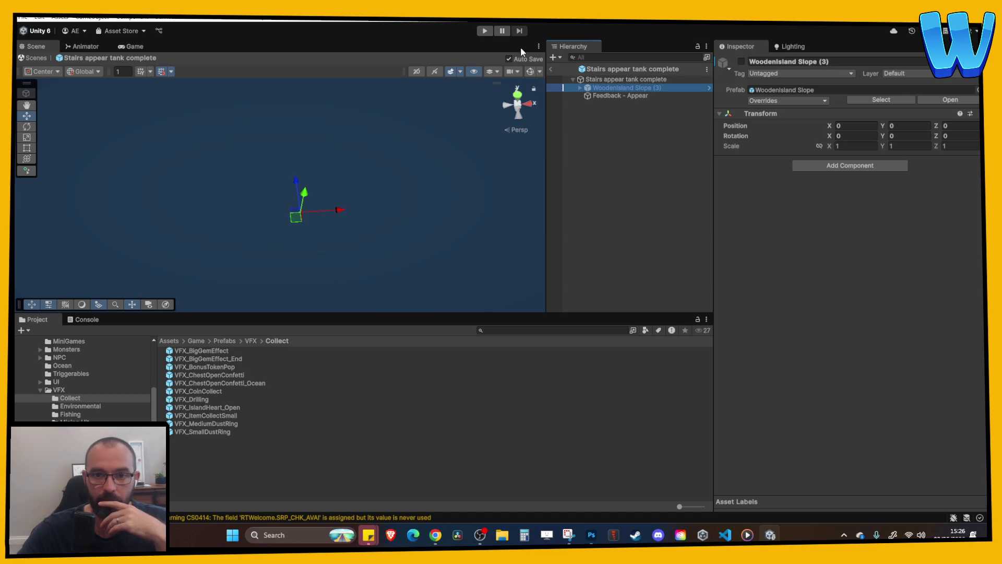
{"action": "left_click", "coordinate": [553, 72]}
{"action": "left_click", "coordinate": [485, 30]}
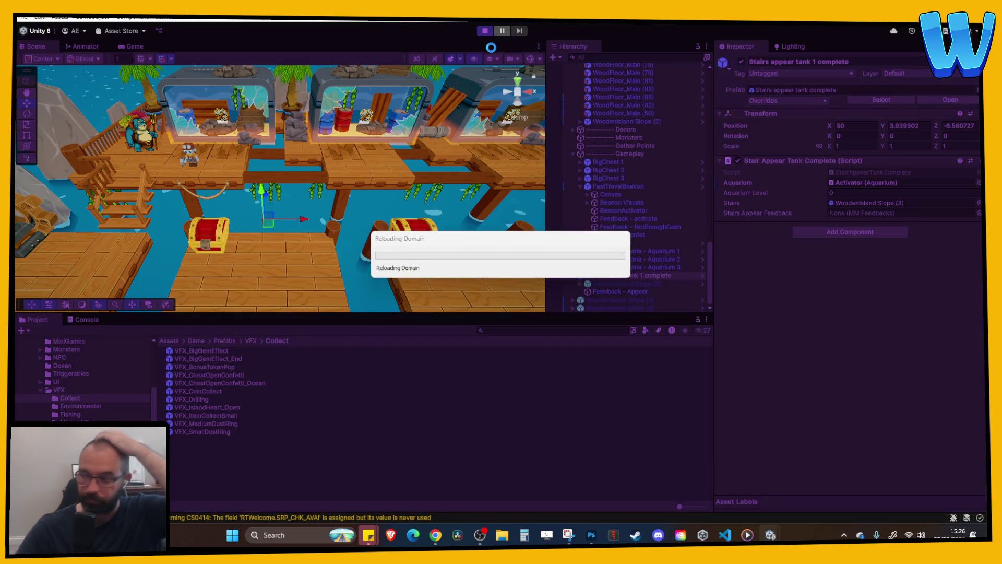
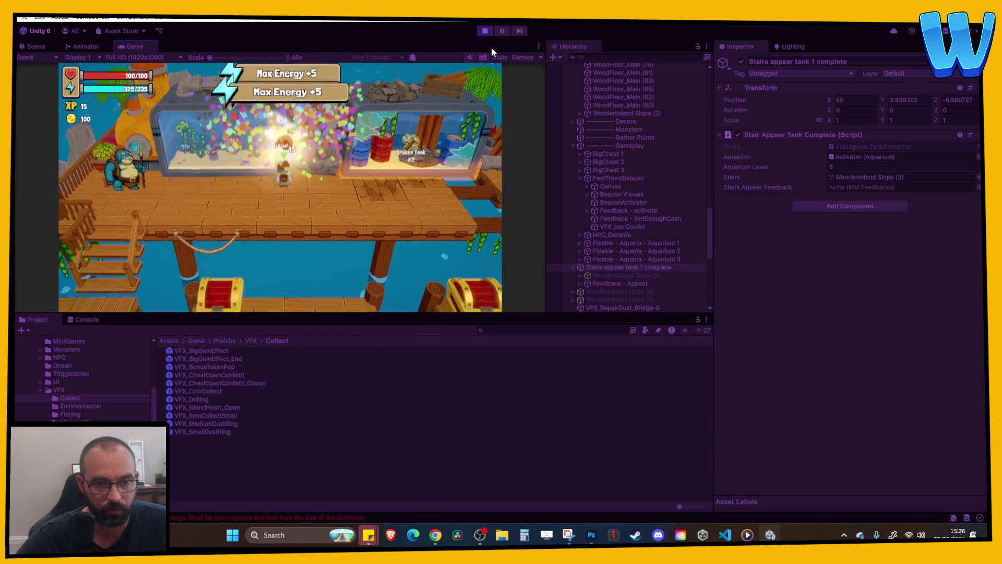
- Playtest in a maximized Game view, walking down the stairs to the lower dock, then stop
{"action": "left_click", "coordinate": [538, 45]}
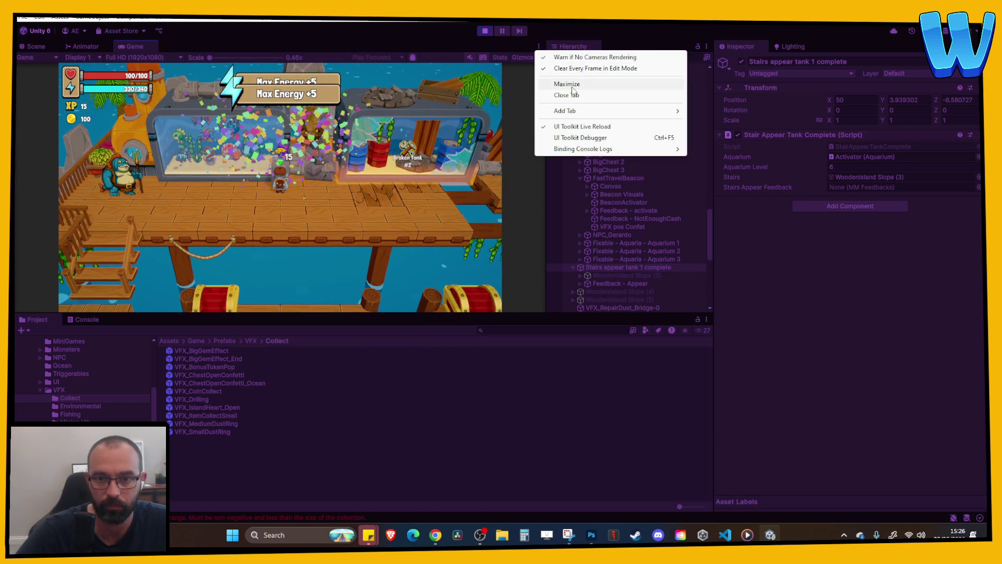
{"action": "left_click", "coordinate": [569, 85]}
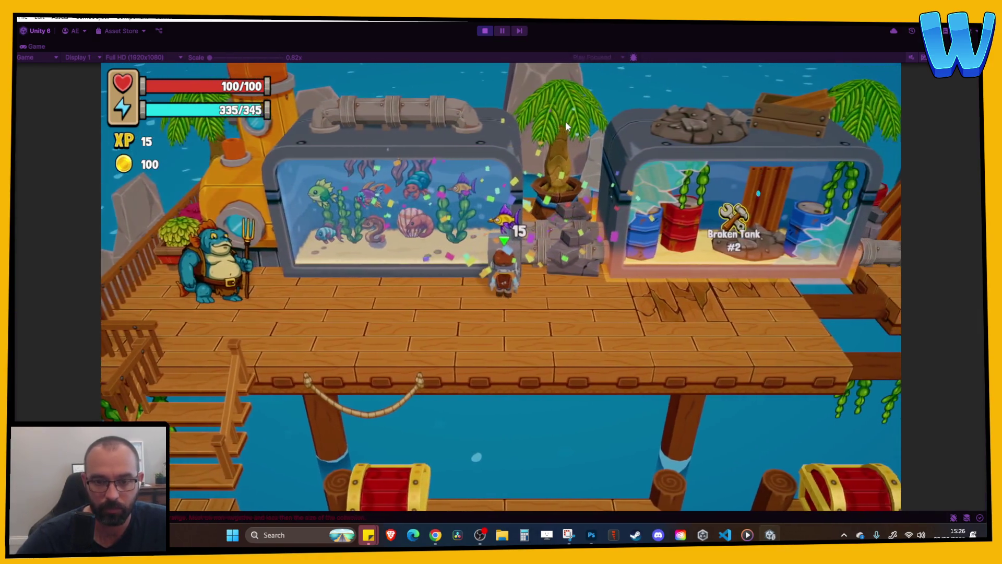
{"action": "key", "text": "s"}
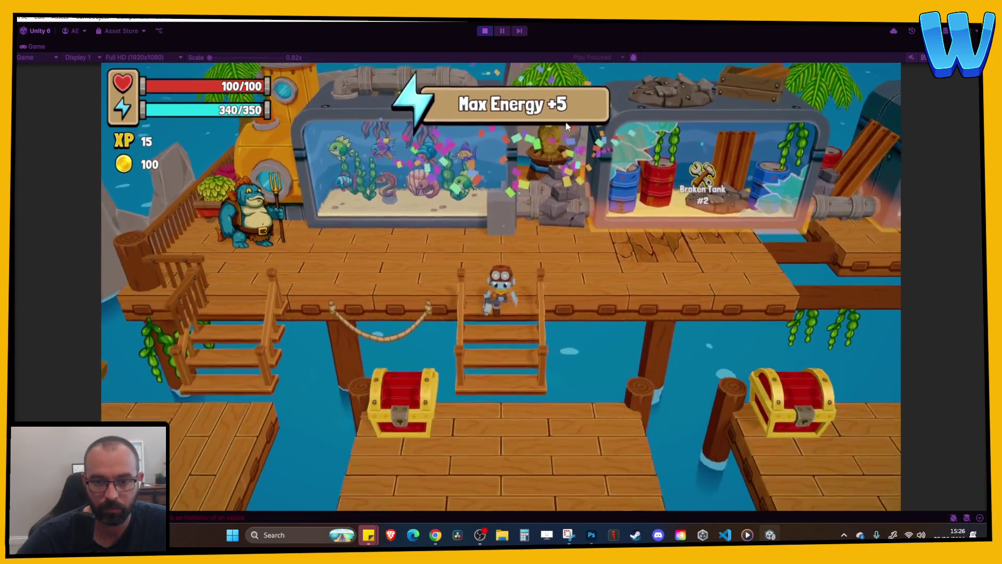
{"action": "key", "text": "s"}
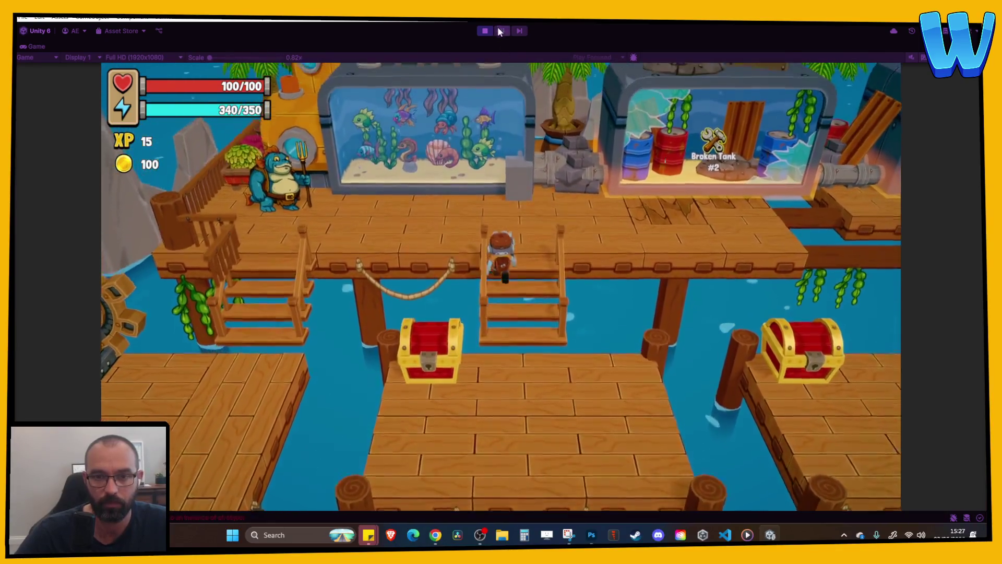
{"action": "left_click", "coordinate": [485, 31]}
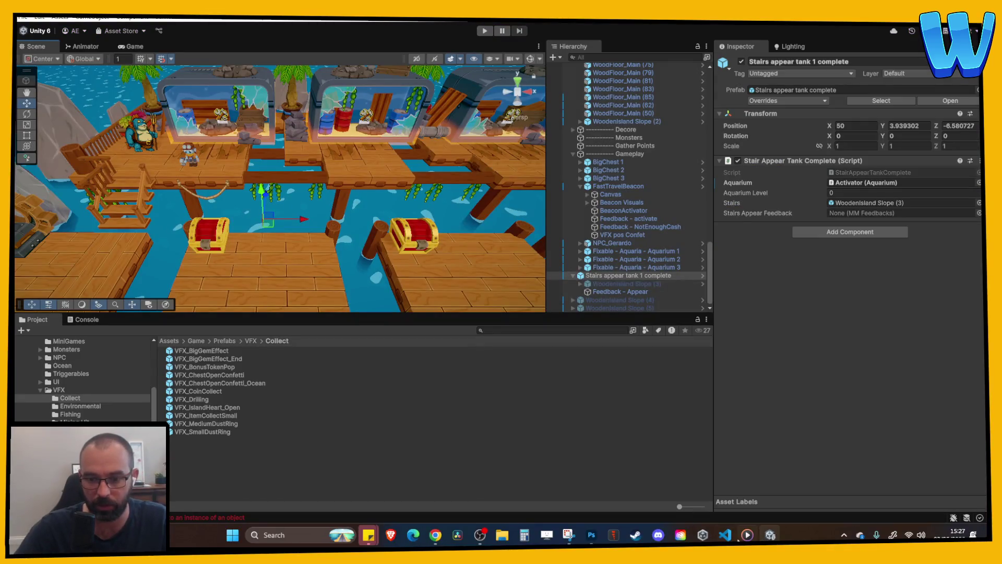
- Open the stairs-appear prefab, set its Stairs Appear Feedback to Feedback - Appear, and start playtesting
{"action": "right_click", "coordinate": [643, 272]}
{"action": "left_click", "coordinate": [628, 274]}
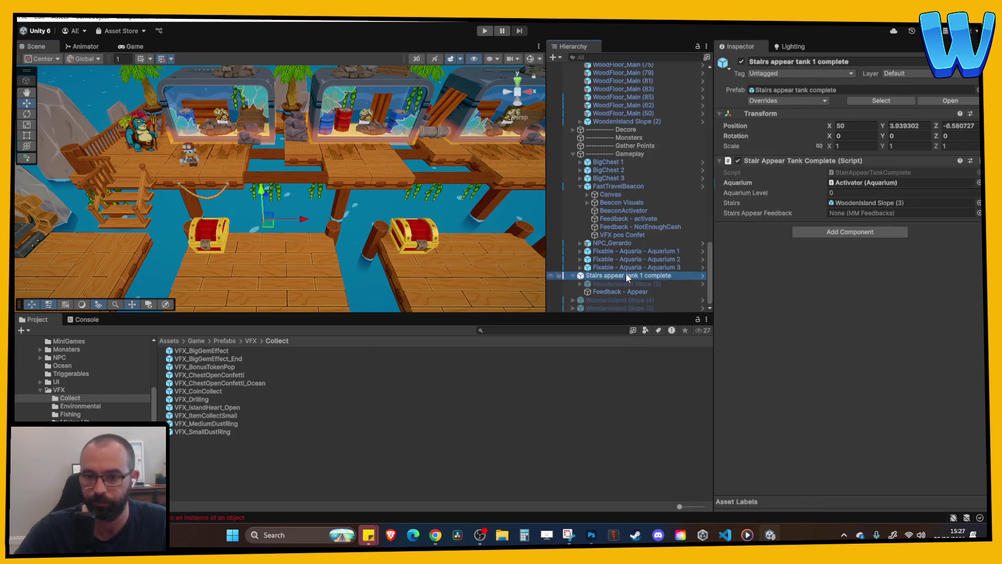
{"action": "right_click", "coordinate": [626, 273]}
{"action": "mouse_move", "coordinate": [767, 228]}
{"action": "left_click", "coordinate": [828, 239]}
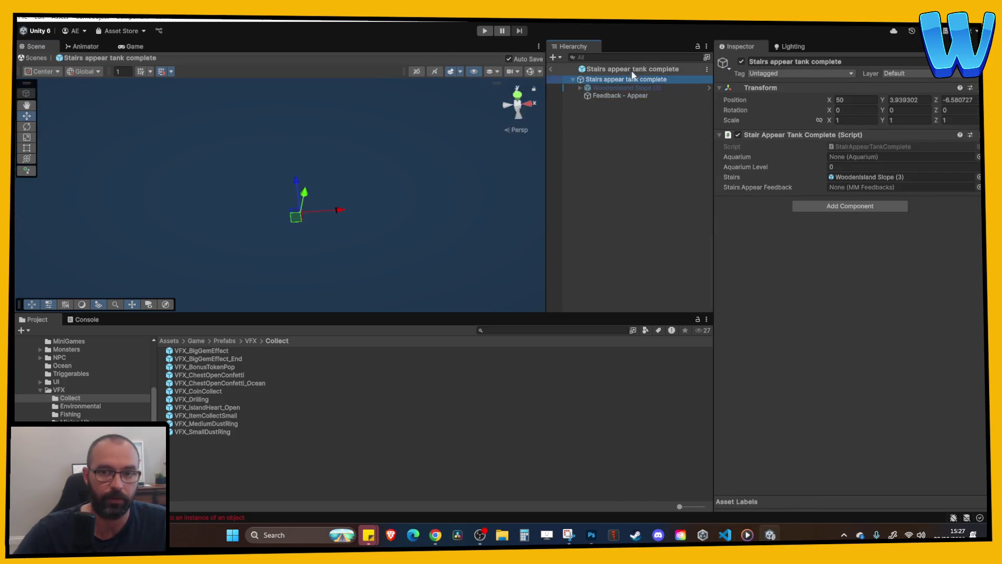
{"action": "mouse_move", "coordinate": [618, 98]}
{"action": "left_mouse_down"}
{"action": "mouse_move", "coordinate": [887, 168]}
{"action": "mouse_move", "coordinate": [888, 187]}
{"action": "left_mouse_up"}
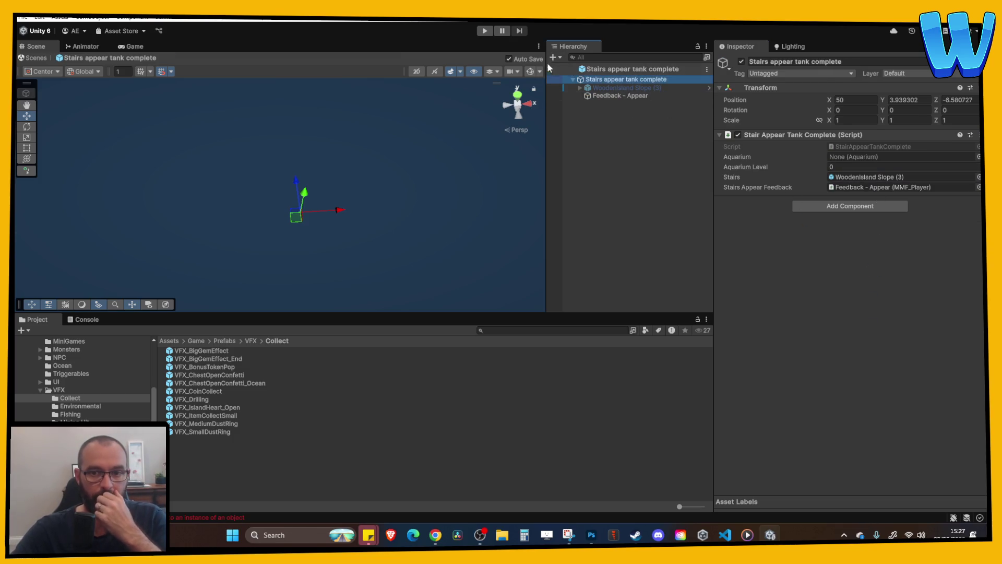
{"action": "left_click", "coordinate": [485, 31]}
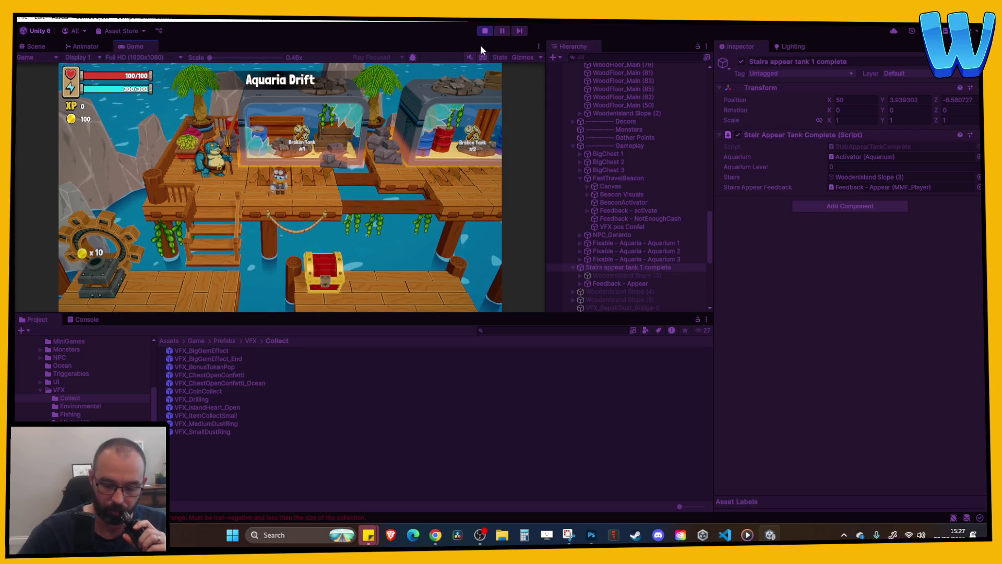
- Repair Broken Tank #1 in a maximized Game view and watch the stairs appear in dust, then stop
{"action": "key", "text": "e"}
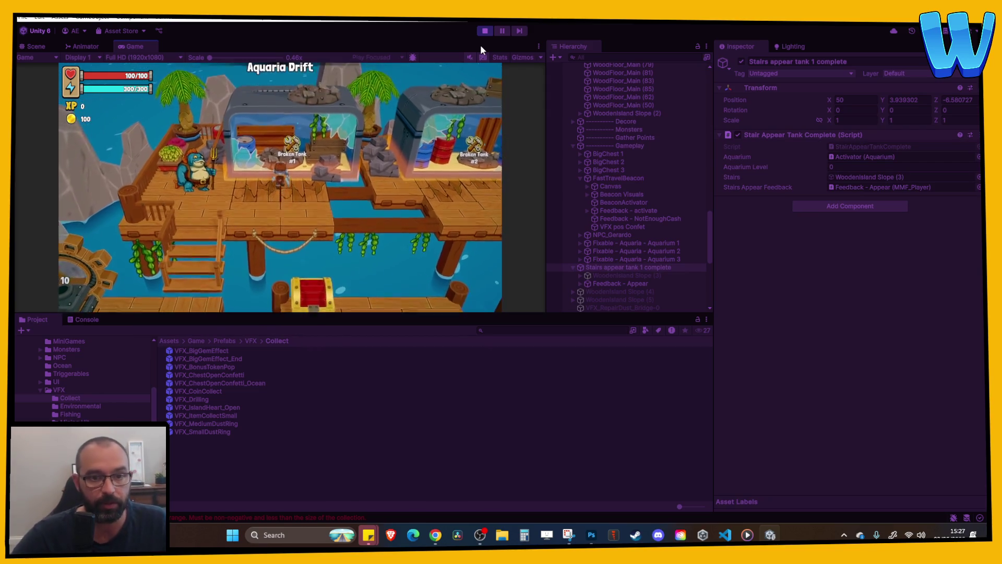
{"action": "left_click", "coordinate": [539, 46]}
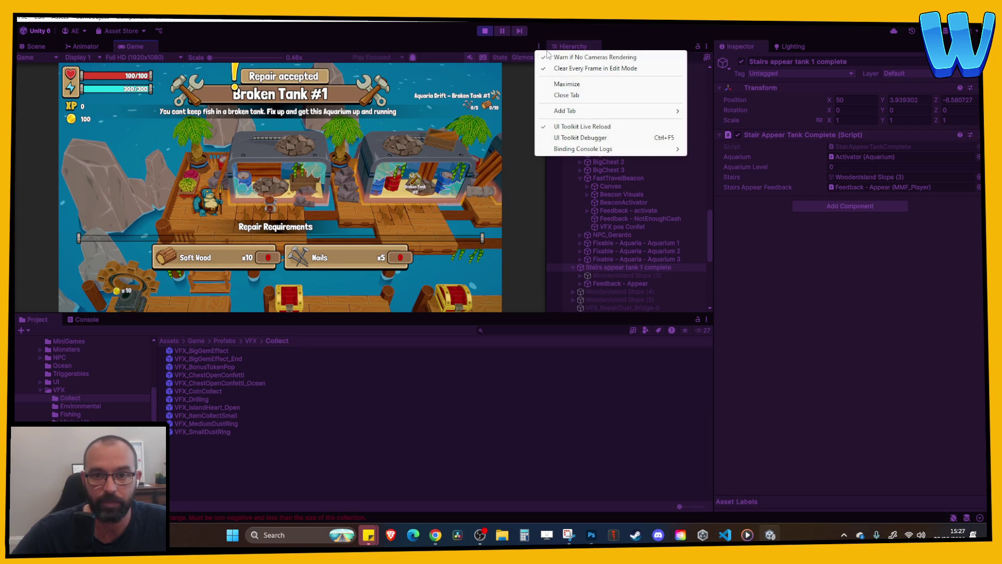
{"action": "left_click", "coordinate": [561, 83]}
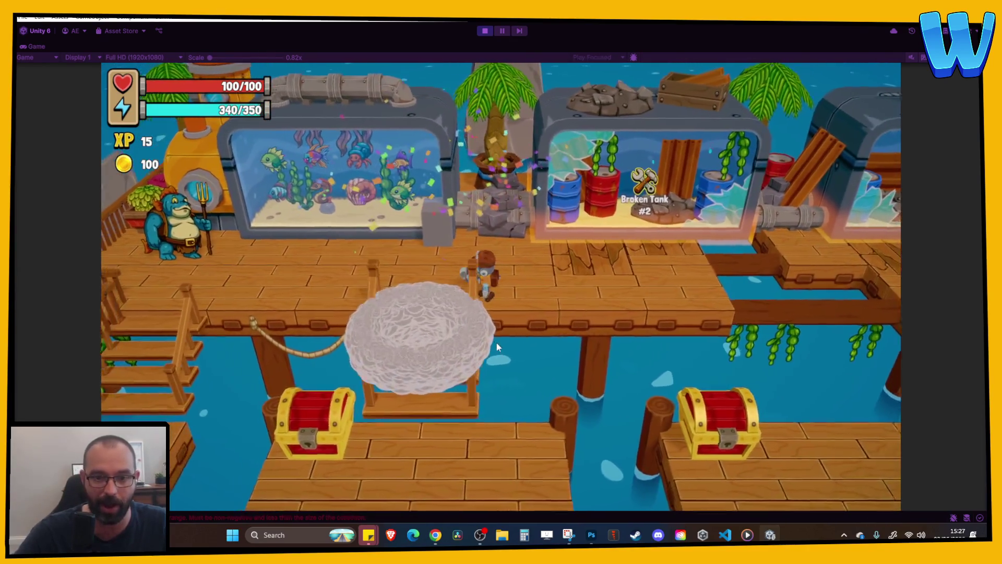
{"action": "key", "text": "a"}
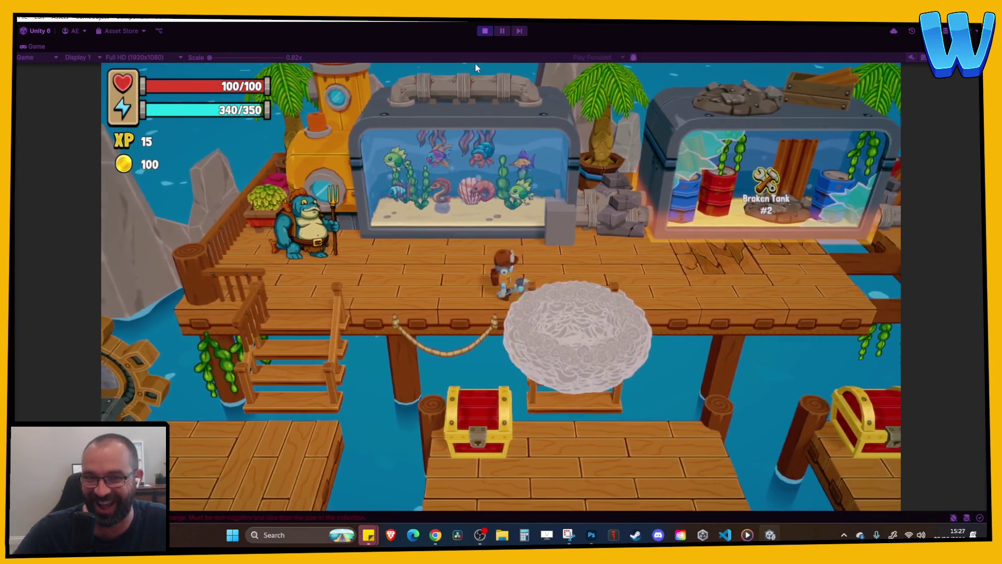
{"action": "left_click", "coordinate": [480, 31]}
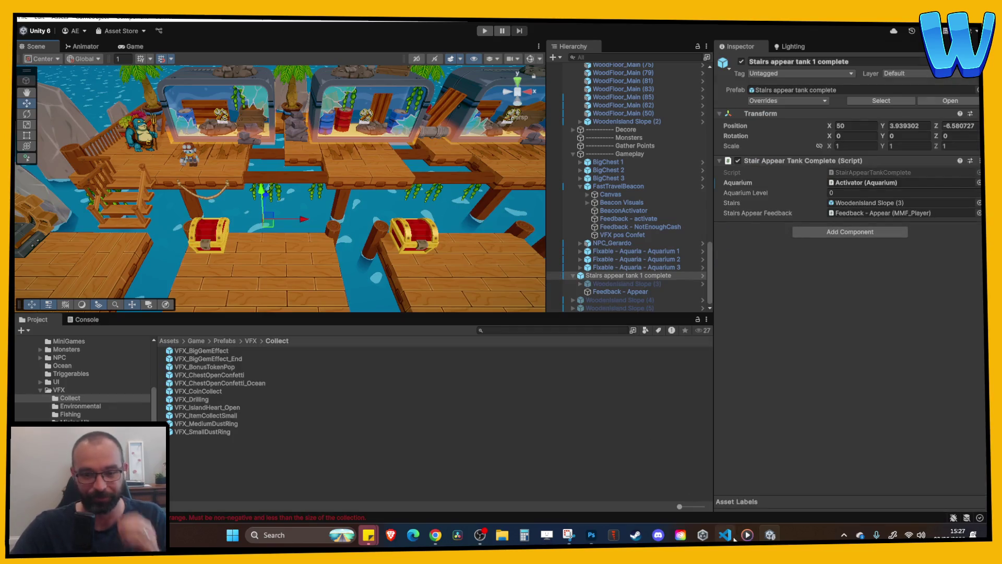
{"action": "left_click", "coordinate": [727, 535]}
- Declare 'public bool stairsHaveAppeared;' below the feedback field
{"action": "left_click", "coordinate": [412, 128]}
{"action": "key", "text": "Return"}
{"action": "type", "text": "bool"}
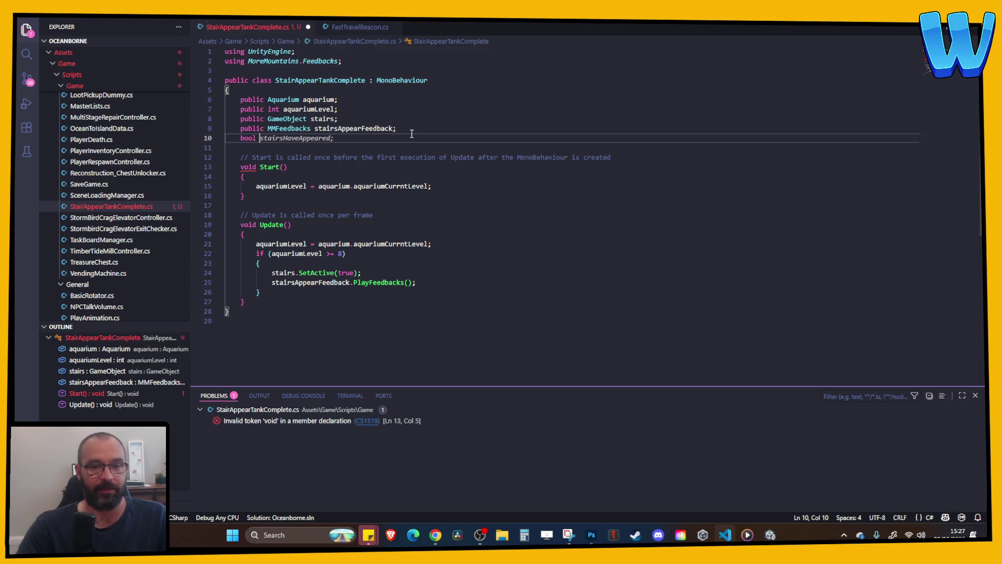
{"action": "key", "text": "Tab"}
{"action": "key", "text": "ctrl+x"}
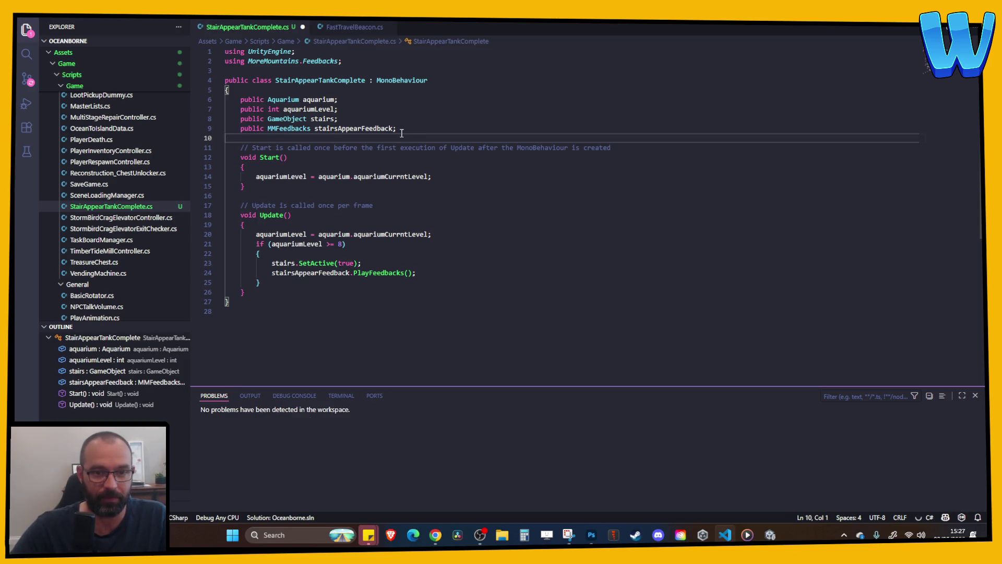
{"action": "key", "text": "ctrl+z"}
{"action": "type", "text": "public bool stairsHaveAppeared;"}
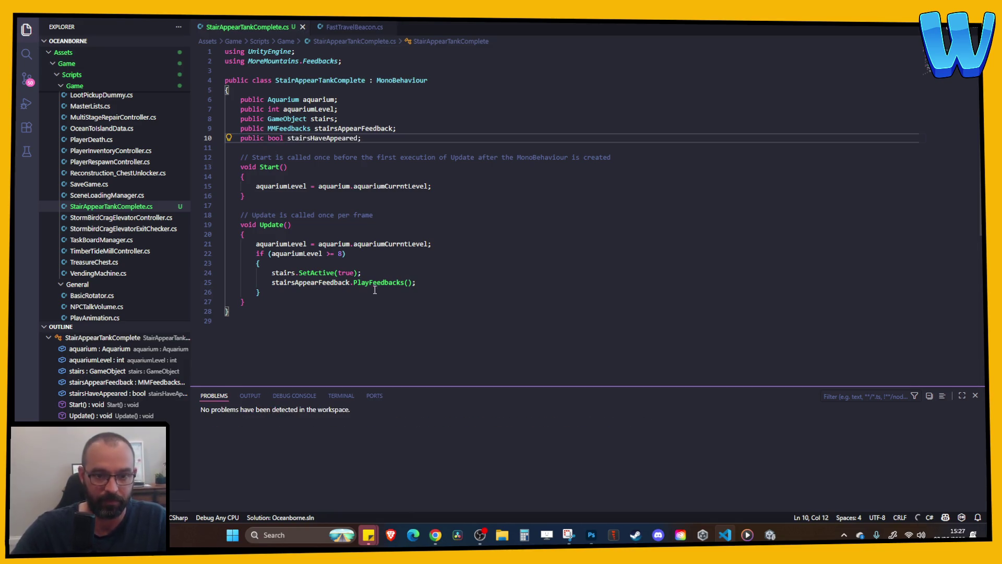
- Add 'stairsHaveAppeared = true;' right after the PlayFeedbacks() call
{"action": "left_click", "coordinate": [417, 283]}
{"action": "key", "text": "Return"}
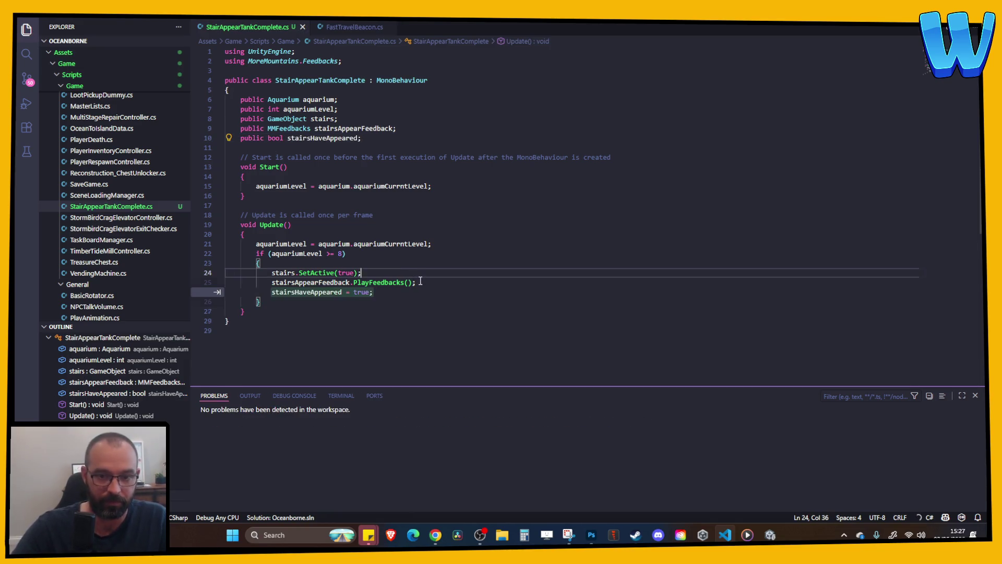
{"action": "key", "text": "Tab"}
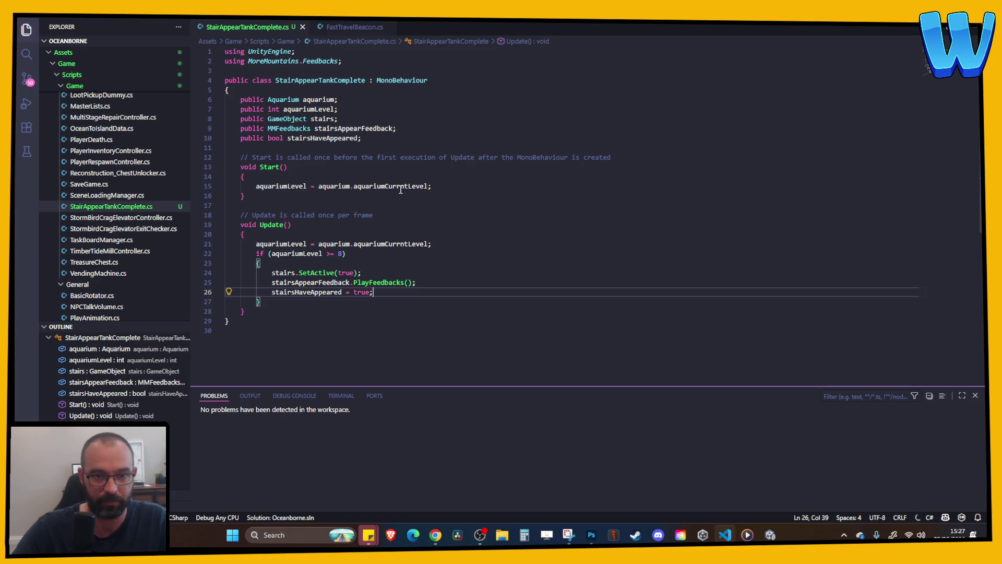
{"action": "left_click", "coordinate": [445, 186]}
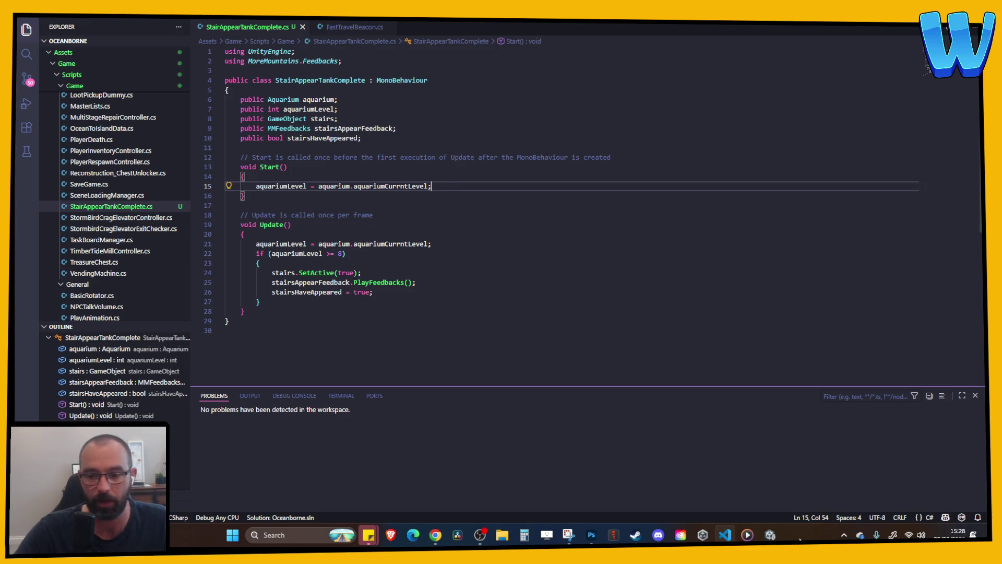
{"action": "left_click", "coordinate": [770, 534]}
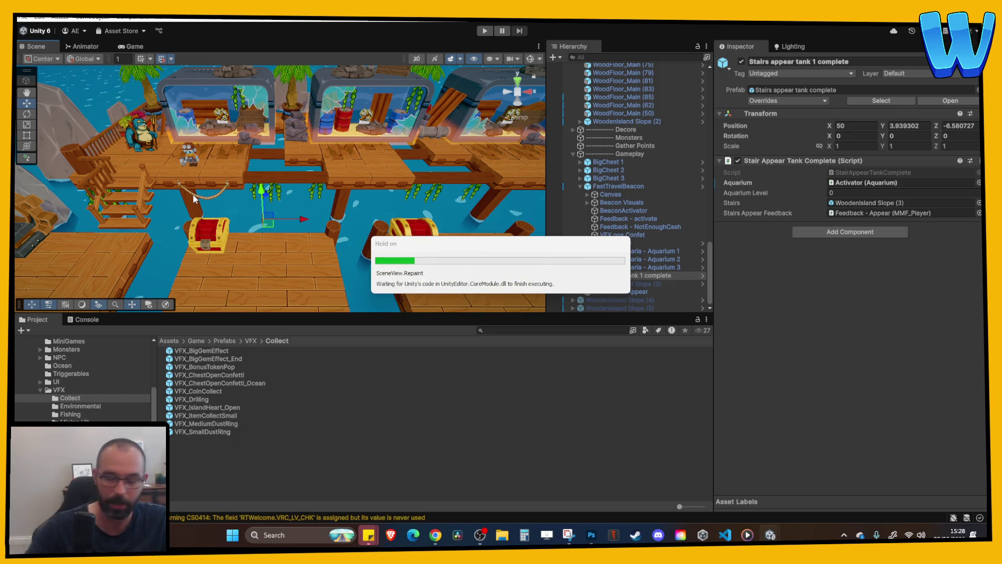
- Playtest again in a maximized Game view, watching the stairs appear, then stop
{"action": "left_click", "coordinate": [483, 31]}
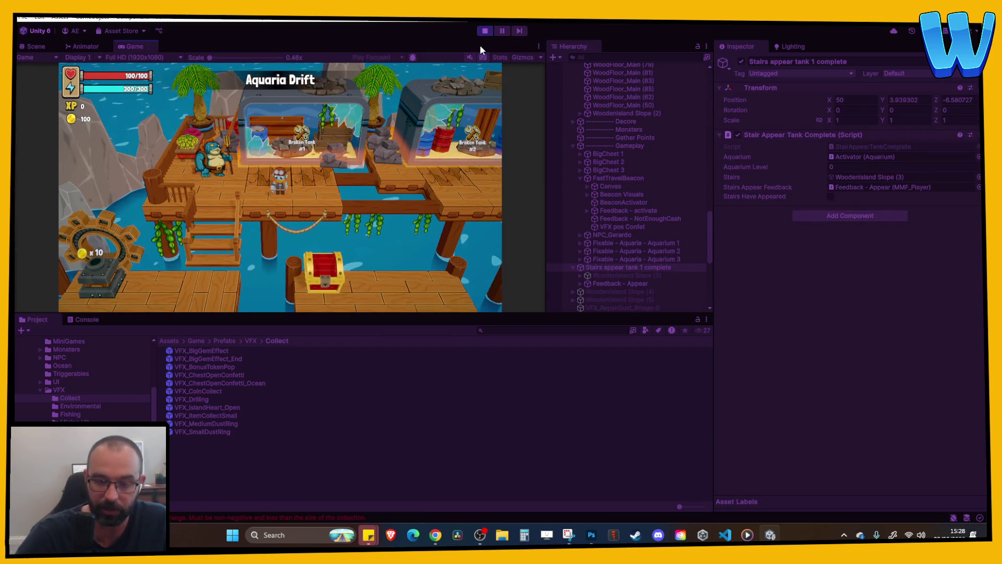
{"action": "left_click", "coordinate": [538, 47]}
{"action": "left_click", "coordinate": [567, 83]}
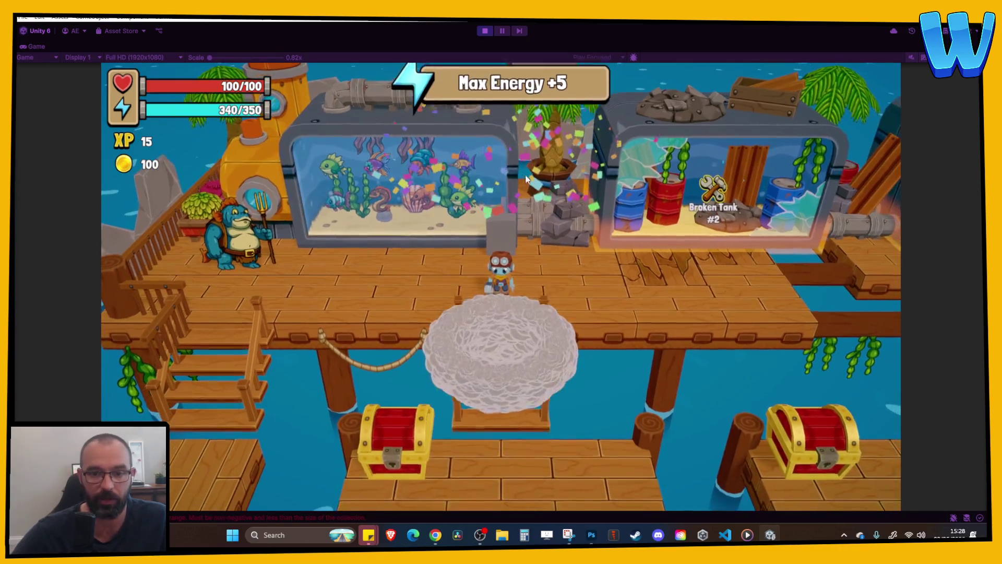
{"action": "left_click", "coordinate": [481, 32]}
{"action": "left_click", "coordinate": [725, 535]}
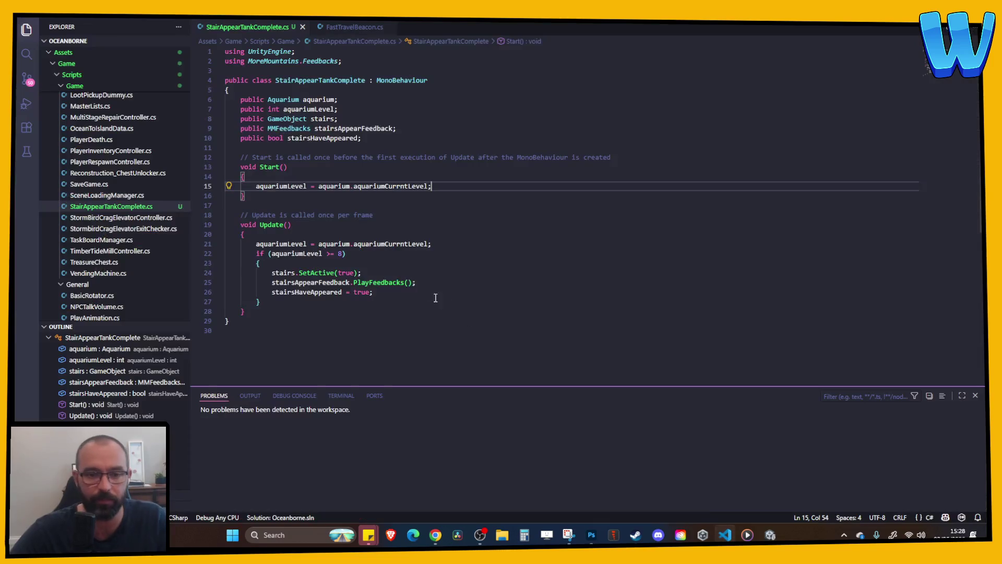
- Change the Update check to 'aquariumLevel >= 8 && !stairsHaveAppeared' and save the script
{"action": "left_click", "coordinate": [412, 235]}
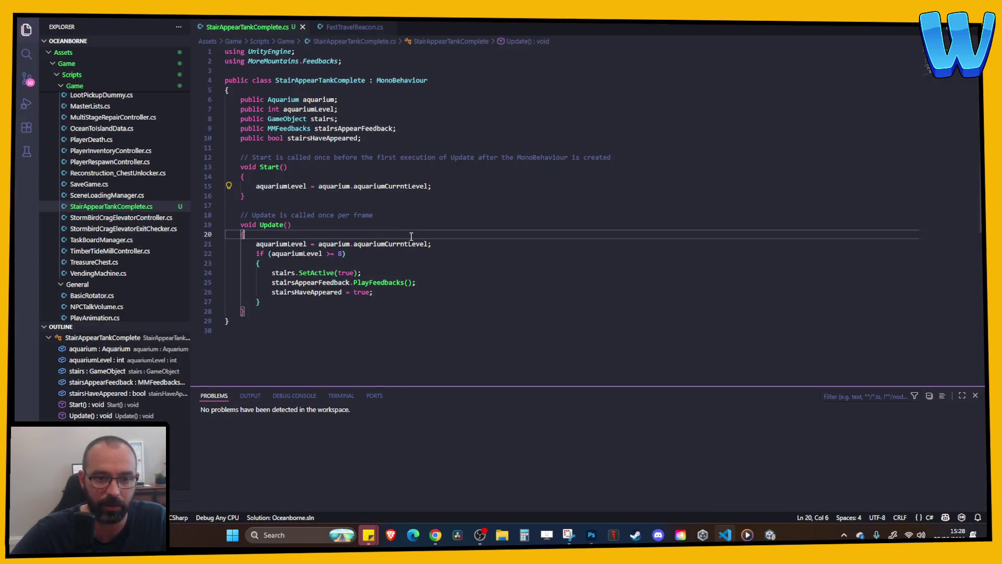
{"action": "left_click", "coordinate": [345, 253]}
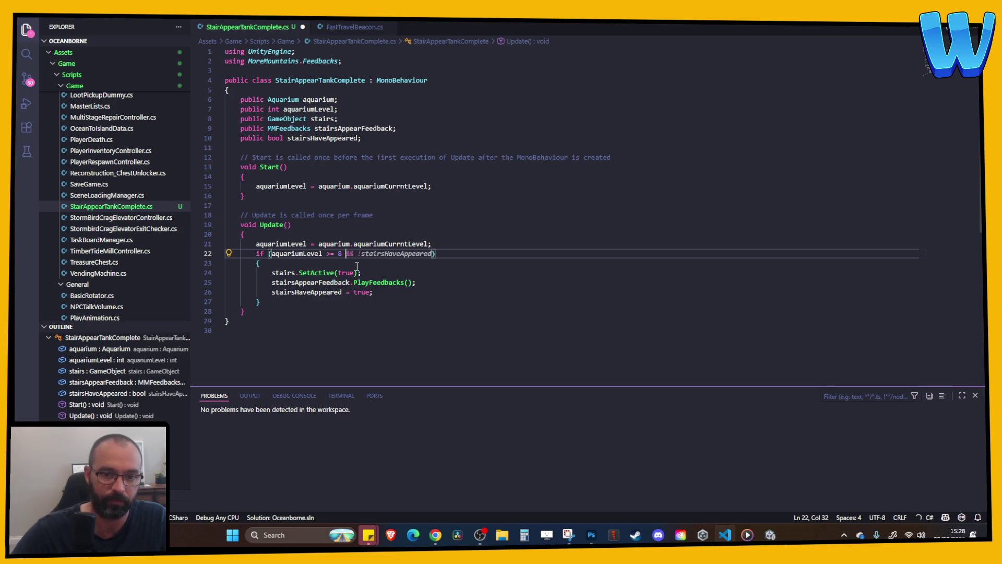
{"action": "key", "text": "ctrl+s"}
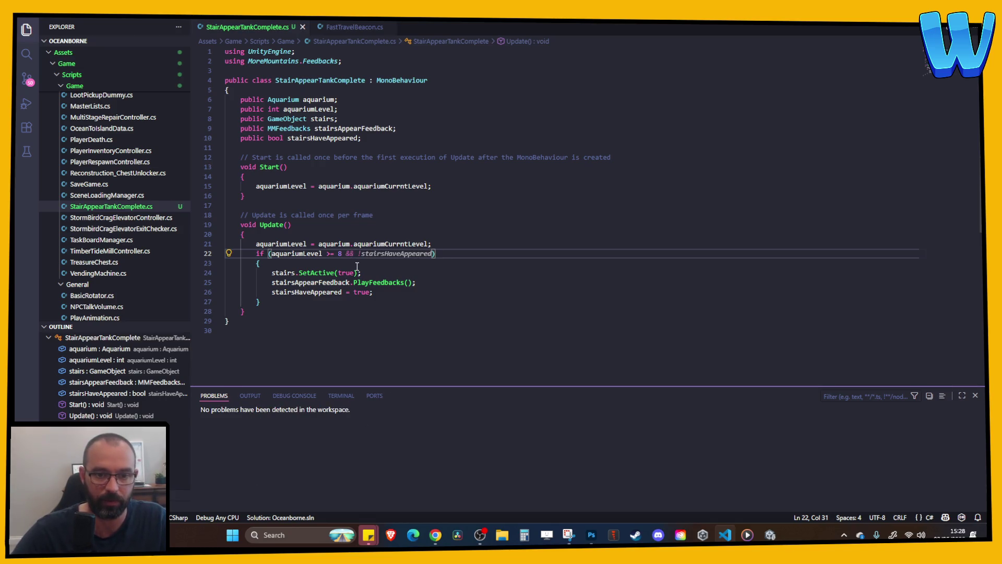
{"action": "left_click", "coordinate": [392, 292]}
{"action": "key", "text": "ctrl+s"}
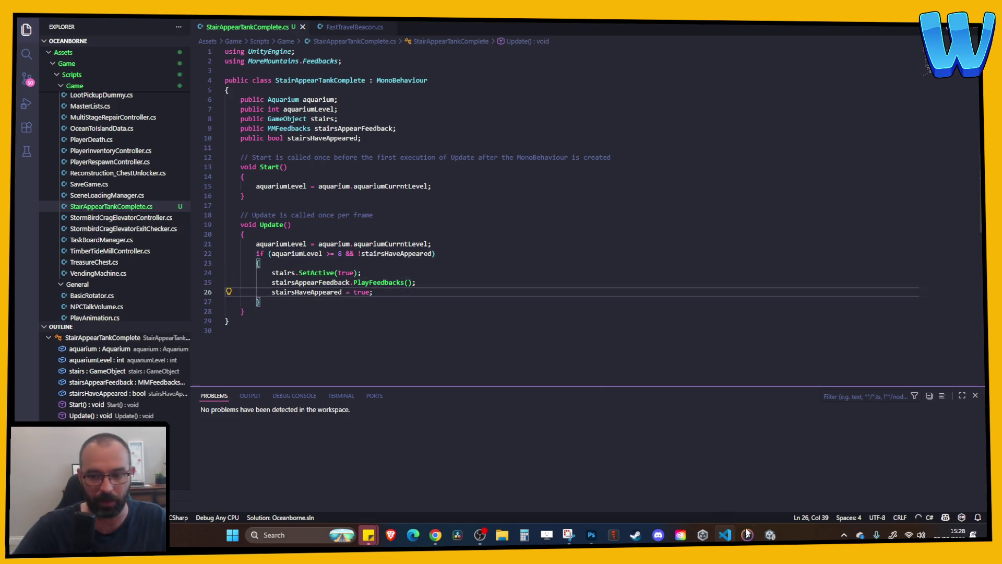
{"action": "key", "text": "alt+Tab"}
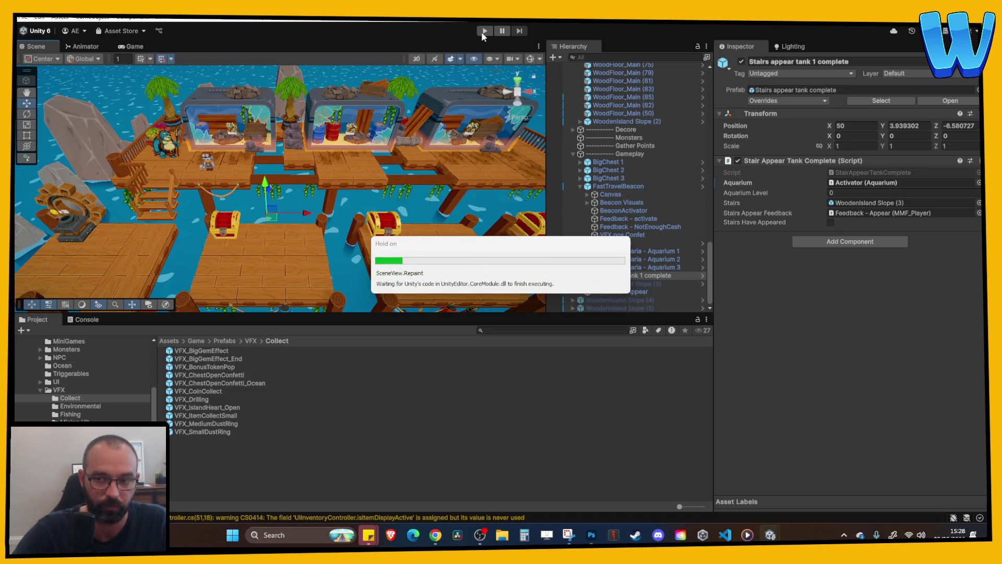
- Playtest in a maximized Game view, walking down the new stairs and opening the chest
{"action": "left_click", "coordinate": [481, 32]}
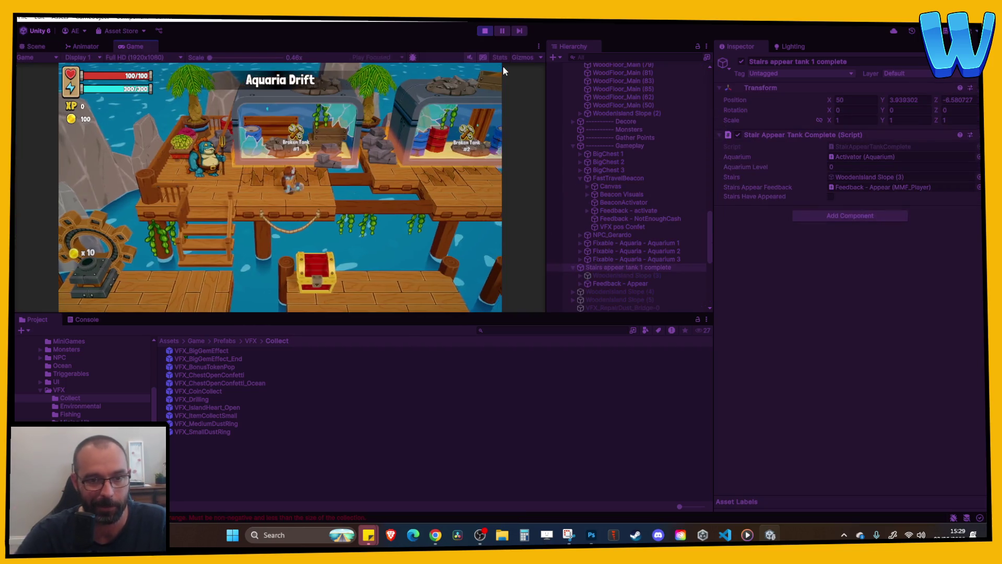
{"action": "right_click", "coordinate": [527, 50]}
{"action": "left_click", "coordinate": [545, 84]}
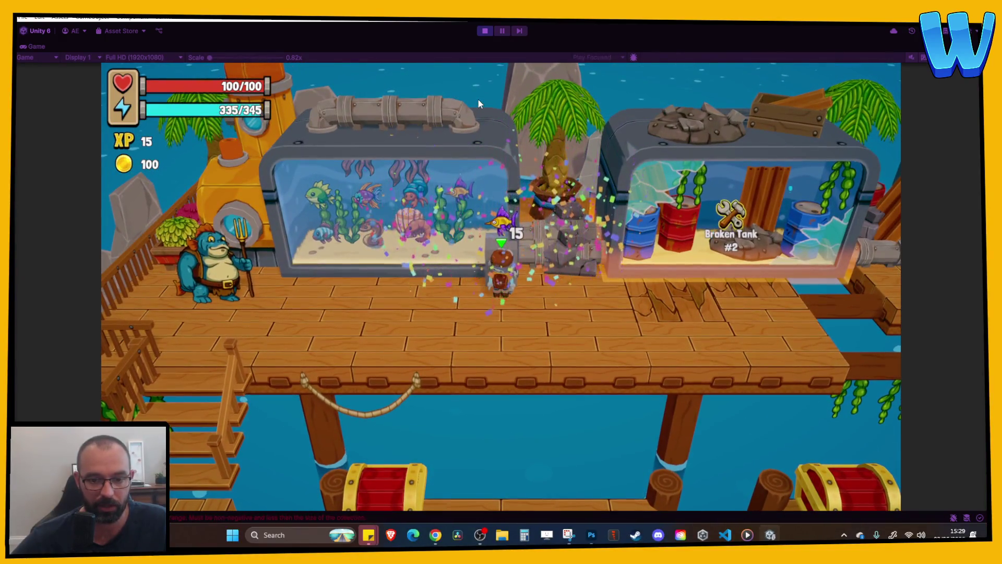
{"action": "key", "text": "s"}
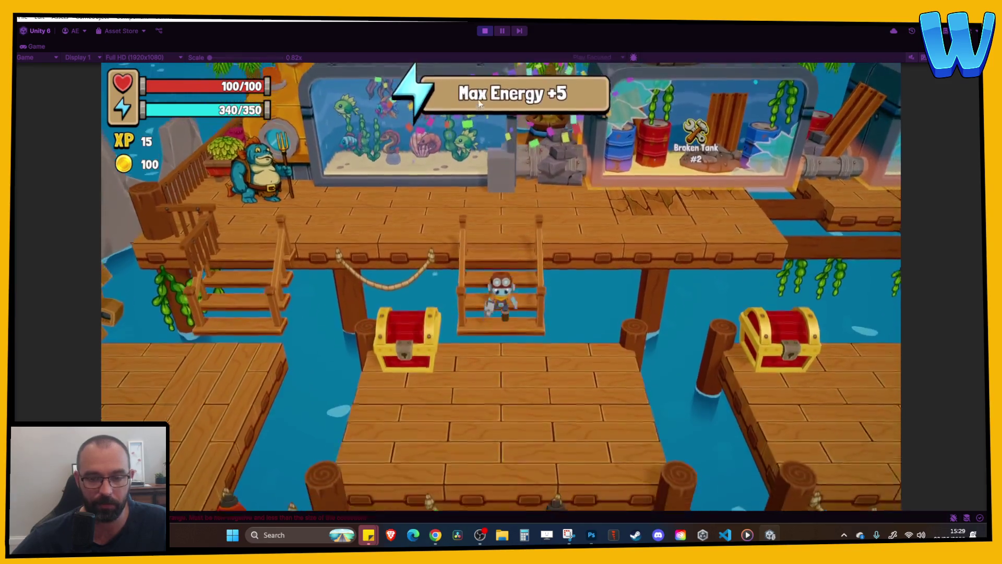
{"action": "key", "text": "a"}
{"action": "key", "text": "e"}
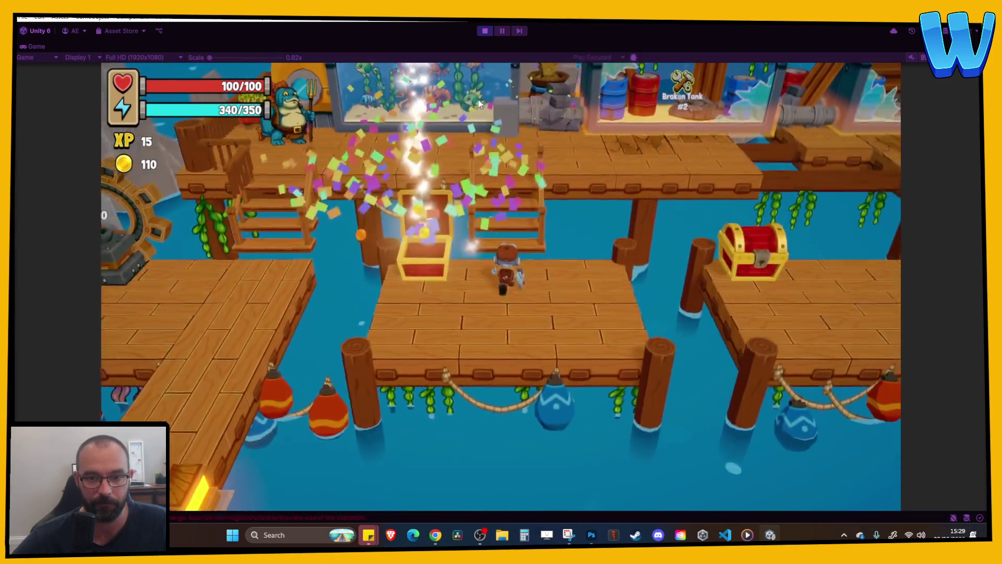
- Walk up and down the stairs, head right past the other tanks, then stop the playtest
{"action": "key", "text": "w"}
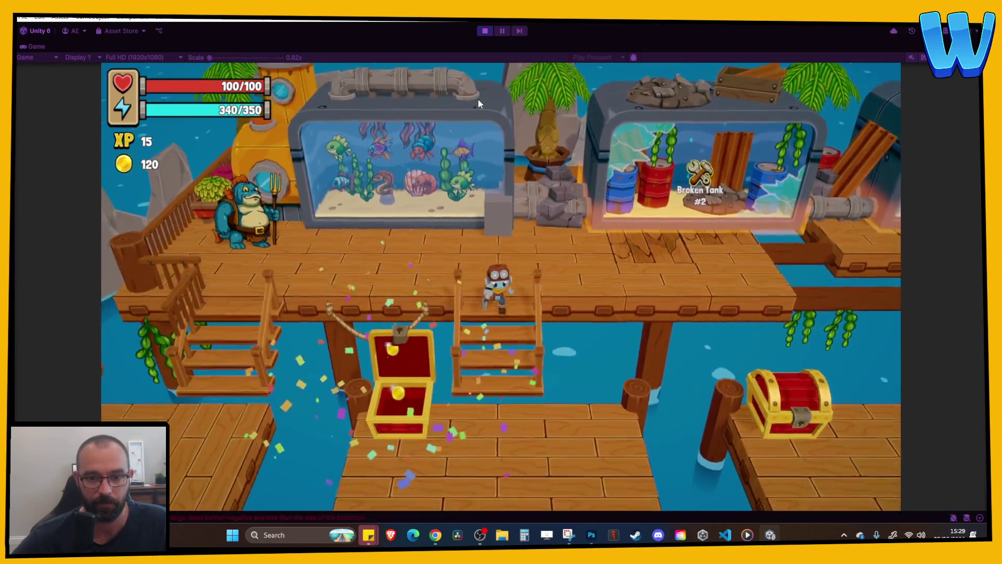
{"action": "key", "text": "s"}
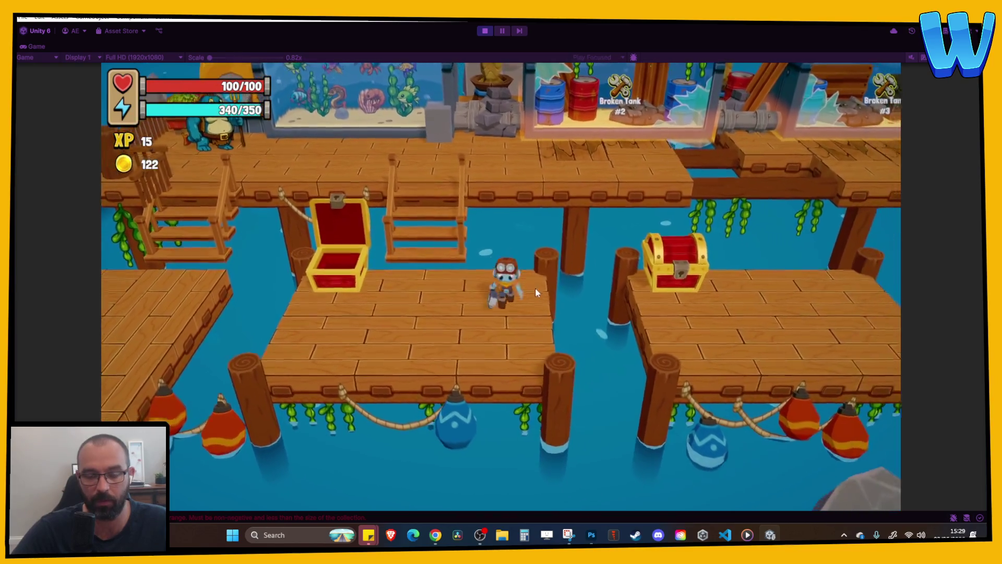
{"action": "key", "text": "w"}
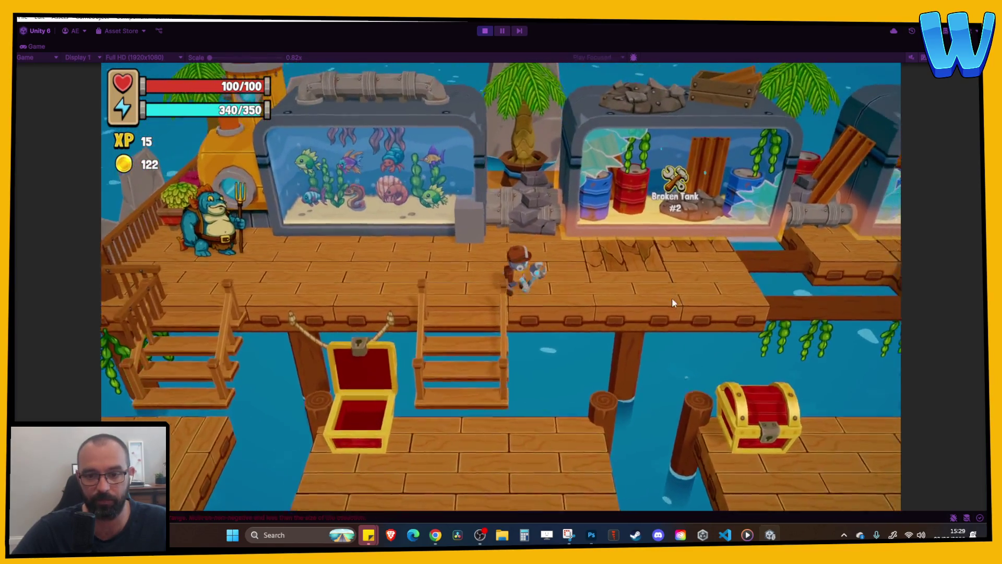
{"action": "key", "text": "d"}
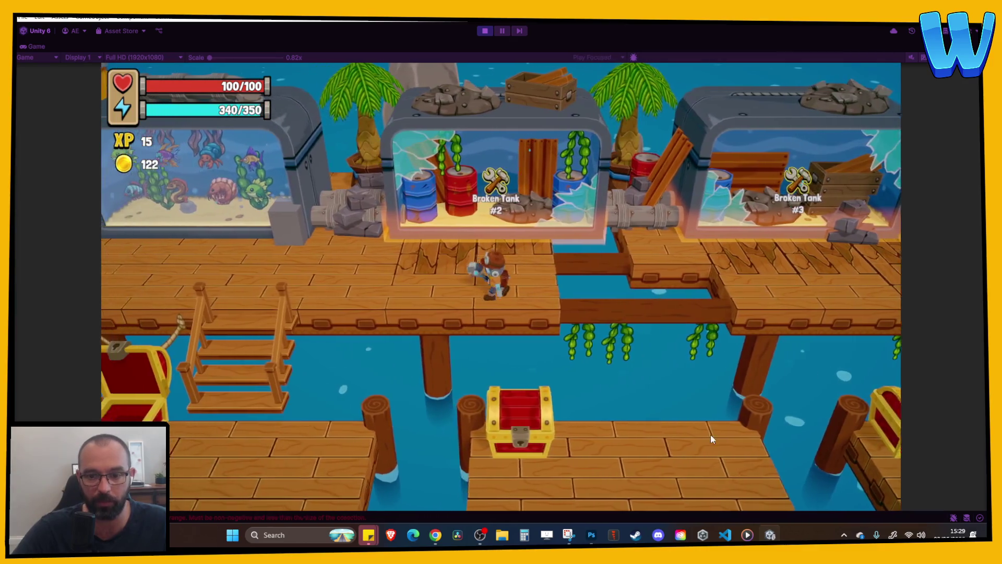
{"action": "key", "text": "d"}
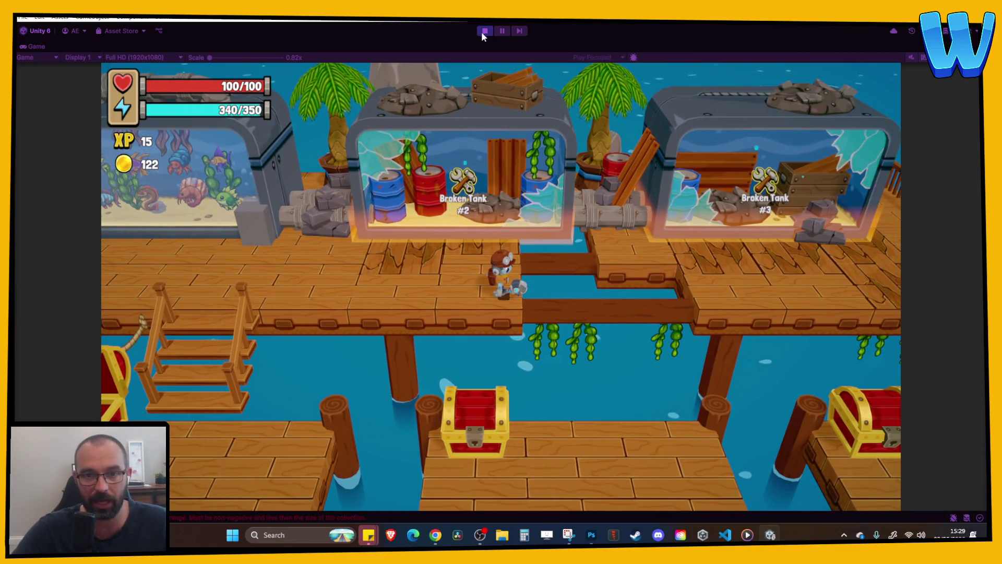
{"action": "left_click", "coordinate": [483, 32]}
{"action": "left_click_drag", "start_coordinate": [501, 179], "coordinate": [367, 173]}
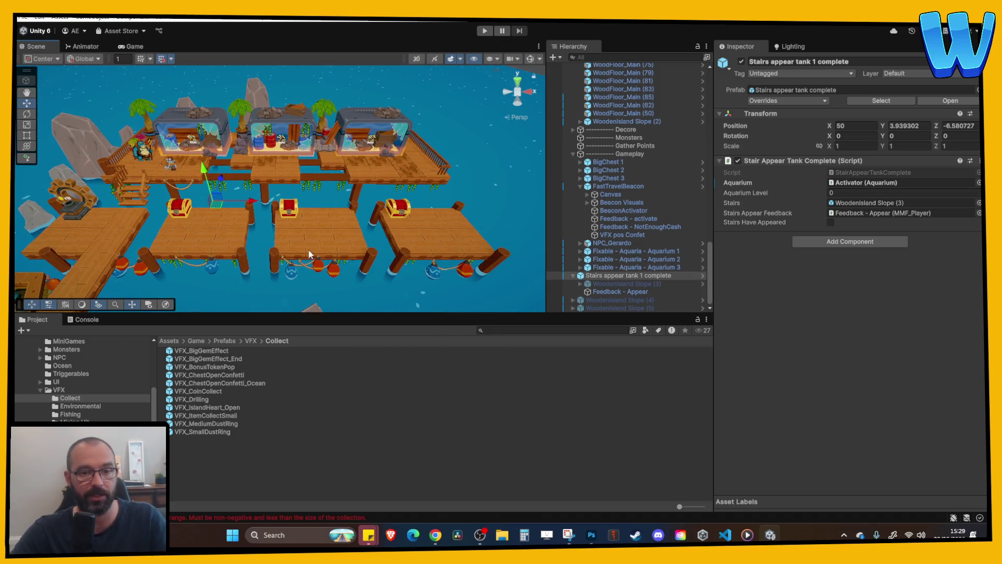
- Delete the spare Woodenisland Slope (4) and (5) objects
{"action": "key", "text": "f"}
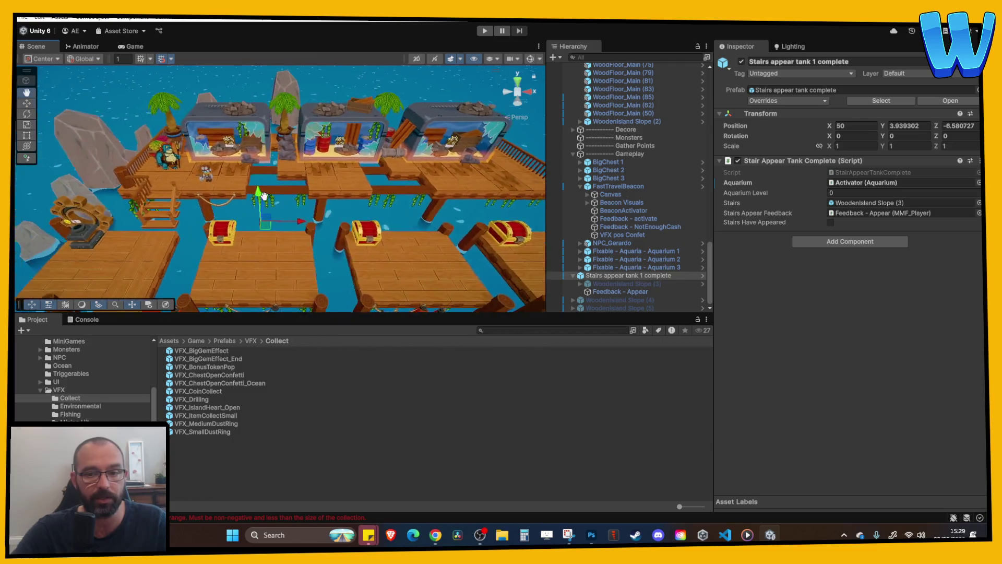
{"action": "left_click", "coordinate": [575, 277]}
{"action": "left_click", "coordinate": [600, 299]}
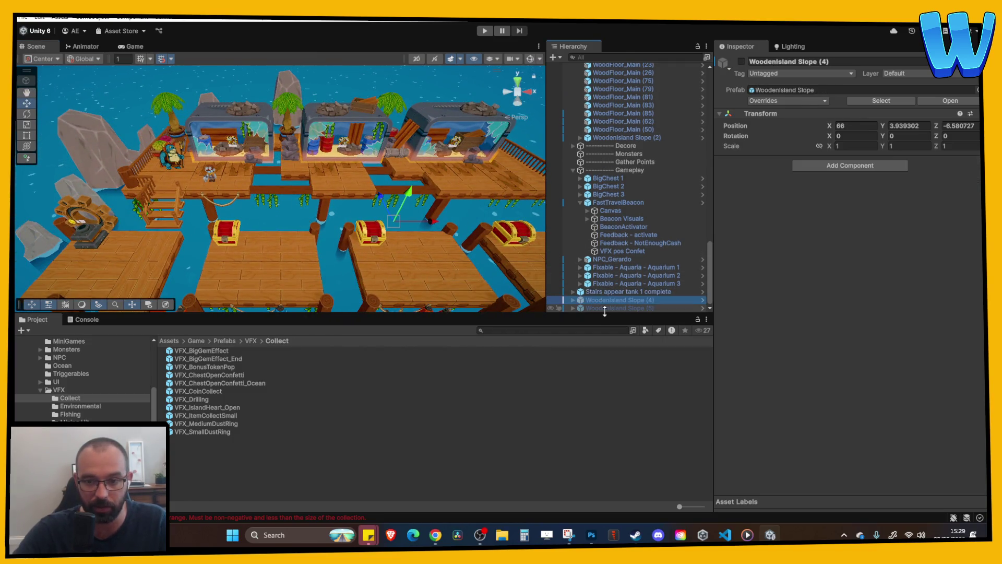
{"action": "left_click", "coordinate": [604, 308], "text": "shift"}
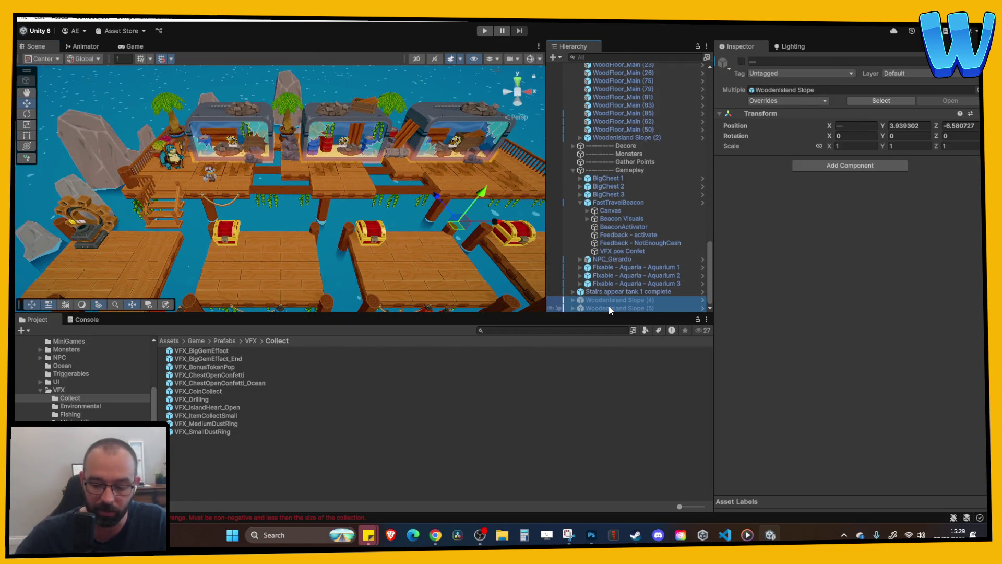
{"action": "key", "text": "Delete"}
- Duplicate the tank 1 stairs object as Stairs appear tank 2 complete
{"action": "left_click", "coordinate": [608, 306]}
{"action": "key", "text": "ctrl+d"}
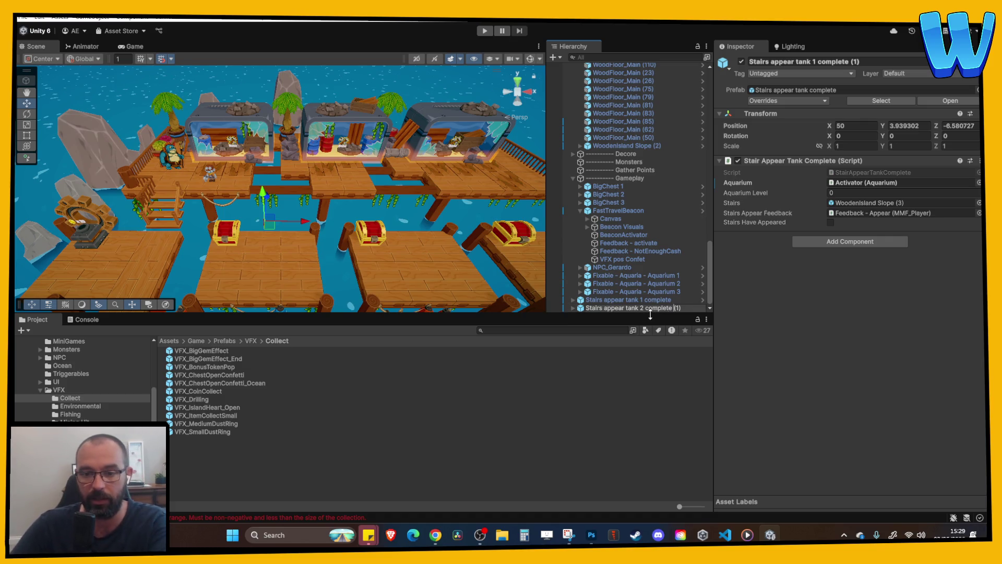
{"action": "key", "text": "Return"}
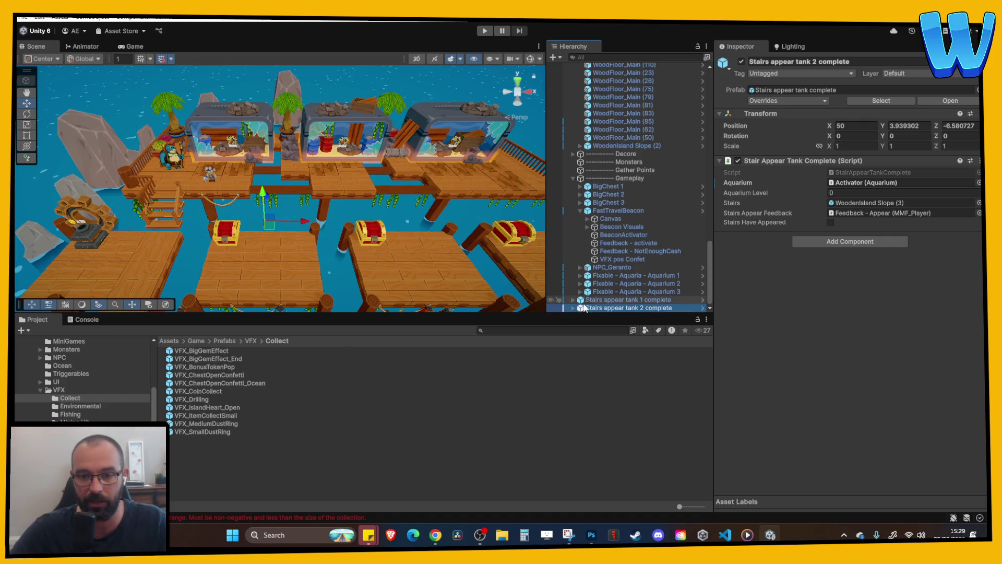
- Enable the tank 2 WoodenIsland Slope (3) and set its Position X to 16
{"action": "left_click", "coordinate": [580, 308]}
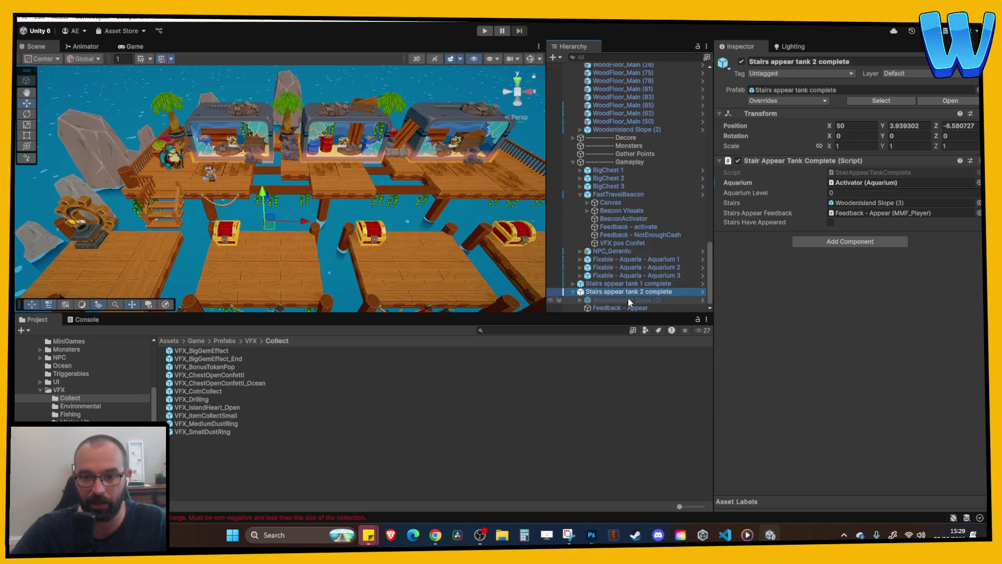
{"action": "left_click", "coordinate": [628, 300]}
{"action": "left_click", "coordinate": [742, 62]}
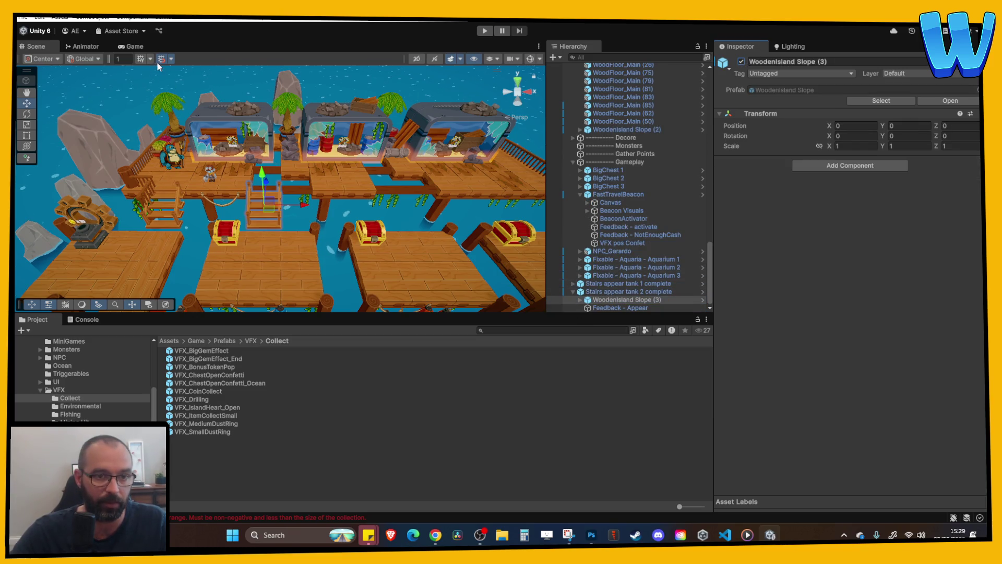
{"action": "mouse_move", "coordinate": [303, 205]}
{"action": "left_mouse_down"}
{"action": "mouse_move", "coordinate": [420, 212]}
{"action": "mouse_move", "coordinate": [307, 219]}
{"action": "mouse_move", "coordinate": [294, 204]}
{"action": "left_mouse_up"}
{"action": "key", "text": "f"}
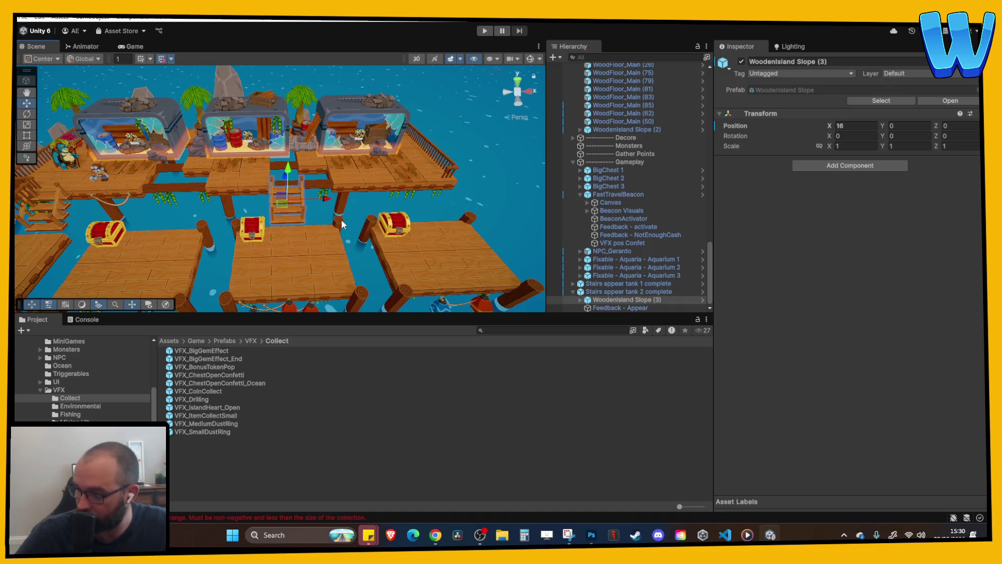
{"action": "left_click_drag", "start_coordinate": [341, 220], "coordinate": [277, 222]}
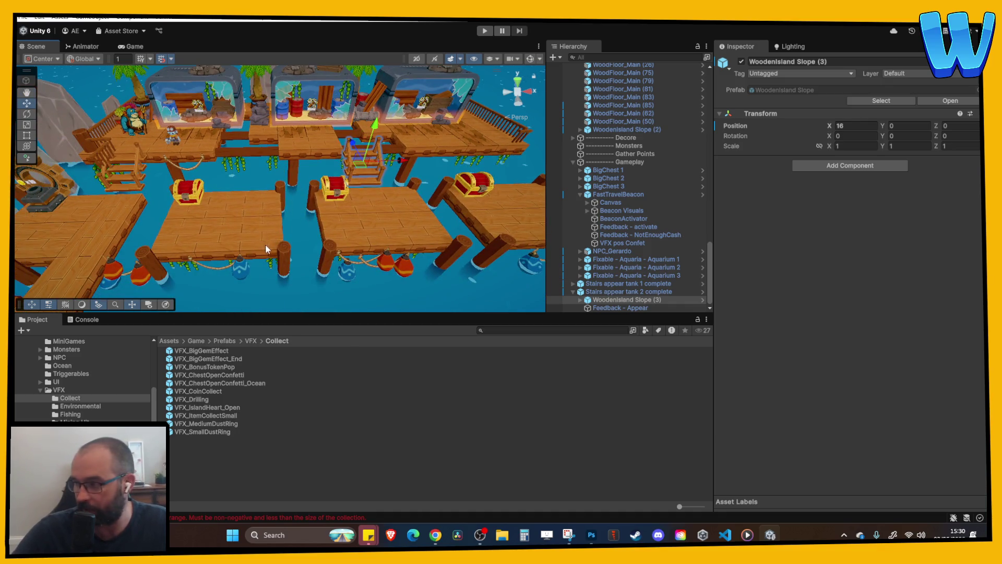
{"action": "scroll", "coordinate": [282, 229], "scroll_direction": "up", "scroll_amount": 3}
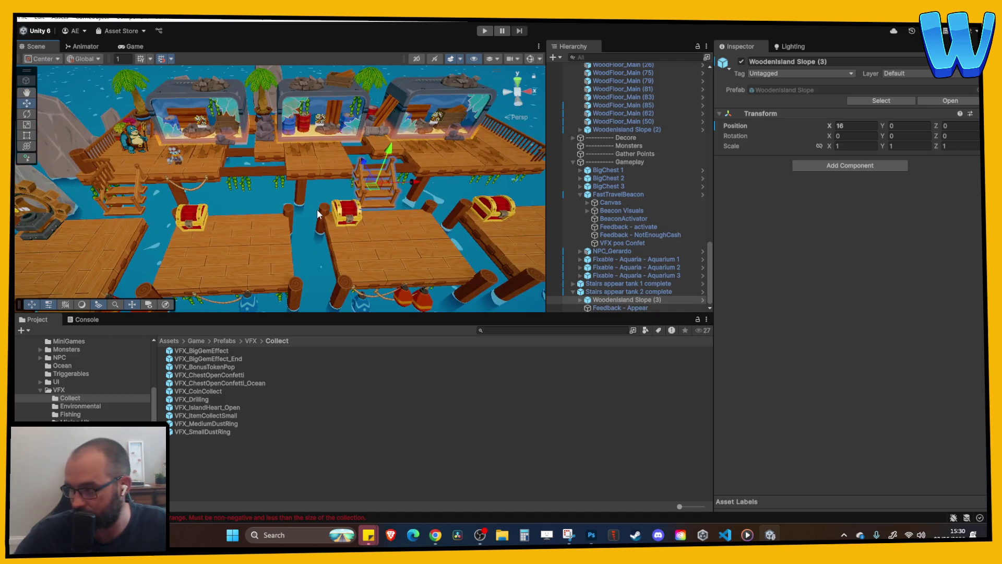
{"action": "left_click_drag", "start_coordinate": [313, 214], "coordinate": [324, 228]}
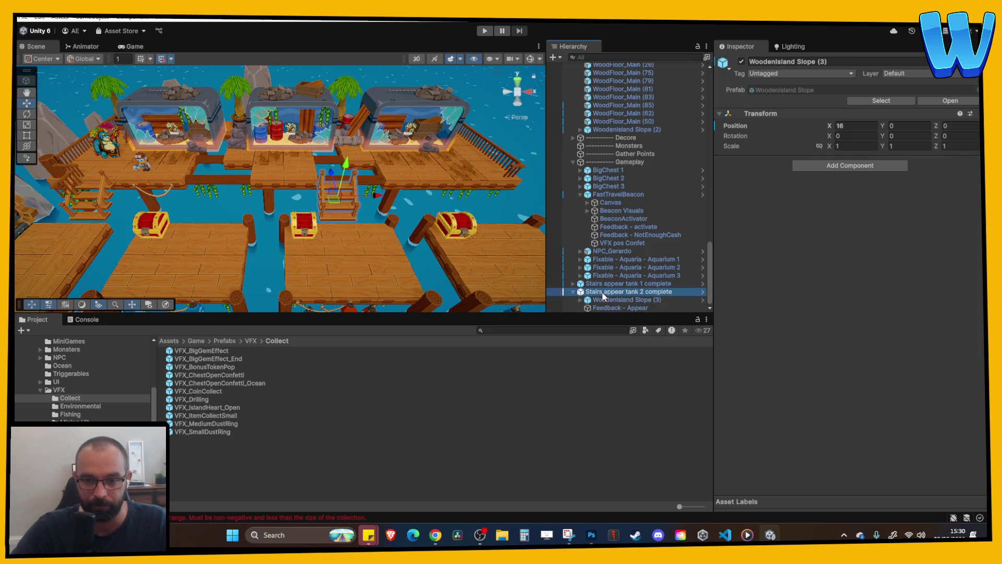
{"action": "left_click", "coordinate": [617, 299]}
{"action": "left_click", "coordinate": [741, 61]}
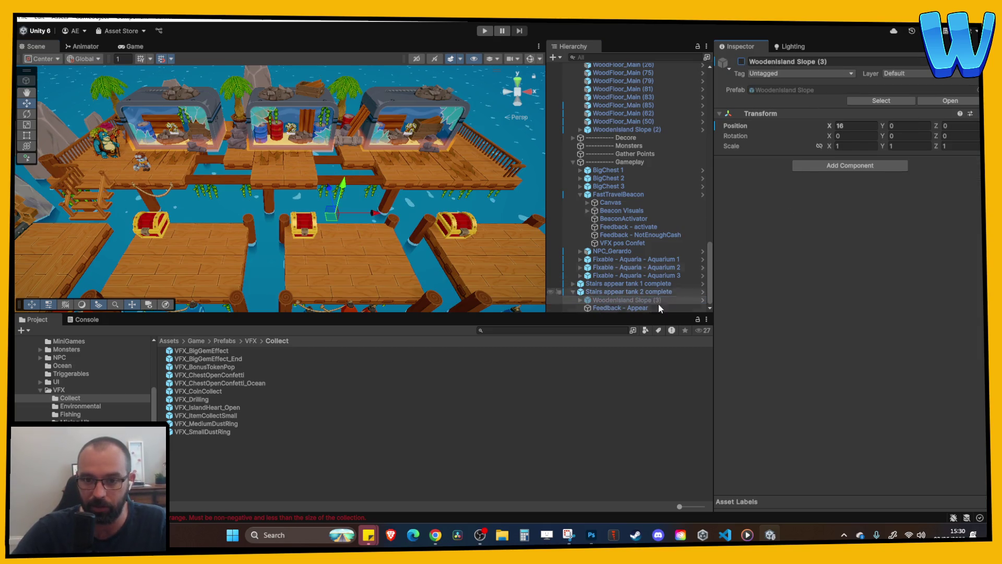
{"action": "left_click", "coordinate": [629, 291]}
{"action": "left_click", "coordinate": [843, 203]}
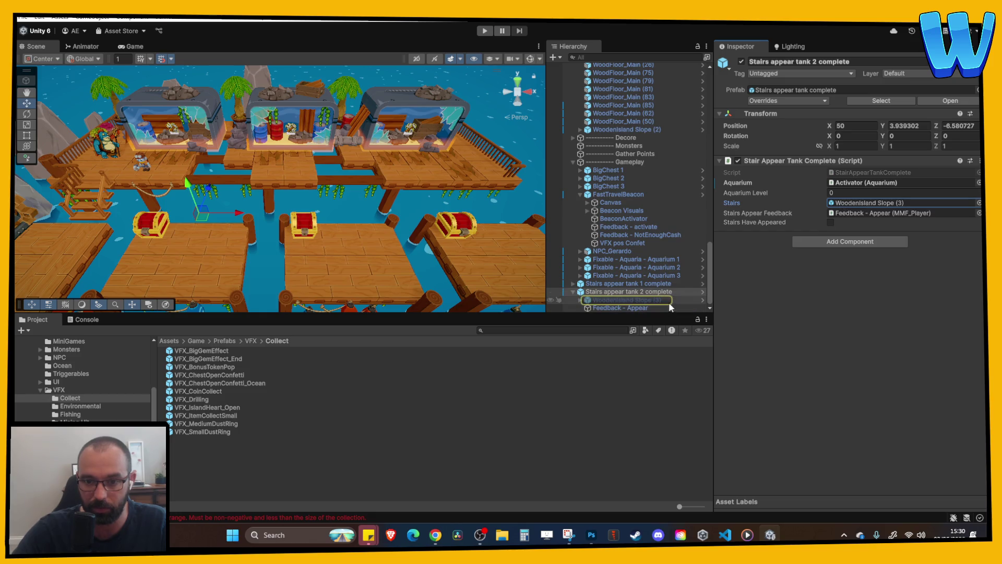
{"action": "left_click", "coordinate": [845, 213]}
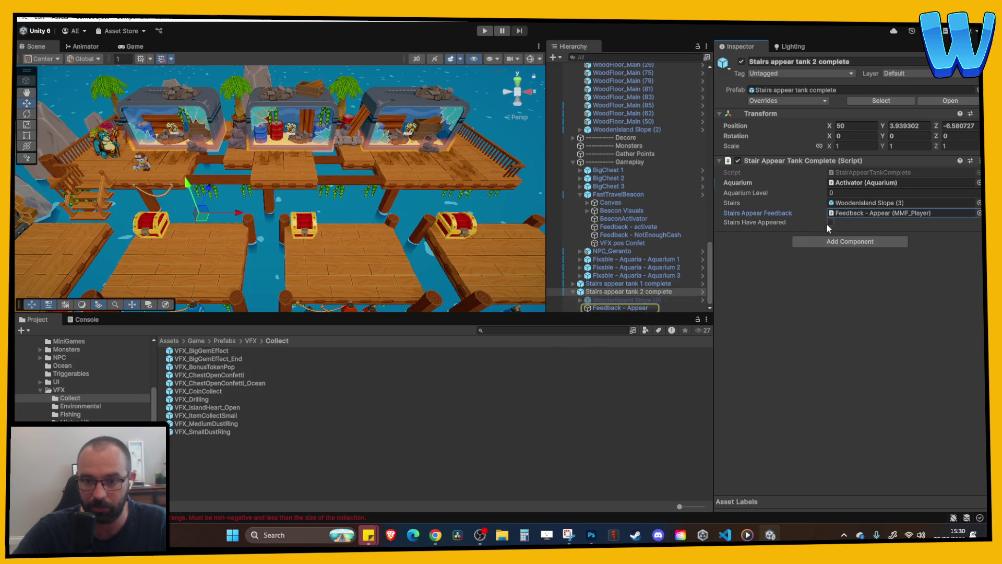
{"action": "left_click", "coordinate": [851, 183]}
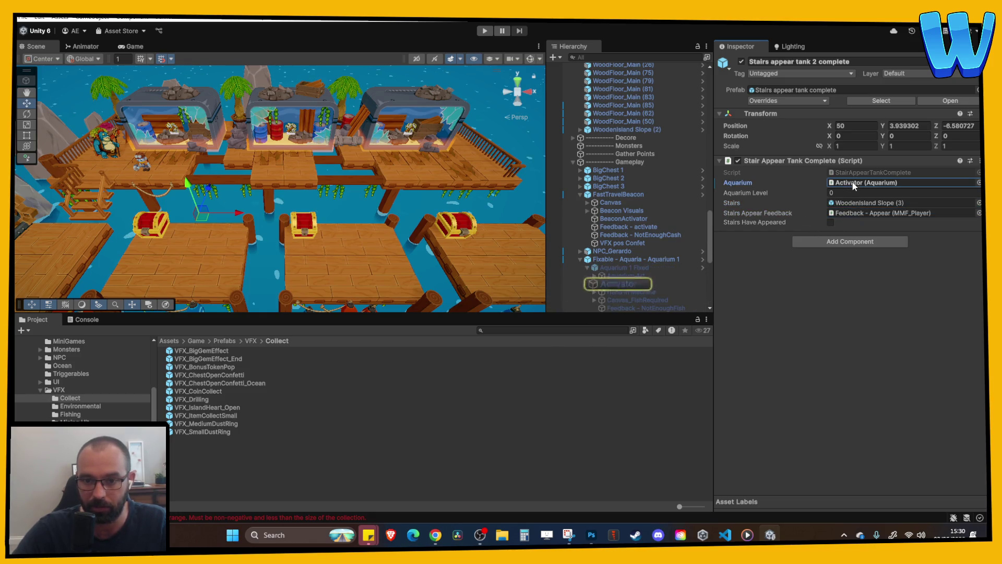
{"action": "left_click", "coordinate": [581, 259]}
{"action": "left_click", "coordinate": [581, 268]}
{"action": "scroll", "coordinate": [618, 267], "scroll_direction": "down", "scroll_amount": 2}
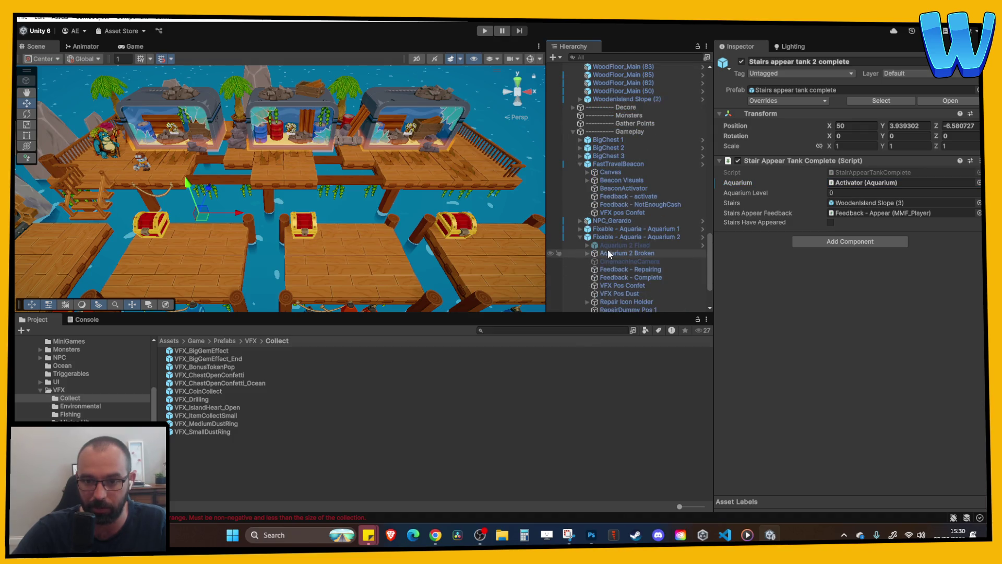
{"action": "left_click", "coordinate": [591, 246]}
{"action": "left_click", "coordinate": [588, 246]}
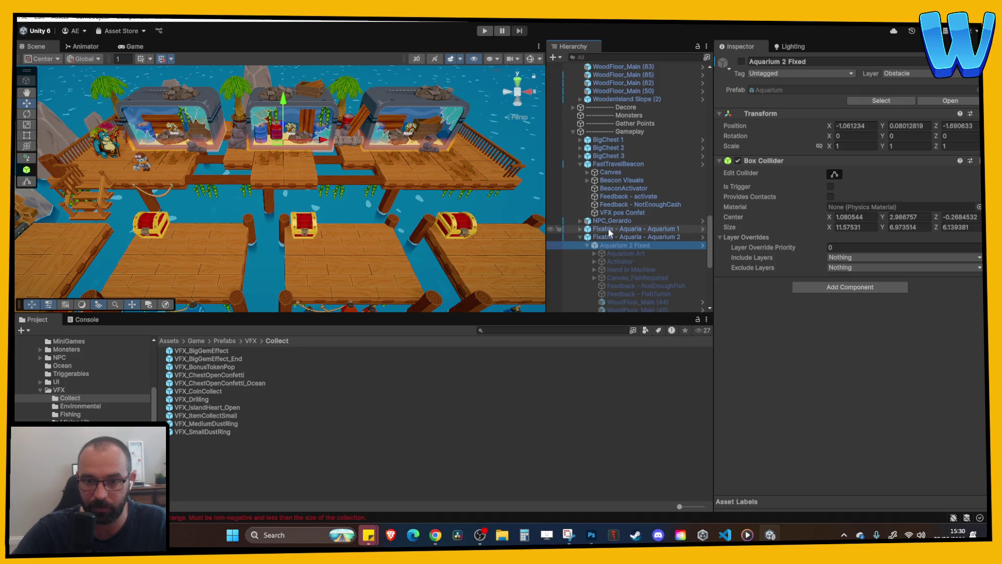
{"action": "left_click", "coordinate": [582, 165]}
{"action": "left_click", "coordinate": [579, 165]}
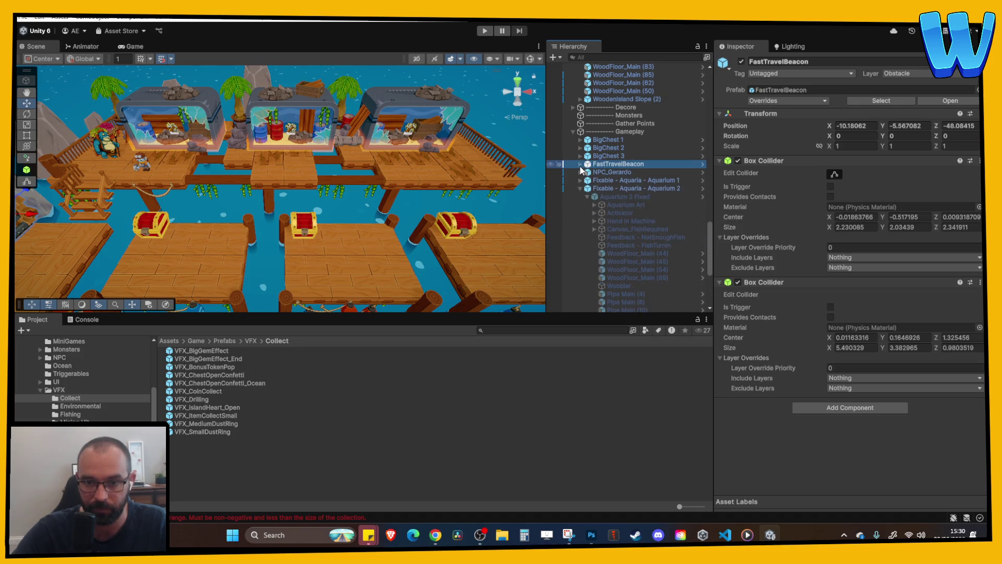
{"action": "left_click", "coordinate": [584, 189]}
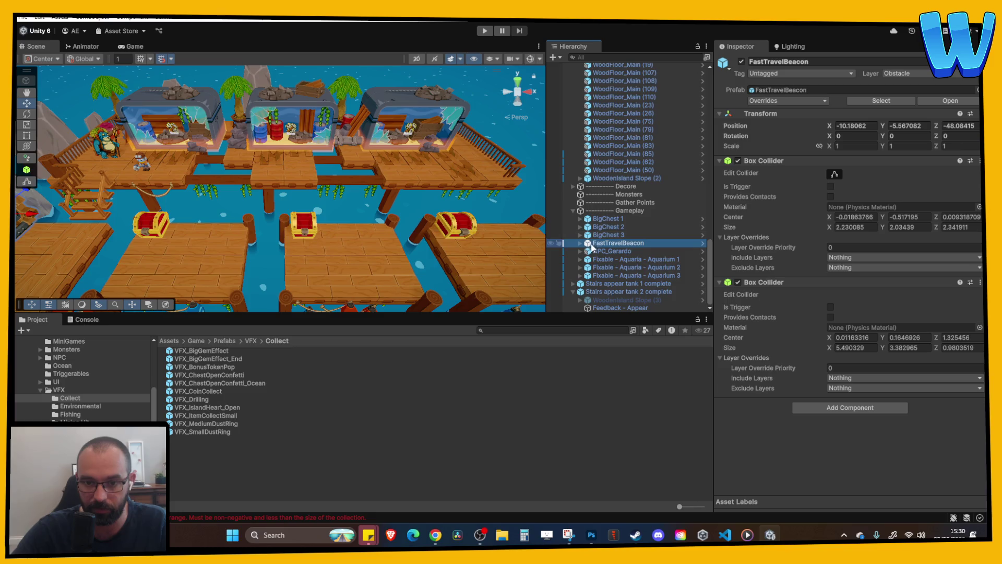
{"action": "left_click", "coordinate": [580, 268]}
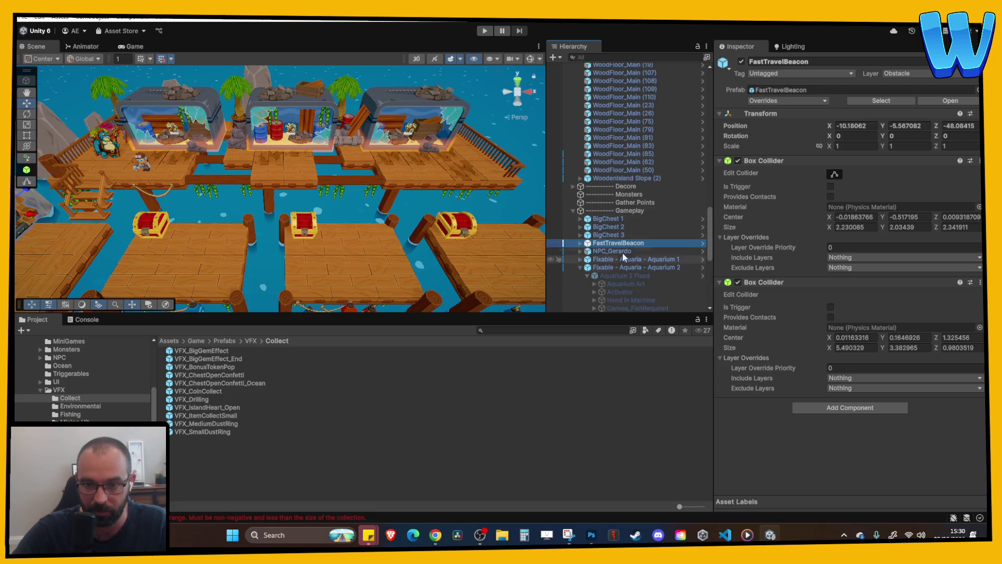
{"action": "scroll", "coordinate": [612, 208], "scroll_direction": "down", "scroll_amount": 5}
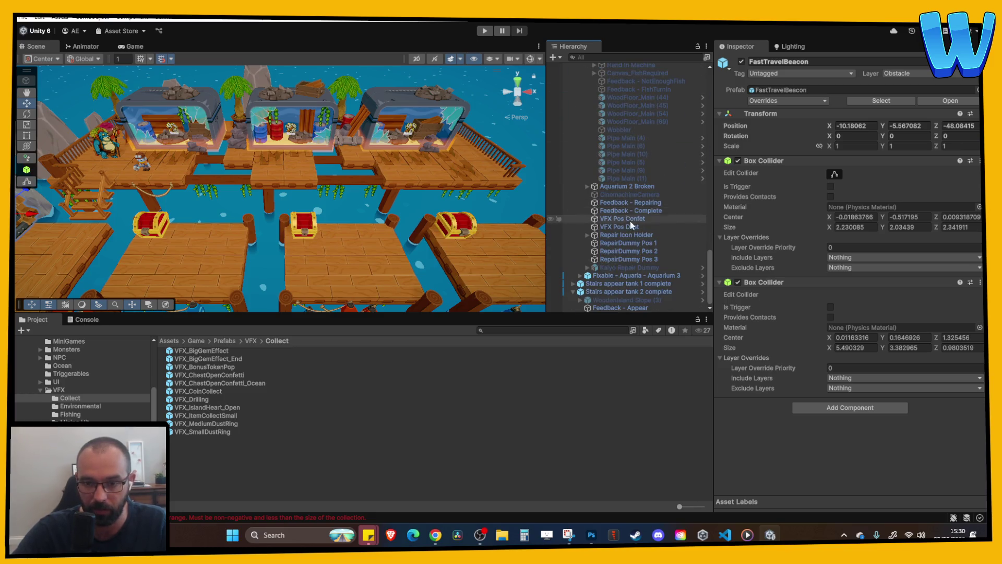
{"action": "left_click", "coordinate": [609, 291]}
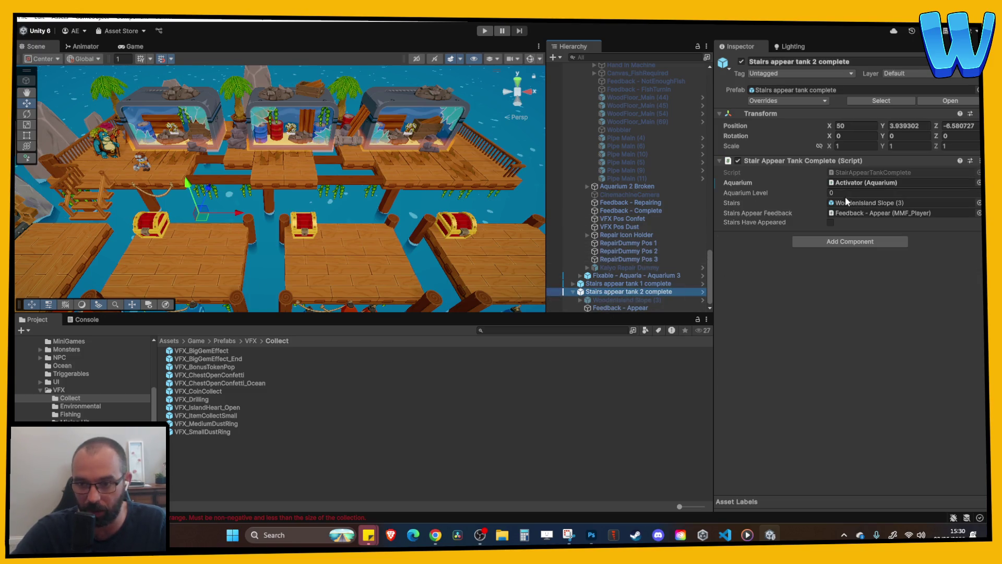
{"action": "left_click", "coordinate": [886, 184]}
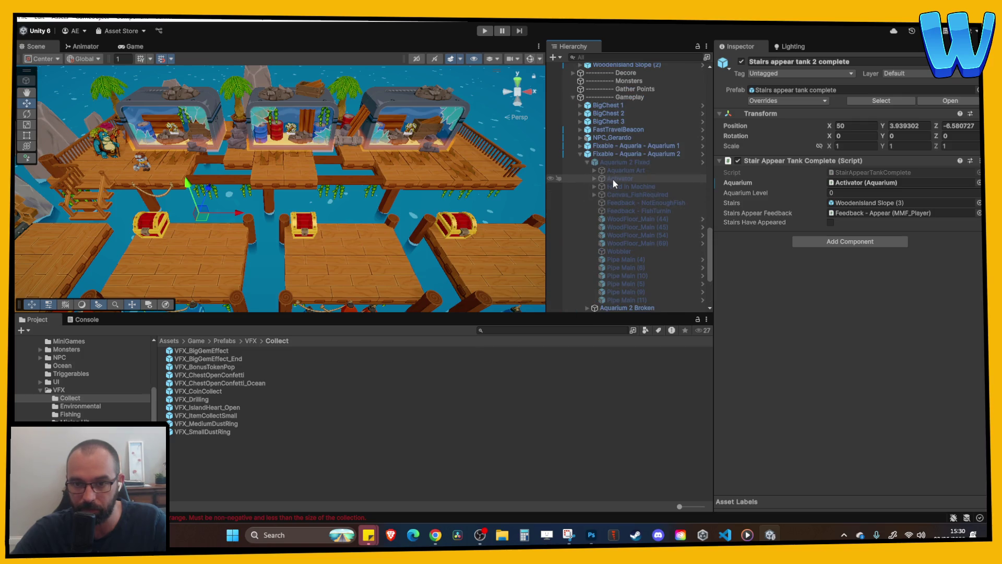
{"action": "left_click", "coordinate": [866, 181]}
{"action": "left_click", "coordinate": [580, 154]}
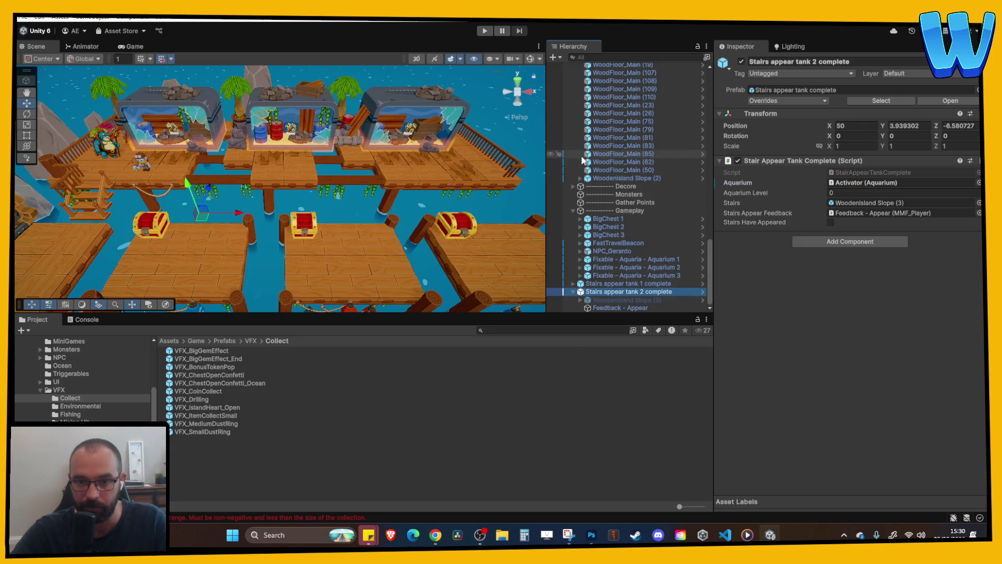
{"action": "left_click", "coordinate": [573, 283]}
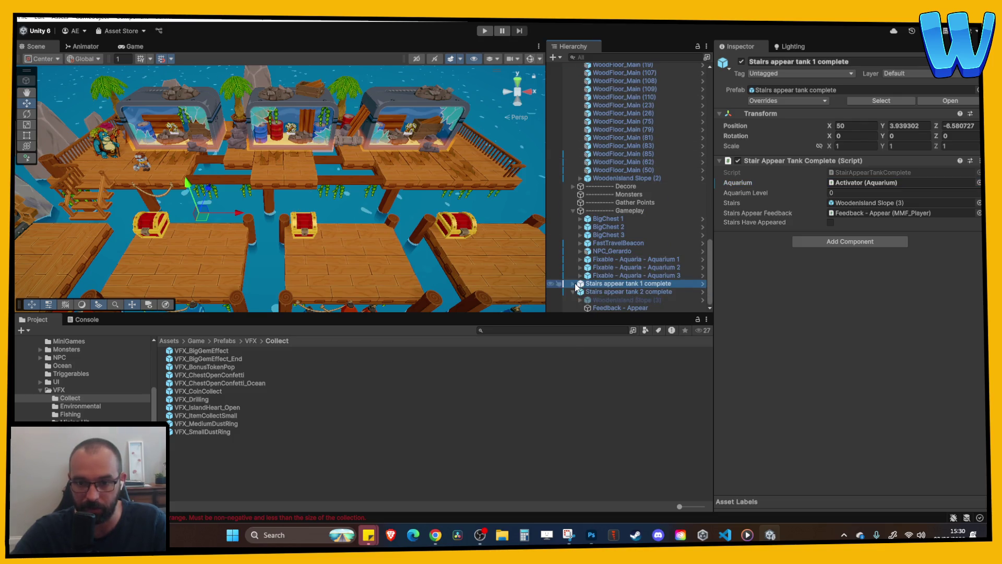
{"action": "left_click", "coordinate": [611, 284]}
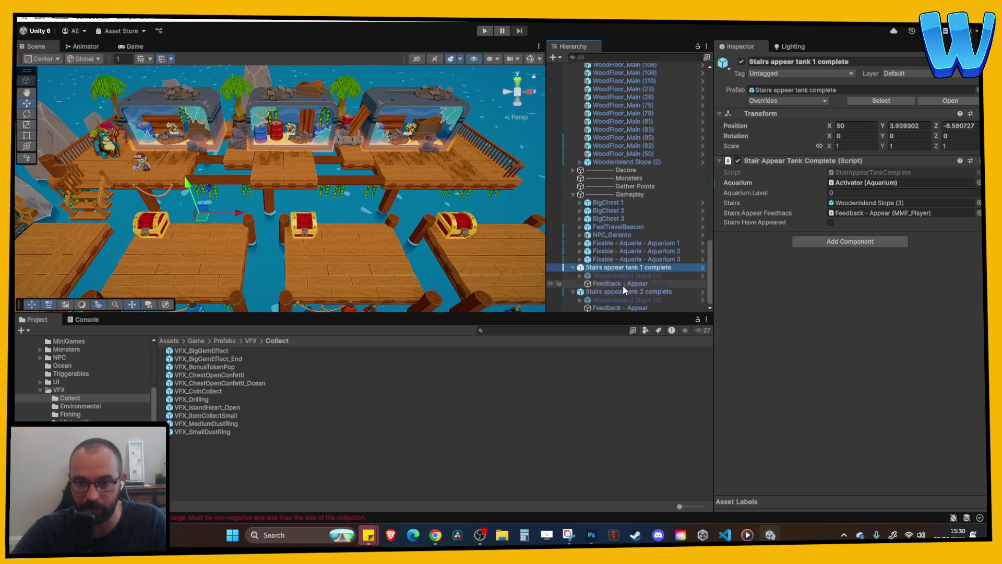
{"action": "left_click", "coordinate": [623, 292]}
{"action": "left_click", "coordinate": [622, 263]}
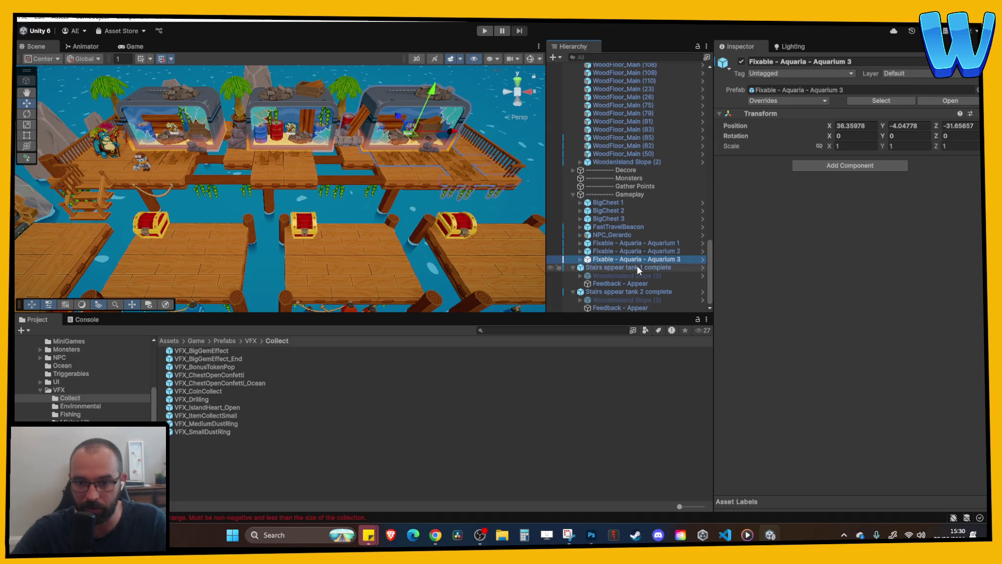
{"action": "left_click", "coordinate": [637, 266]}
{"action": "left_click", "coordinate": [867, 183]}
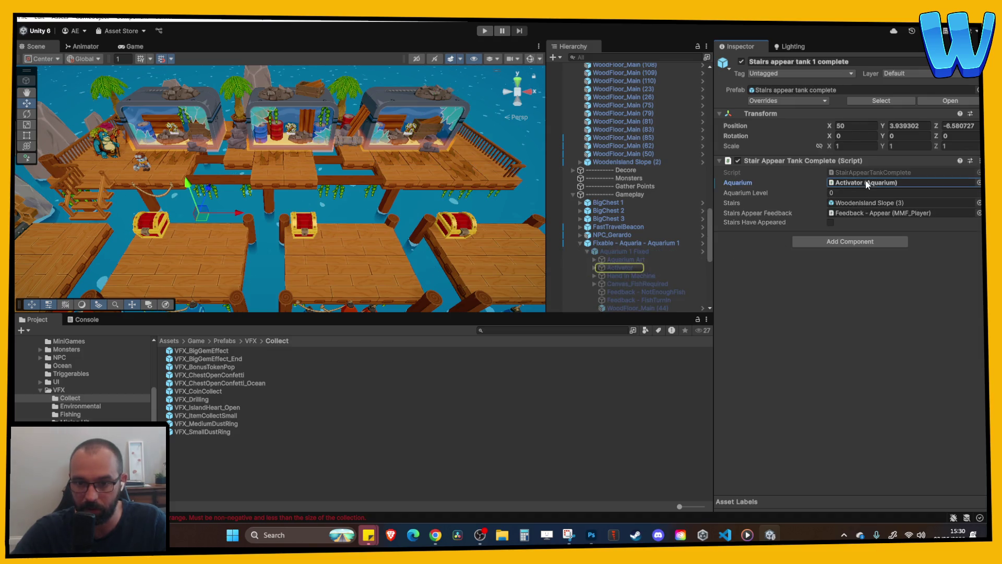
{"action": "left_click", "coordinate": [600, 243]}
{"action": "left_click", "coordinate": [580, 243]}
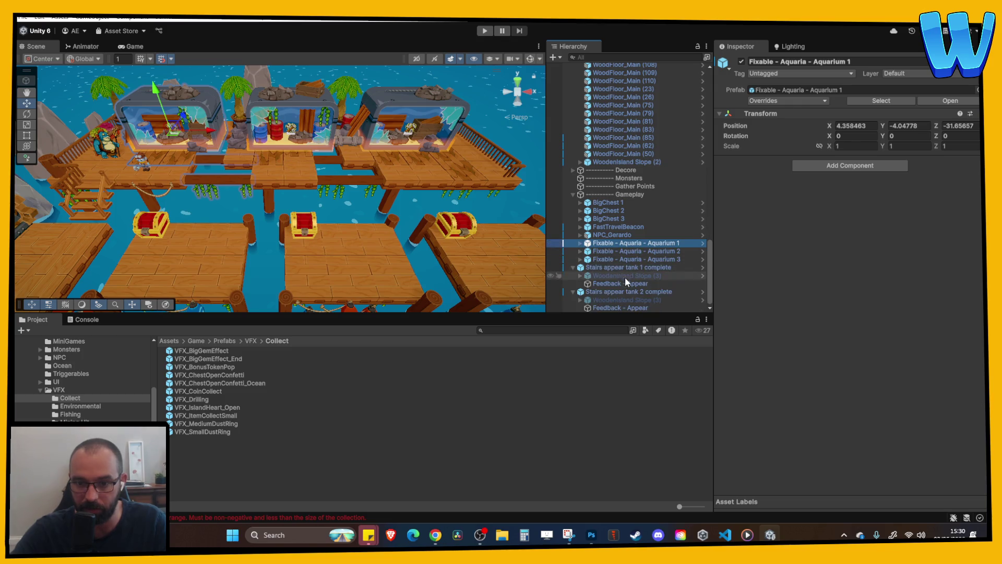
{"action": "left_click", "coordinate": [632, 293]}
{"action": "left_click", "coordinate": [842, 183]}
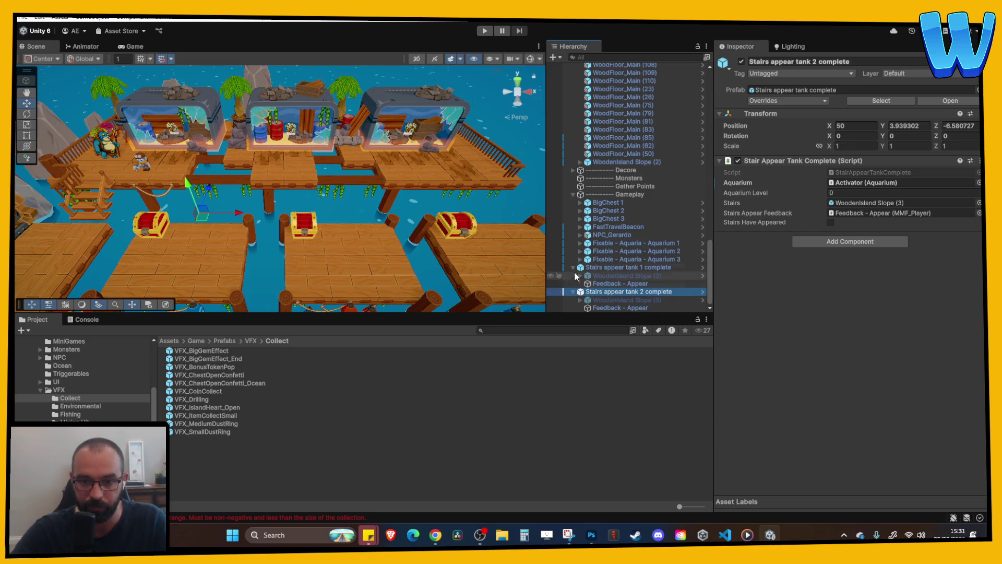
- Duplicate the tank 2 stairs object and rename the copy 'Stairs appear tank 3 complete'
{"action": "left_click", "coordinate": [572, 267]}
{"action": "left_click", "coordinate": [575, 292]}
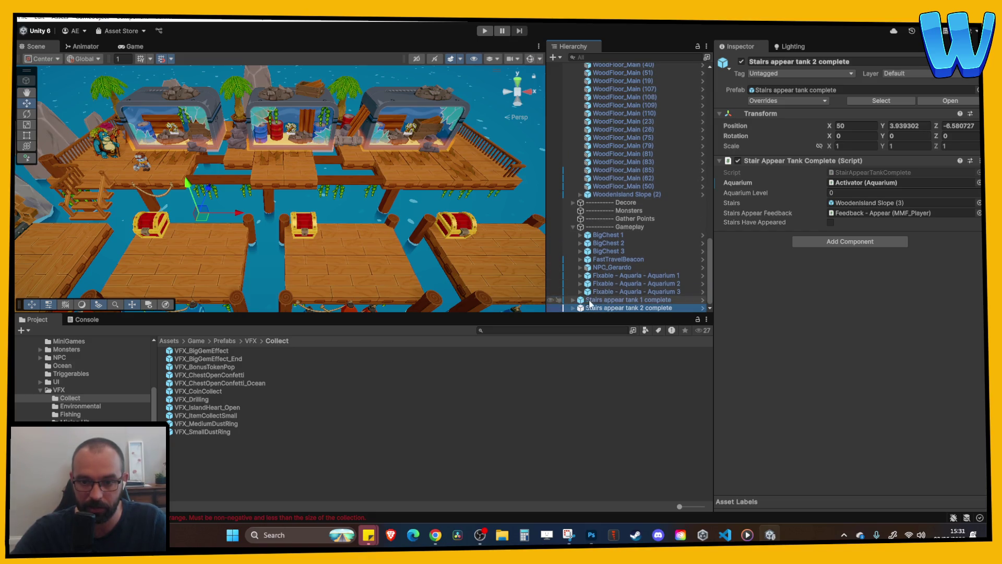
{"action": "key", "text": "ctrl+d"}
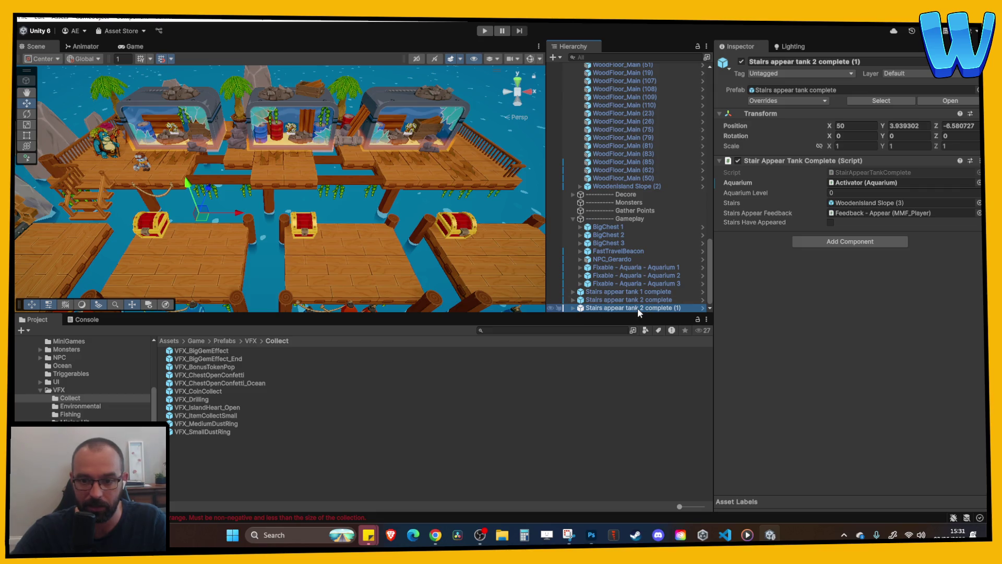
{"action": "left_click", "coordinate": [637, 308]}
{"action": "left_click", "coordinate": [644, 308]}
{"action": "type", "text": "3"}
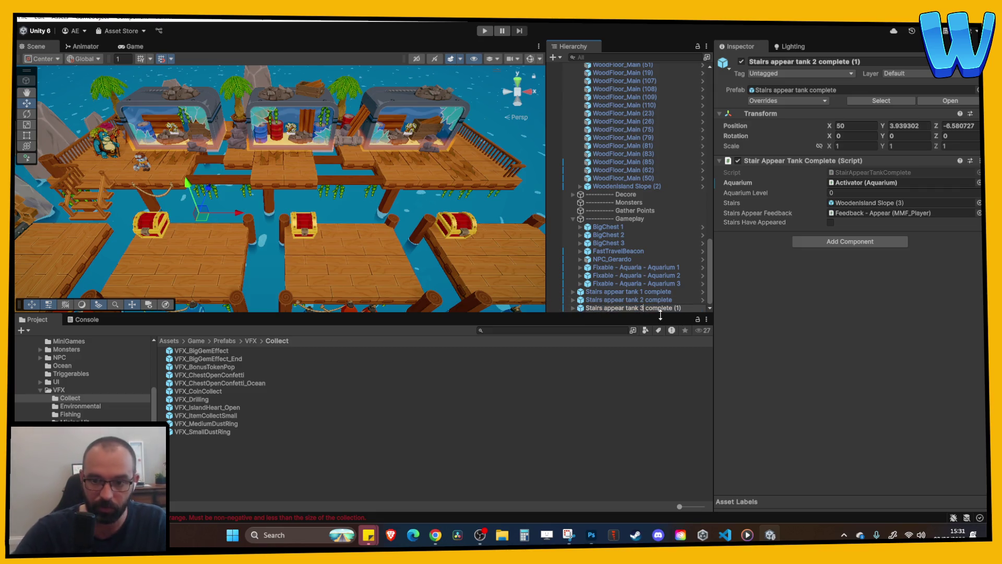
{"action": "key", "text": "BackSpace"}
{"action": "type", "text": "3"}
{"action": "key", "text": "End"}
{"action": "key", "text": "BackSpace"}
{"action": "key", "text": "BackSpace"}
{"action": "key", "text": "BackSpace"}
{"action": "key", "text": "Return"}
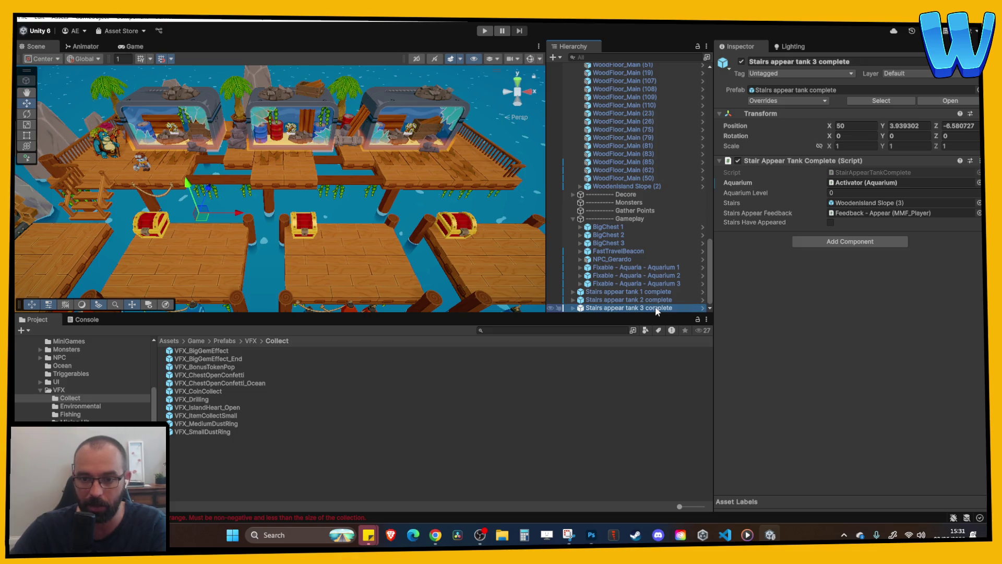
- Check the copy's Feedback - Appear and aquarium Activator references against Aquarium 3 Fixed
{"action": "left_click", "coordinate": [573, 308]}
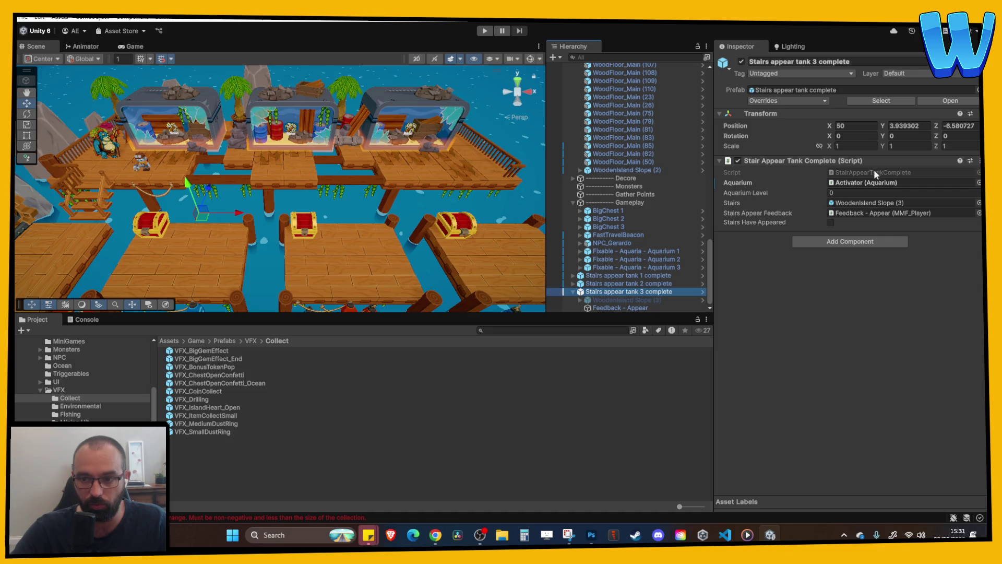
{"action": "left_click", "coordinate": [864, 212]}
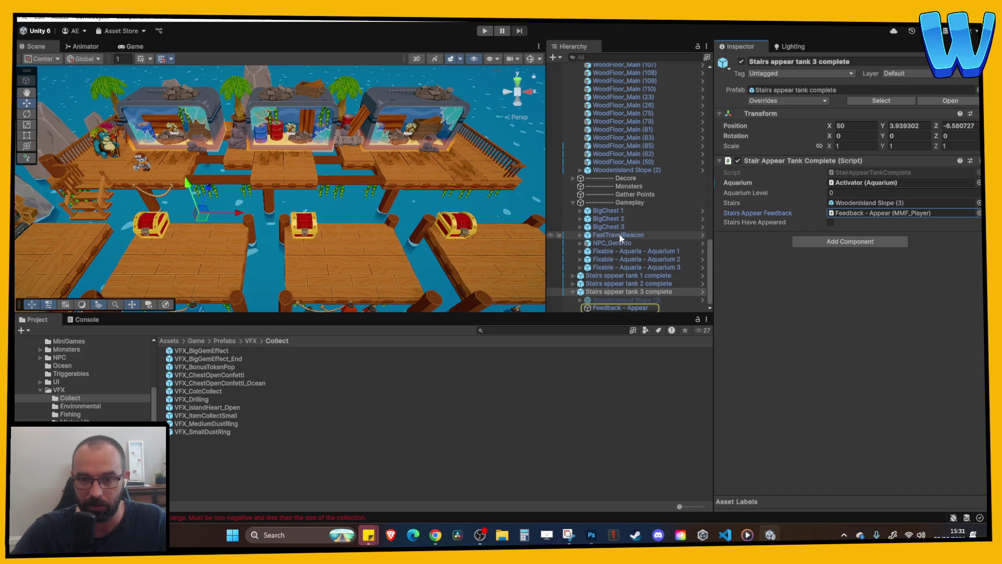
{"action": "left_click", "coordinate": [865, 182]}
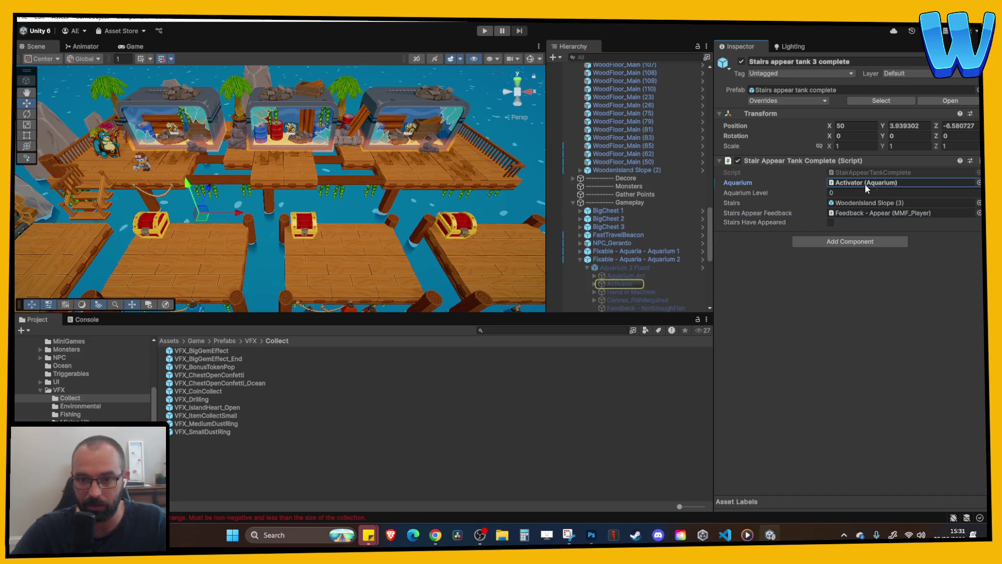
{"action": "left_click", "coordinate": [580, 259]}
{"action": "left_click", "coordinate": [580, 268]}
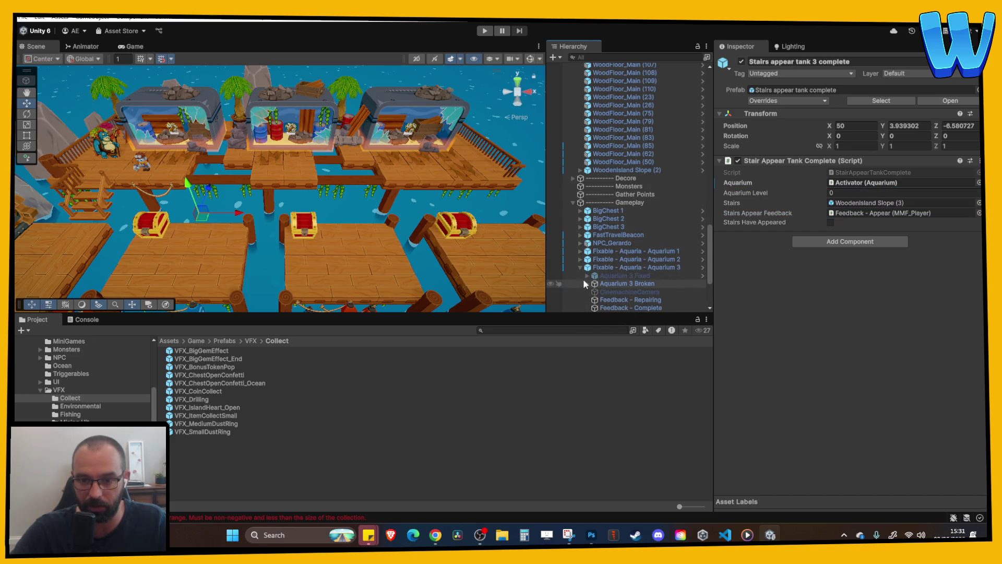
{"action": "left_click", "coordinate": [586, 275]}
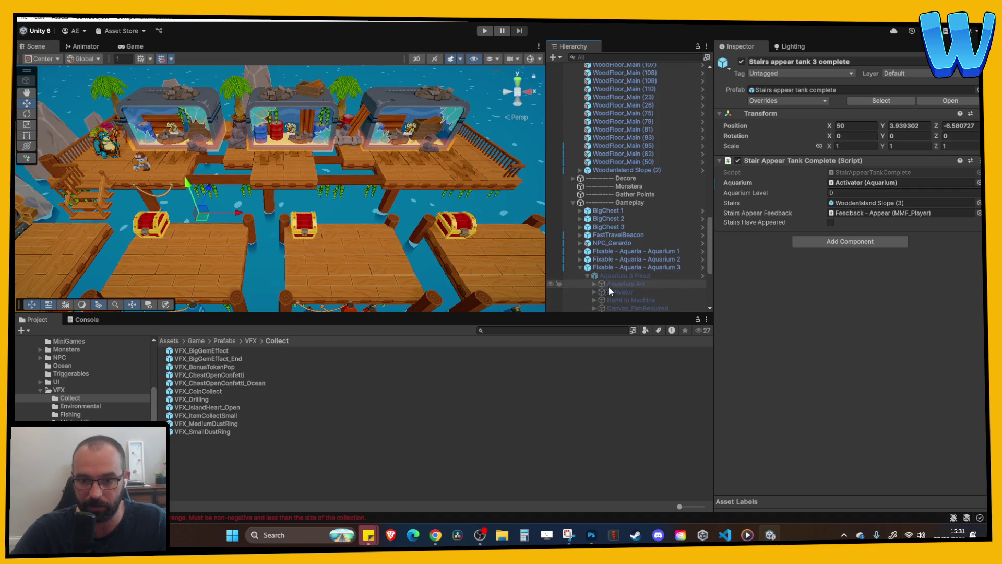
{"action": "left_click", "coordinate": [888, 183]}
{"action": "left_click", "coordinate": [580, 268]}
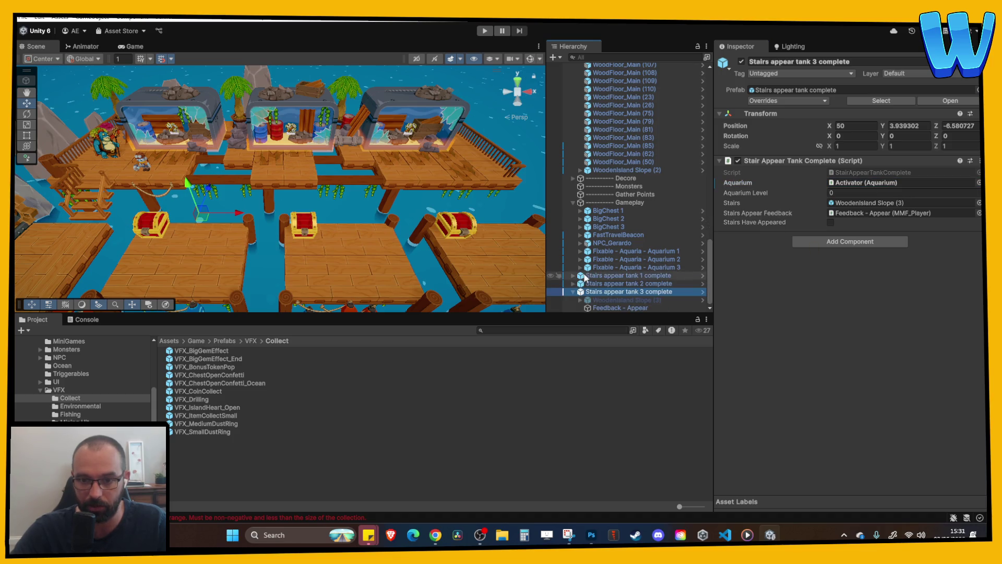
{"action": "left_click", "coordinate": [574, 293]}
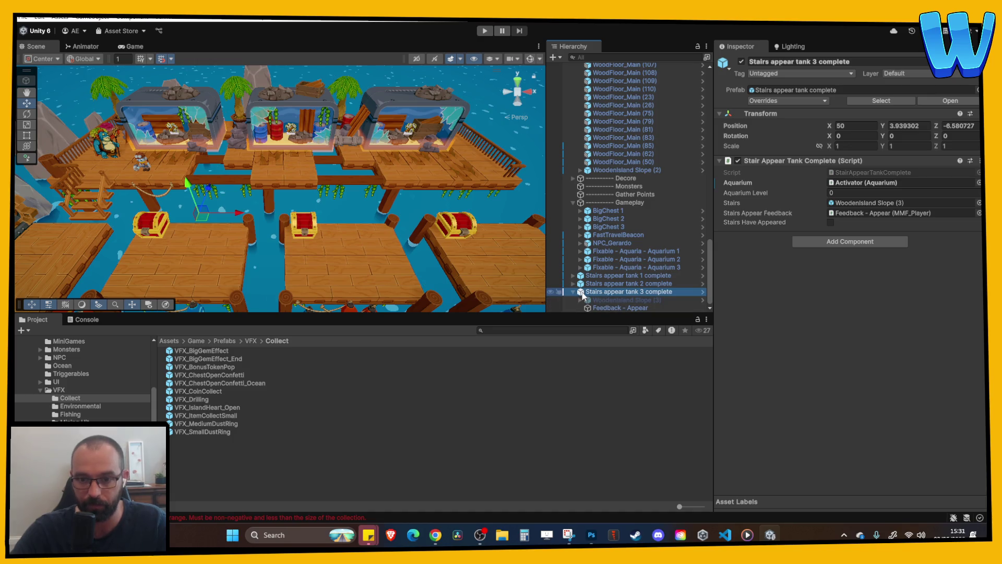
{"action": "left_click", "coordinate": [574, 292]}
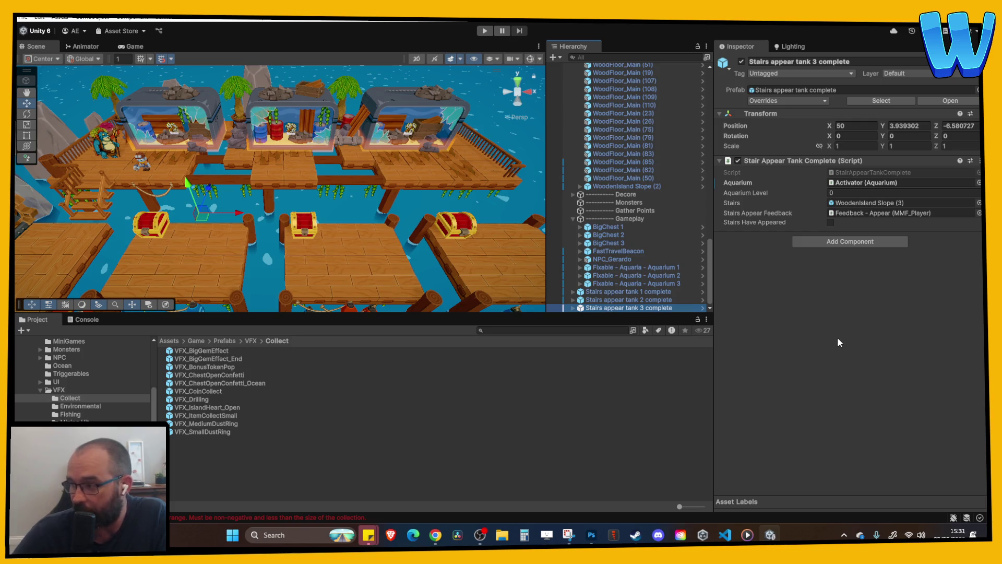
{"action": "left_click_drag", "start_coordinate": [283, 259], "coordinate": [170, 202]}
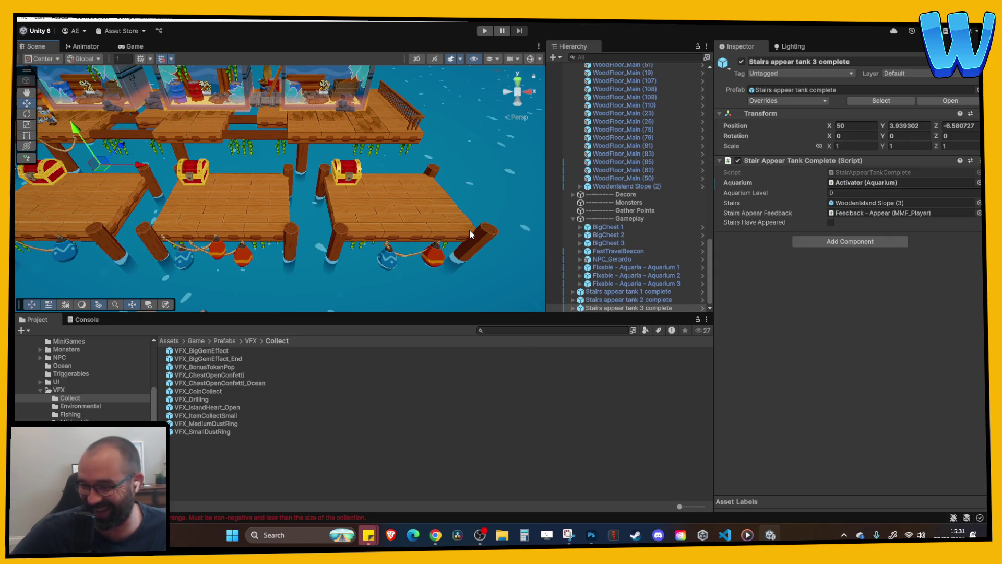
{"action": "mouse_move", "coordinate": [469, 230]}
{"action": "left_mouse_down"}
{"action": "mouse_move", "coordinate": [485, 220]}
{"action": "mouse_move", "coordinate": [321, 142]}
{"action": "mouse_move", "coordinate": [358, 210]}
{"action": "mouse_move", "coordinate": [267, 201]}
{"action": "mouse_move", "coordinate": [259, 212]}
{"action": "left_mouse_up"}
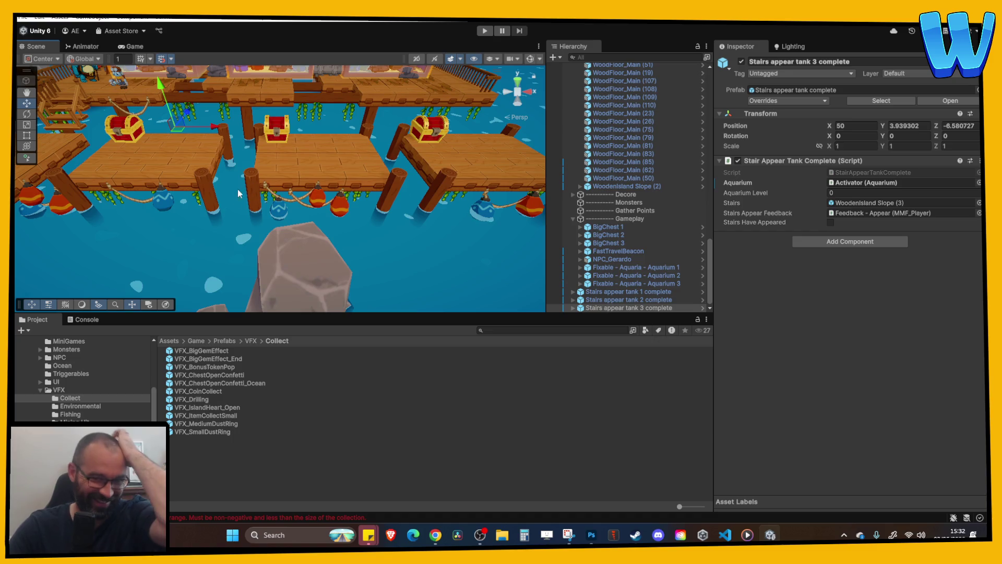
{"action": "mouse_move", "coordinate": [292, 205]}
{"action": "left_mouse_down"}
{"action": "mouse_move", "coordinate": [293, 255]}
{"action": "mouse_move", "coordinate": [316, 268]}
{"action": "left_mouse_up"}
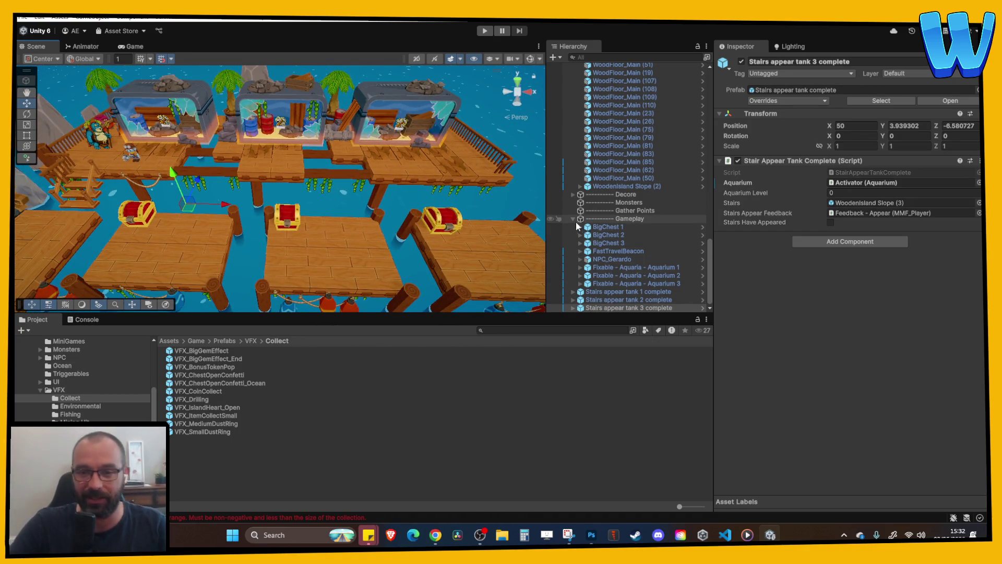
{"action": "left_click", "coordinate": [611, 291]}
{"action": "left_click", "coordinate": [613, 308], "text": "shift"}
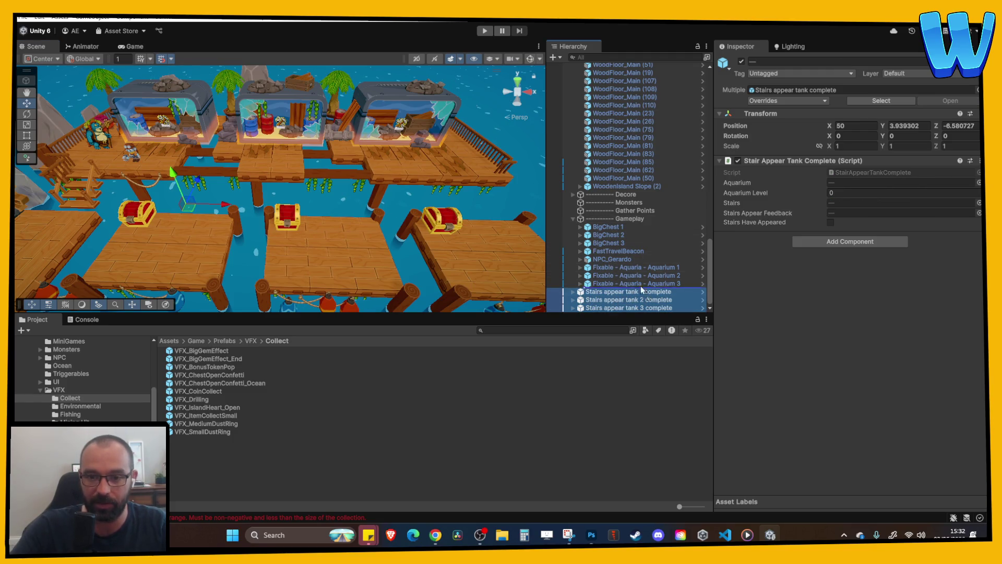
{"action": "left_click", "coordinate": [600, 227]}
{"action": "left_click", "coordinate": [573, 219]}
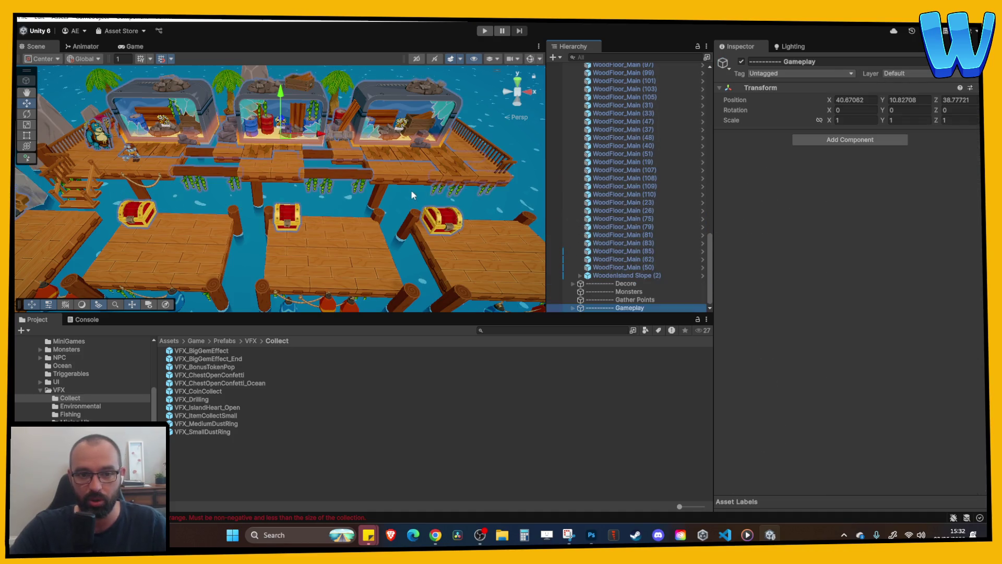
{"action": "left_click_drag", "start_coordinate": [287, 161], "coordinate": [346, 199]}
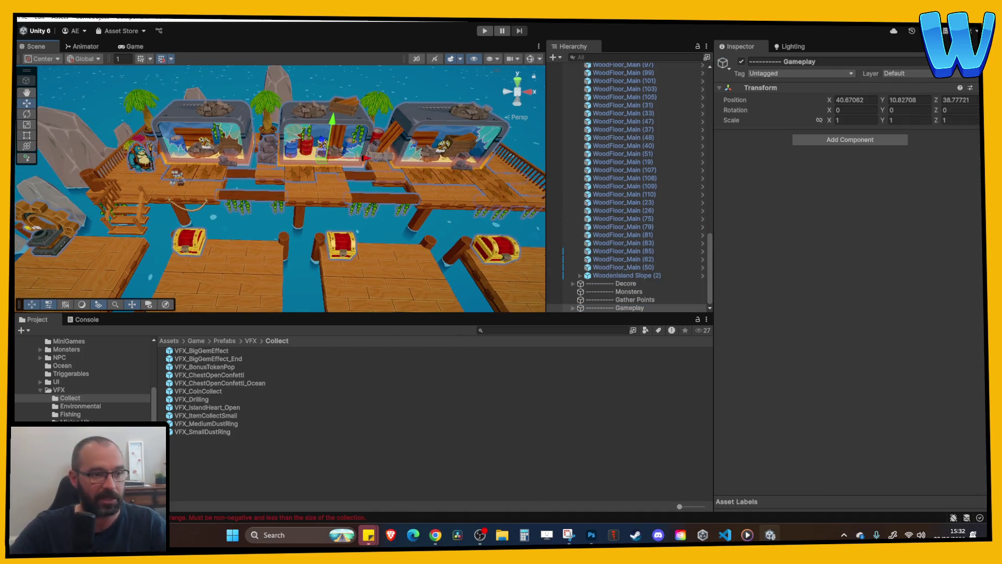